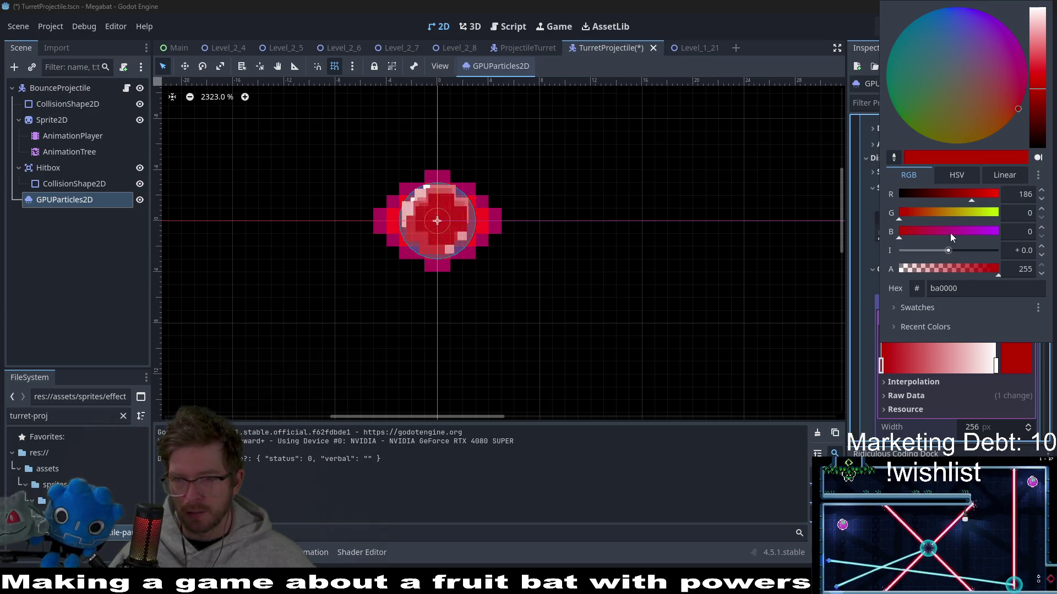
# Recolour the colour ramp's white end stop to pink (d13d84).
pyautogui.click(996, 367)
pyautogui.doubleClick(996, 368)
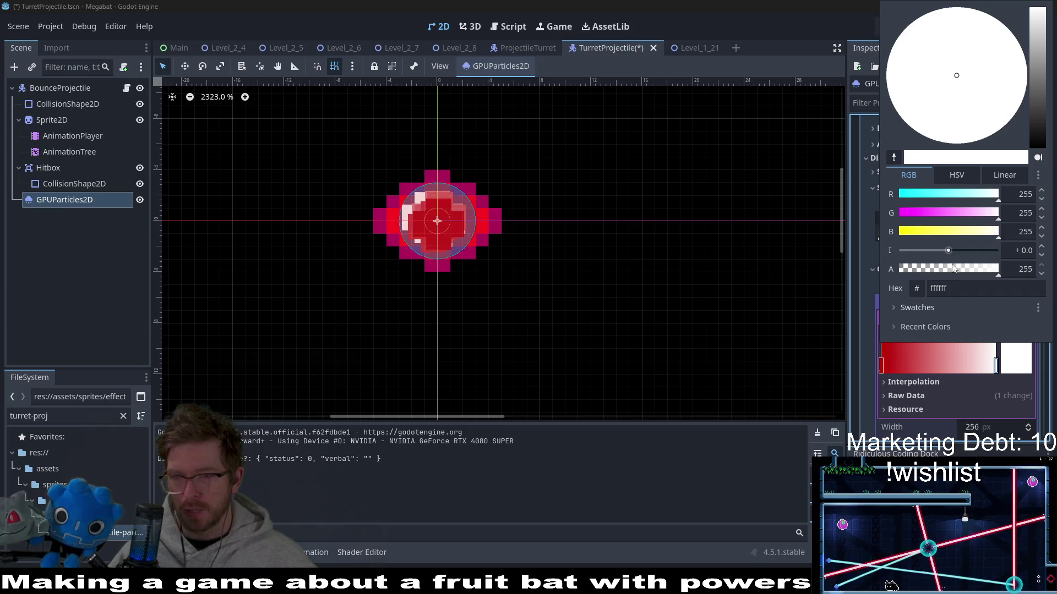
pyautogui.click(947, 194)
pyautogui.click(950, 213)
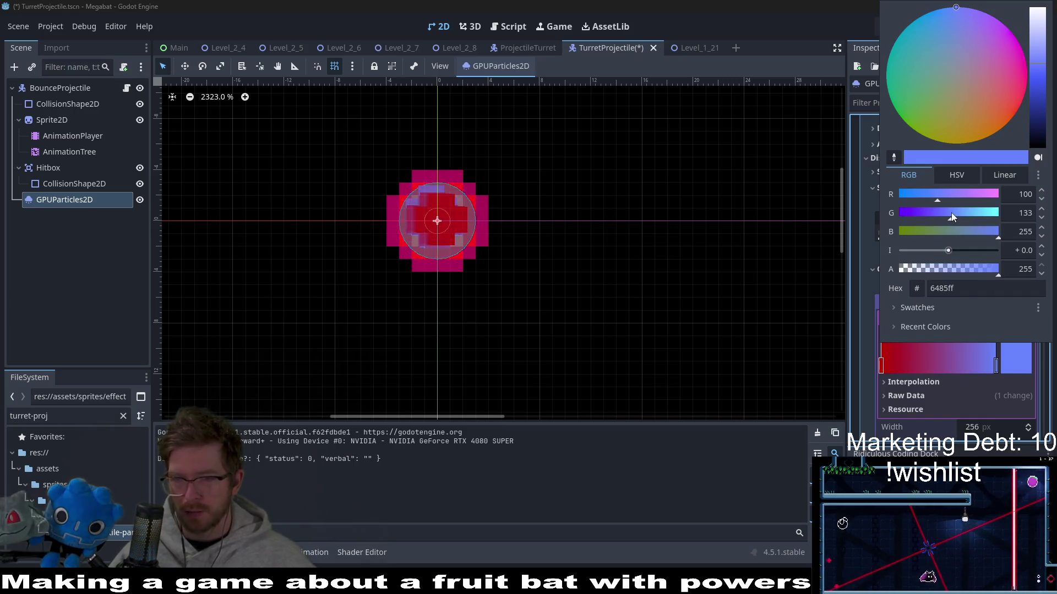
pyautogui.click(950, 231)
pyautogui.moveTo(954, 194); pyautogui.dragTo(980, 194)
pyautogui.click(936, 213)
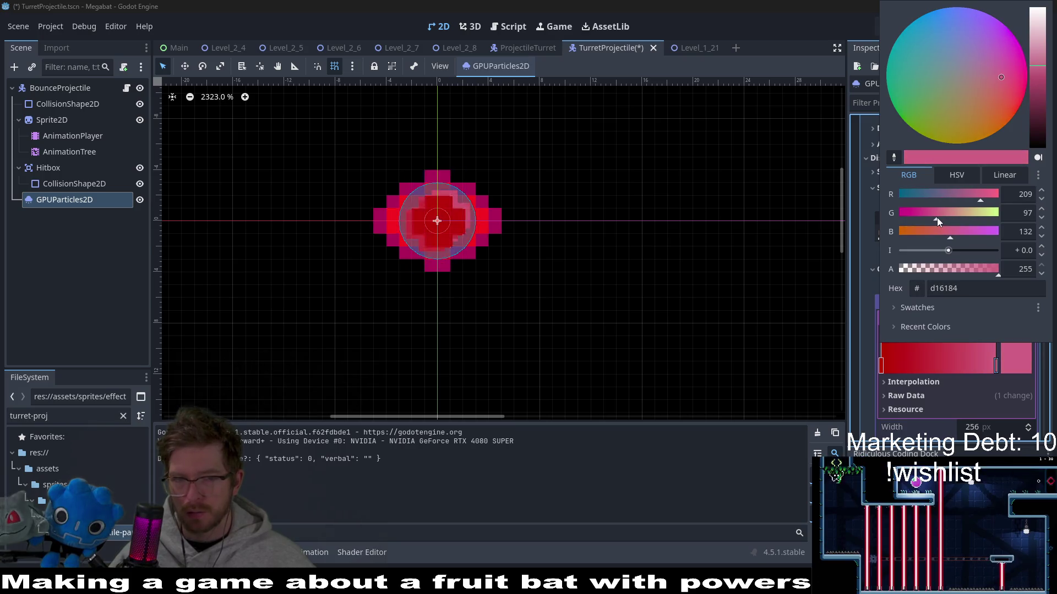
pyautogui.moveTo(939, 217); pyautogui.dragTo(924, 215)
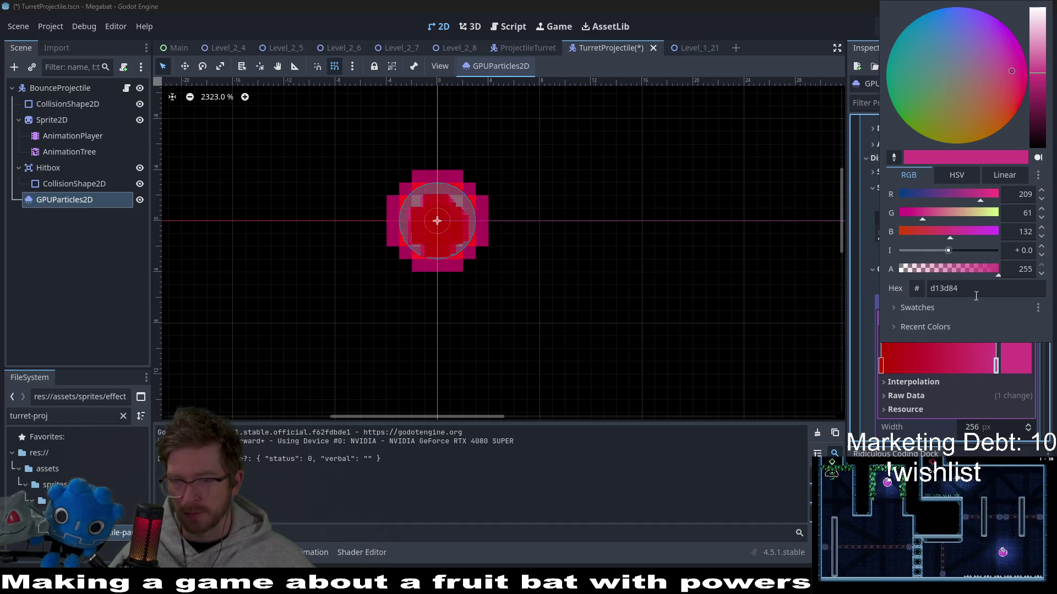
pyautogui.click(995, 367)
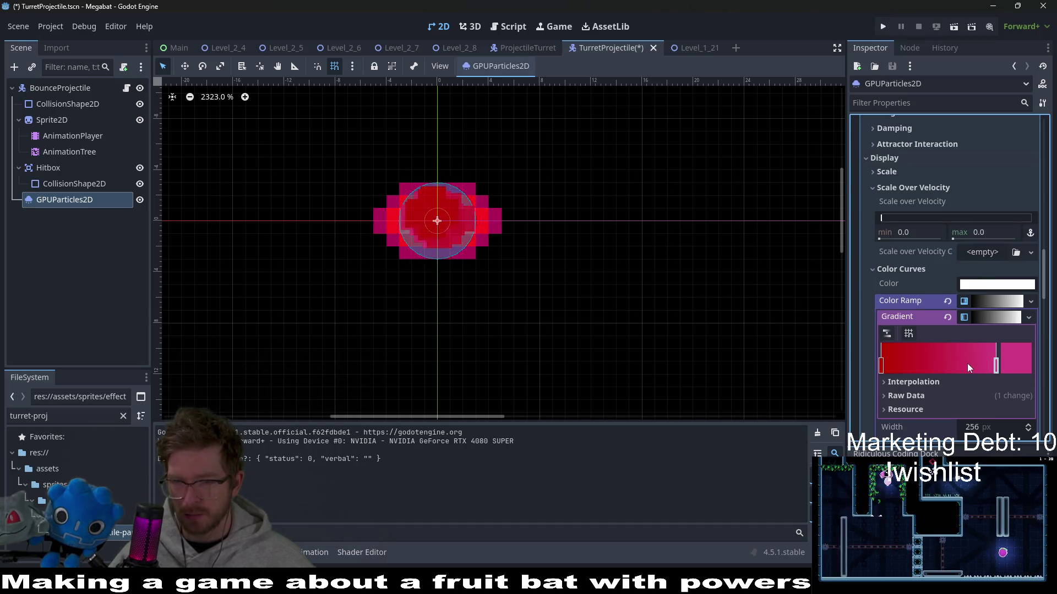
# Add a midpoint stop to the colour ramp and set it to magenta (ac3894).
pyautogui.doubleClick(962, 360)
pyautogui.click(996, 368)
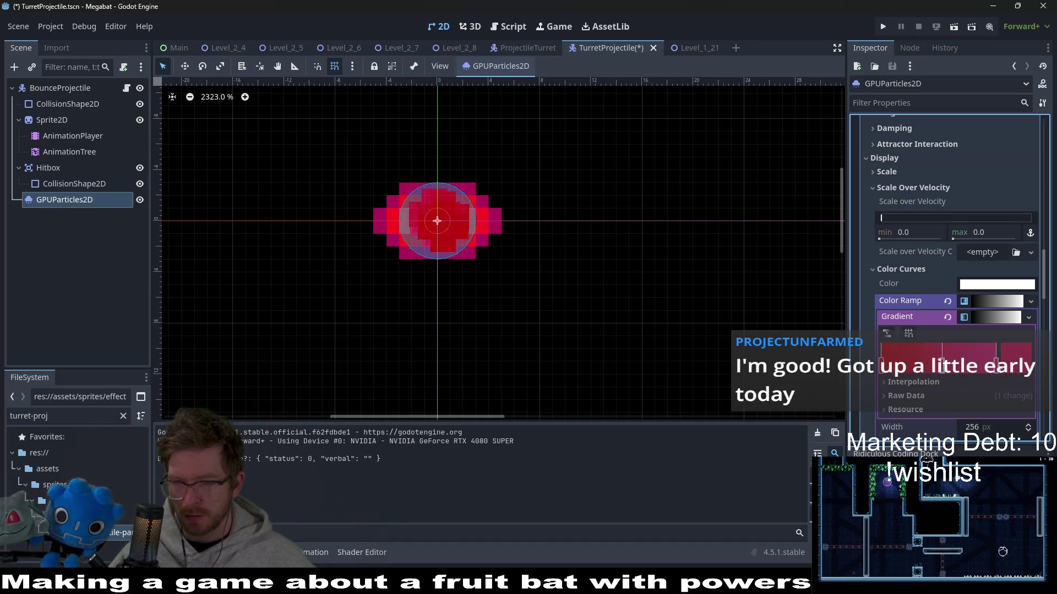
pyautogui.doubleClick(946, 372)
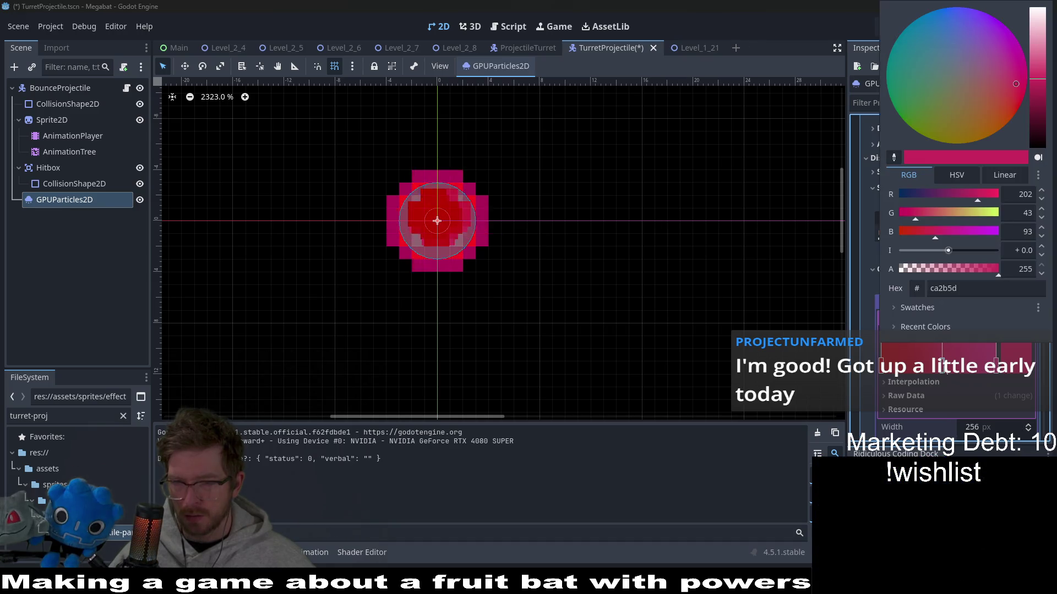
pyautogui.click(956, 233)
pyautogui.moveTo(914, 213)
pyautogui.mouseDown()
pyautogui.moveTo(904, 213)
pyautogui.moveTo(920, 213)
pyautogui.mouseUp()
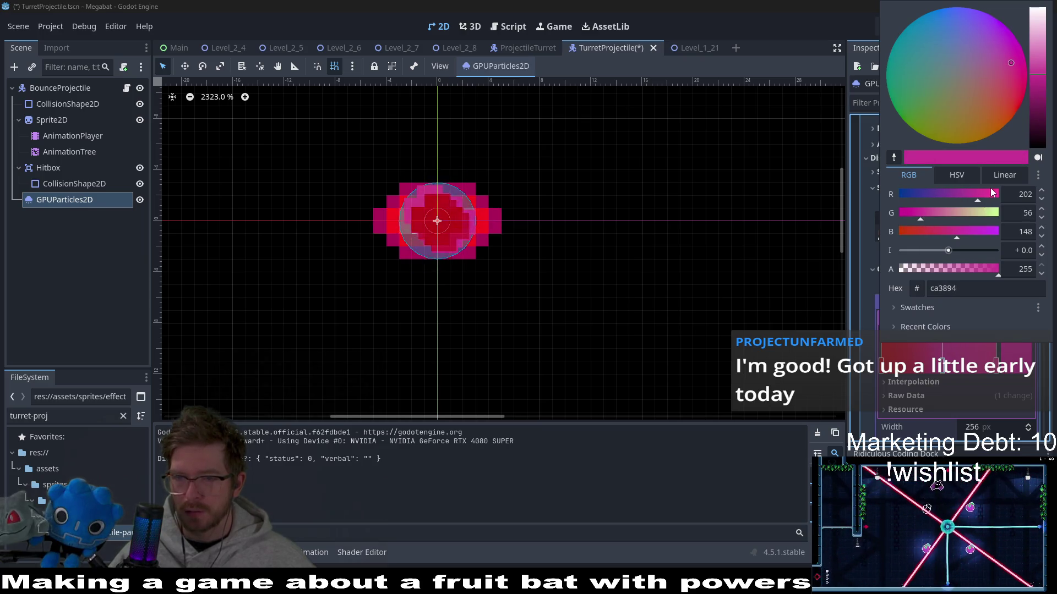
pyautogui.moveTo(978, 196); pyautogui.dragTo(966, 196)
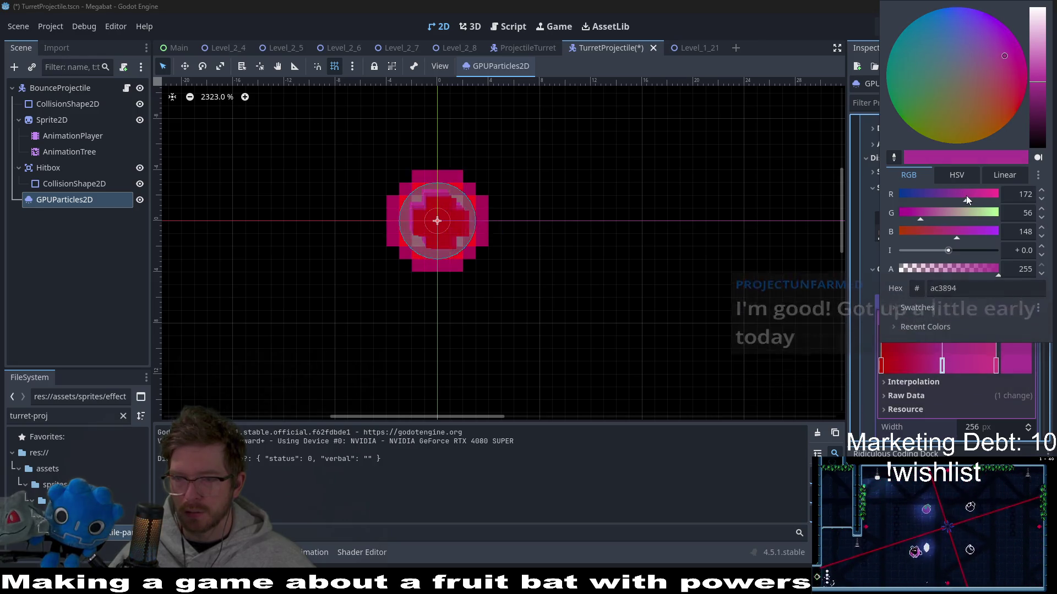
pyautogui.click(996, 368)
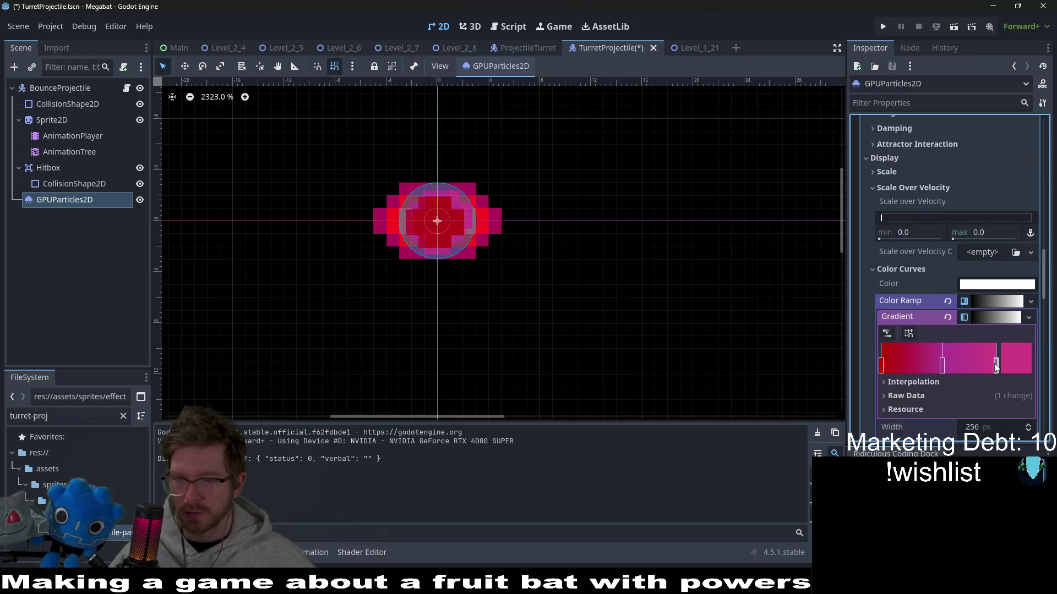
# Lighten the ramp's pink end stop to a near-white colour.
pyautogui.doubleClick(996, 367)
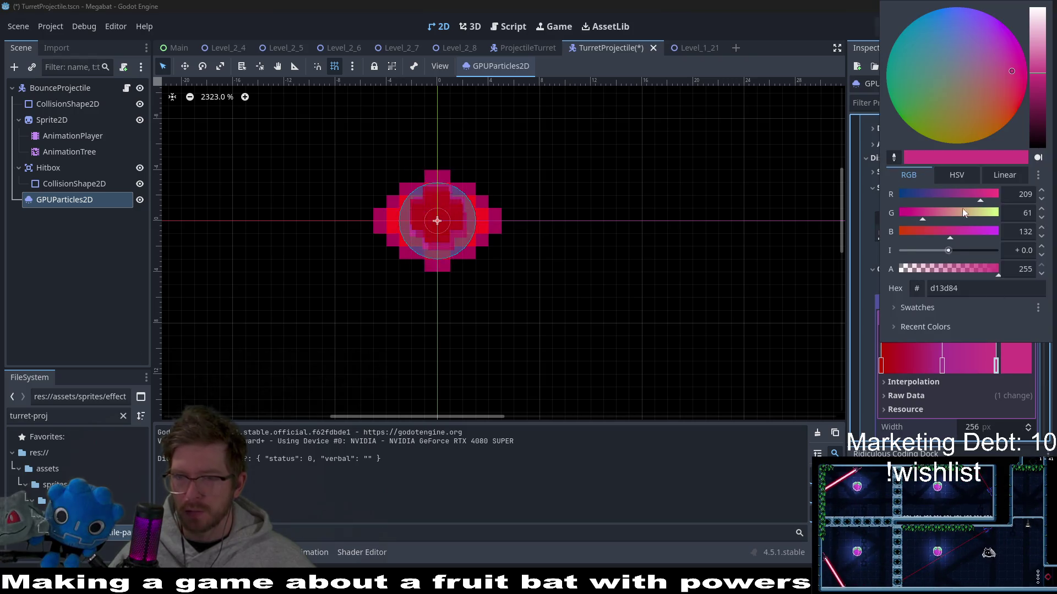
pyautogui.moveTo(942, 189); pyautogui.dragTo(979, 188)
pyautogui.moveTo(922, 214)
pyautogui.mouseDown()
pyautogui.moveTo(968, 214)
pyautogui.moveTo(949, 216)
pyautogui.moveTo(957, 231)
pyautogui.mouseUp()
pyautogui.moveTo(963, 213)
pyautogui.mouseDown()
pyautogui.moveTo(998, 214)
pyautogui.moveTo(969, 194)
pyautogui.moveTo(939, 199)
pyautogui.moveTo(967, 196)
pyautogui.moveTo(943, 216)
pyautogui.moveTo(920, 214)
pyautogui.mouseUp()
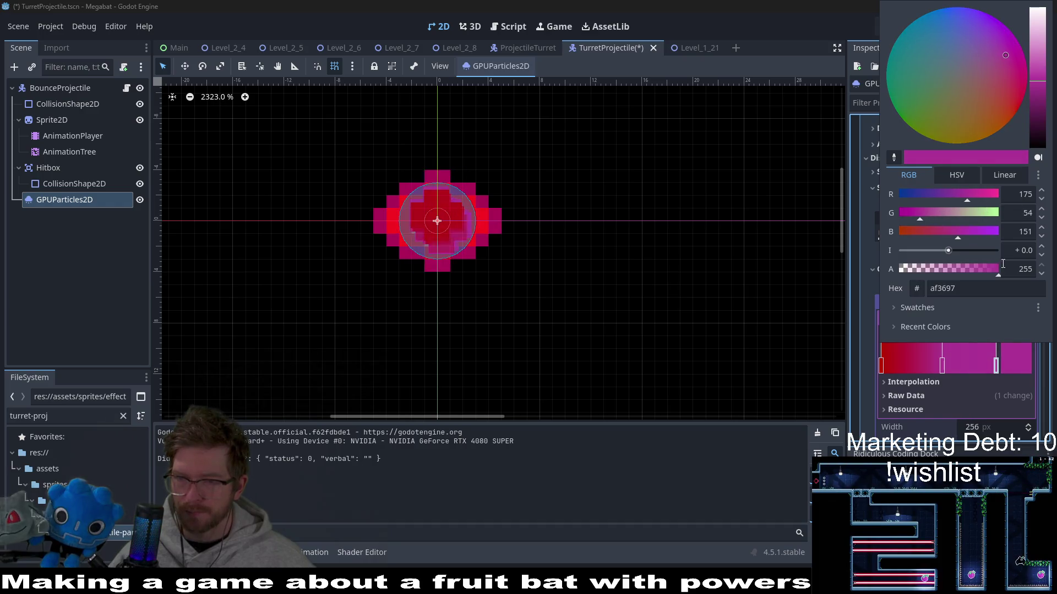
pyautogui.moveTo(963, 197)
pyautogui.mouseDown()
pyautogui.moveTo(862, 192)
pyautogui.moveTo(1010, 189)
pyautogui.moveTo(997, 213)
pyautogui.moveTo(964, 217)
pyautogui.mouseUp()
pyautogui.click(999, 231)
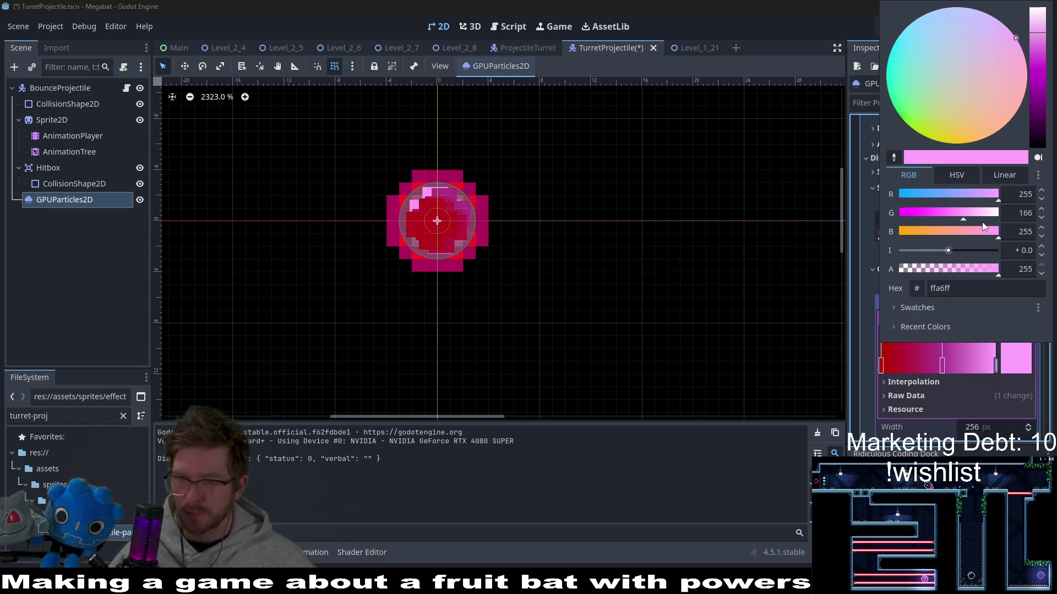
pyautogui.click(982, 214)
pyautogui.moveTo(989, 198)
pyautogui.mouseDown()
pyautogui.moveTo(925, 197)
pyautogui.moveTo(979, 196)
pyautogui.moveTo(1005, 213)
pyautogui.moveTo(996, 197)
pyautogui.mouseUp()
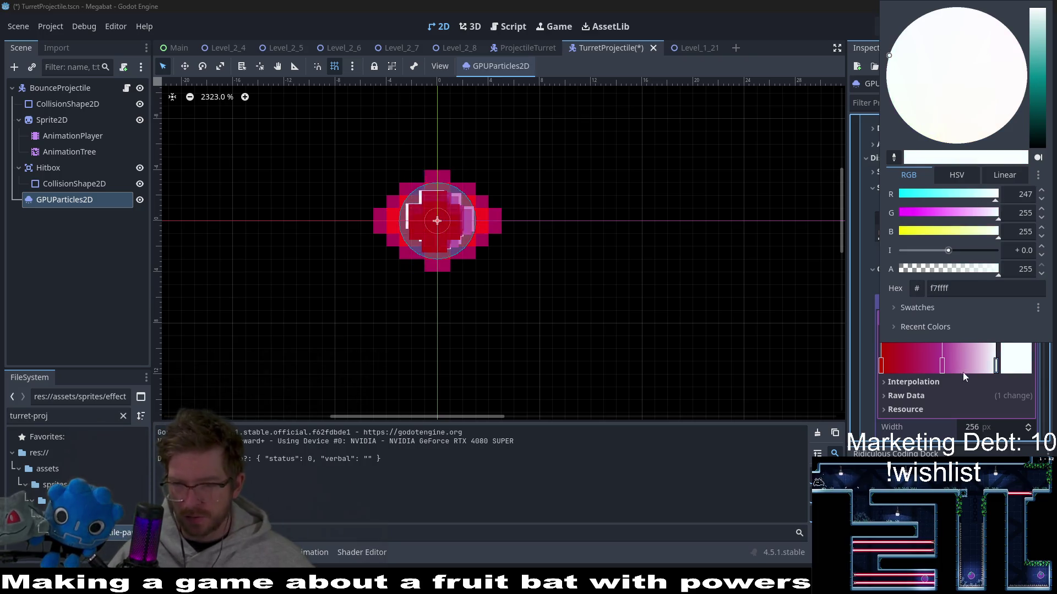
# Lower the blue of the middle stop for a deeper, redder magenta.
pyautogui.click(942, 365)
pyautogui.click(942, 366)
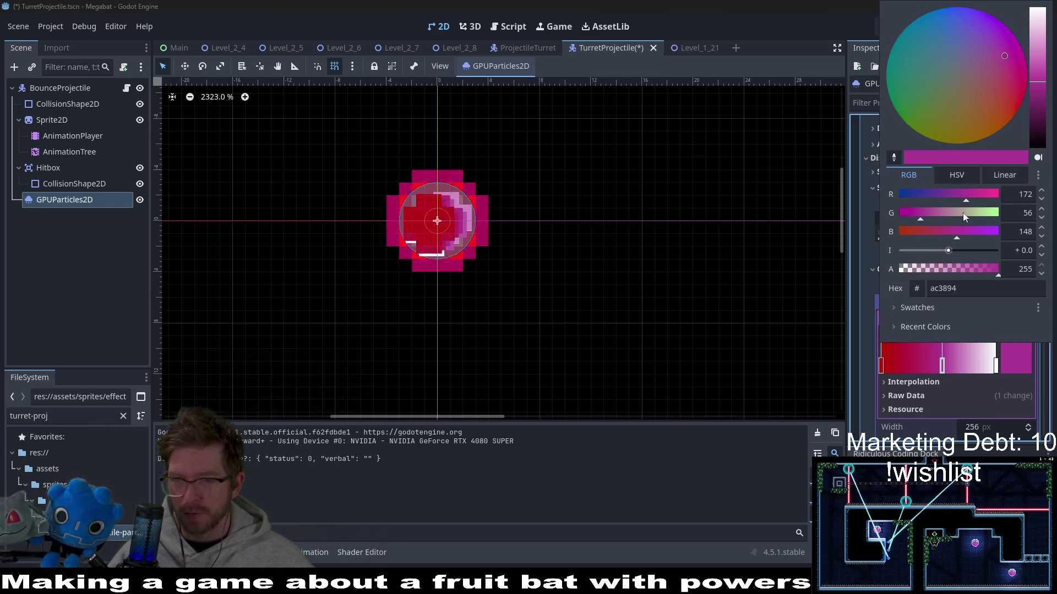
pyautogui.moveTo(956, 233)
pyautogui.mouseDown()
pyautogui.moveTo(934, 232)
pyautogui.moveTo(946, 232)
pyautogui.mouseUp()
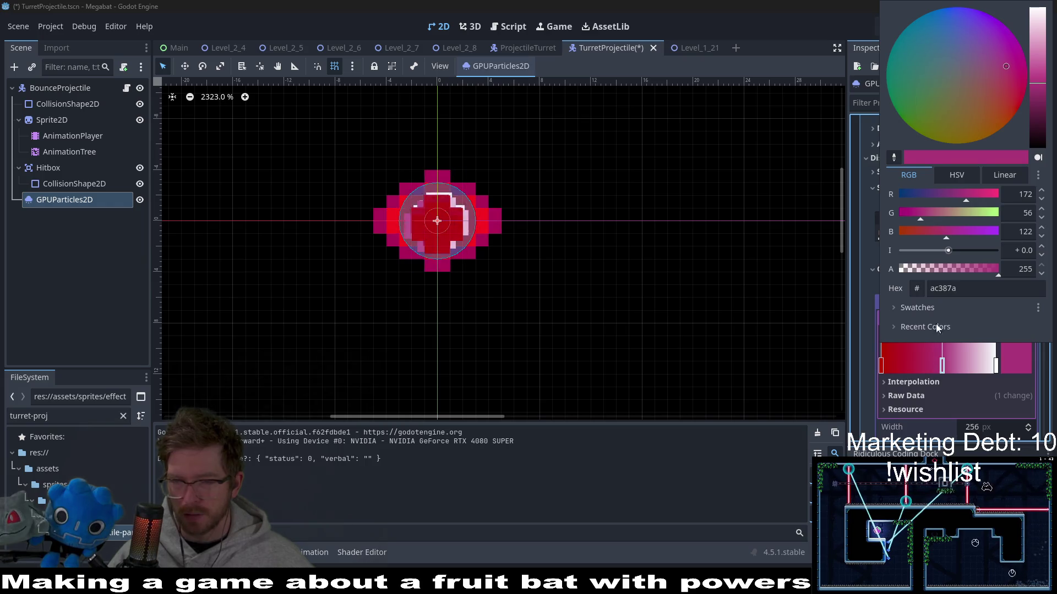
pyautogui.click(871, 296)
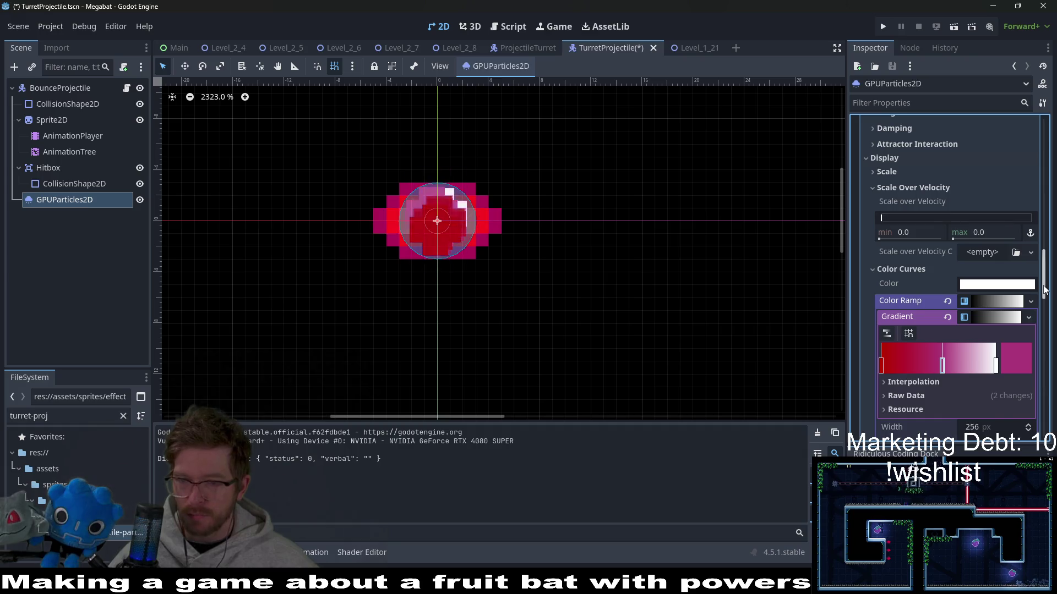
pyautogui.moveTo(1044, 291); pyautogui.dragTo(1044, 315)
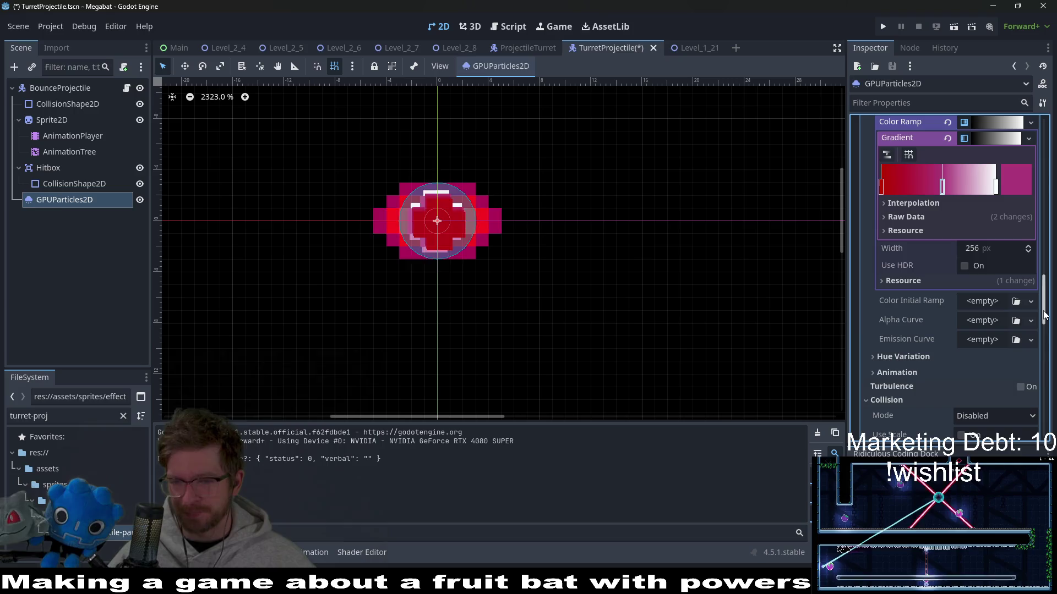
pyautogui.moveTo(1045, 315)
pyautogui.mouseDown()
pyautogui.moveTo(1046, 342)
pyautogui.moveTo(1049, 314)
pyautogui.mouseUp()
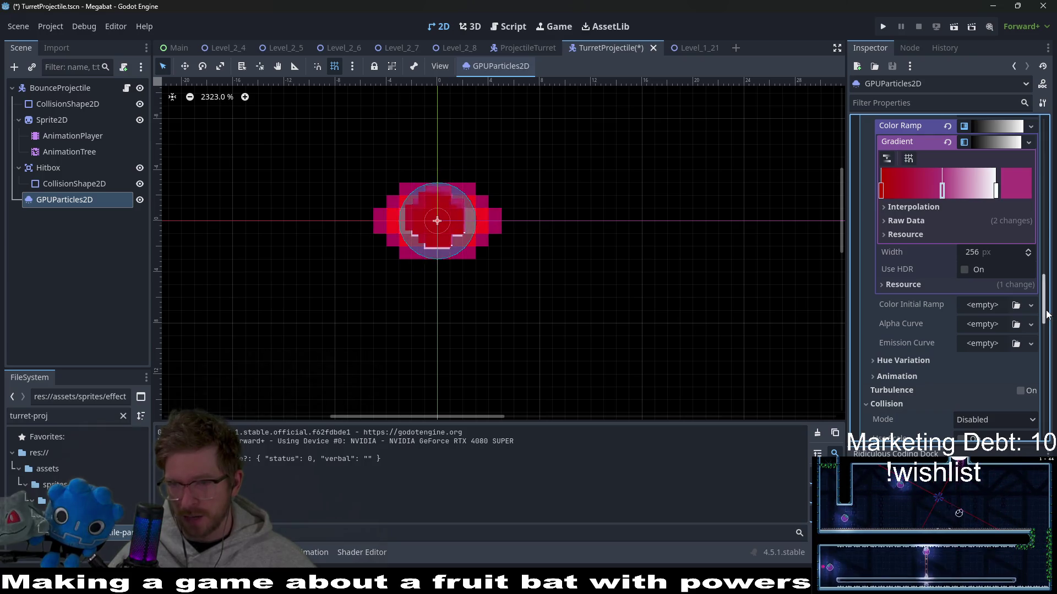
pyautogui.moveTo(1047, 312); pyautogui.dragTo(1047, 286)
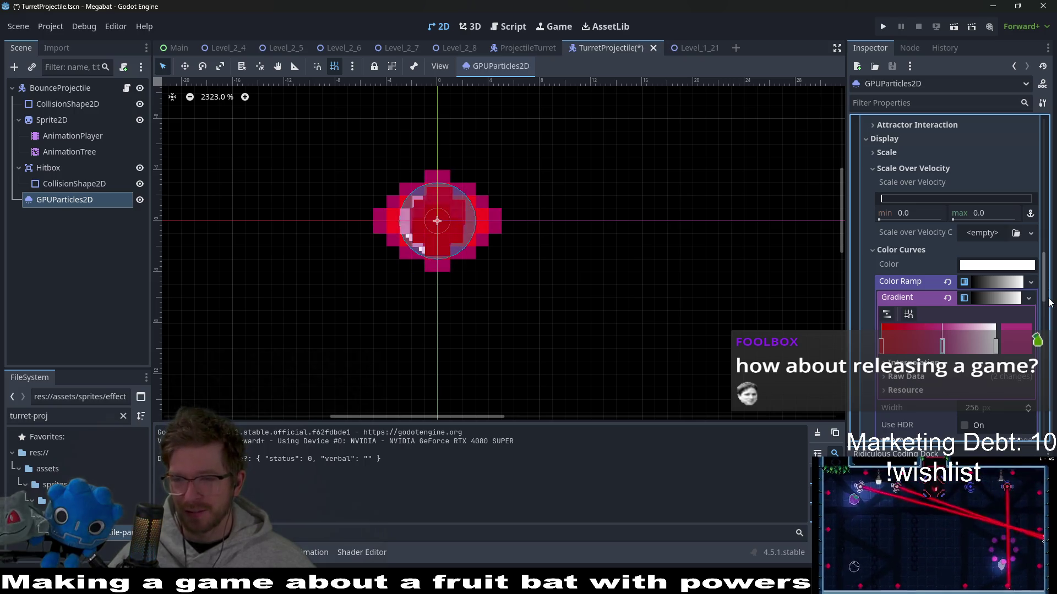
pyautogui.scroll(-3, 1047, 301)
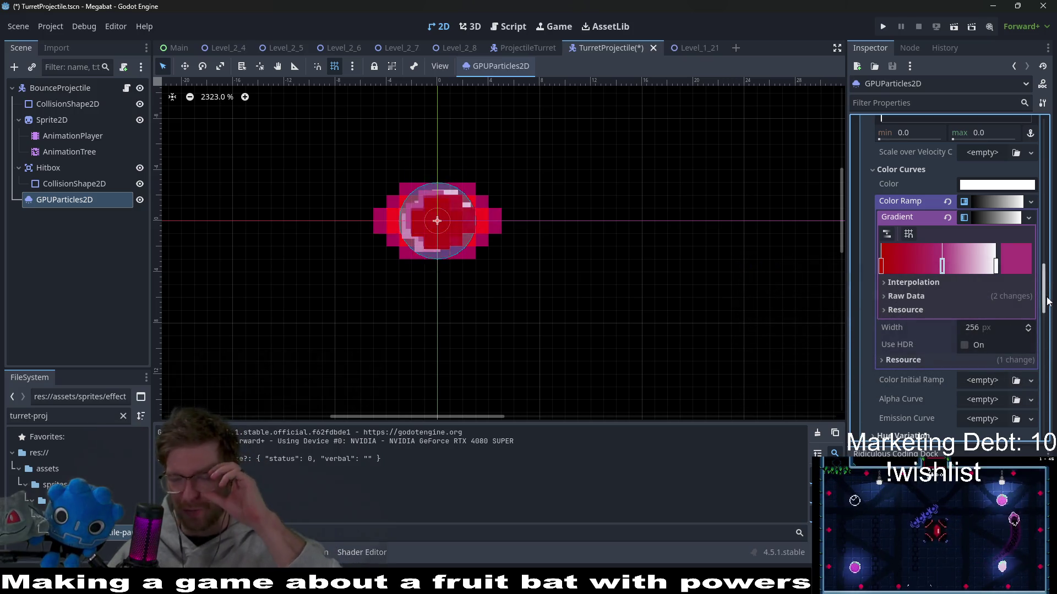
pyautogui.scroll(3, 1044, 319)
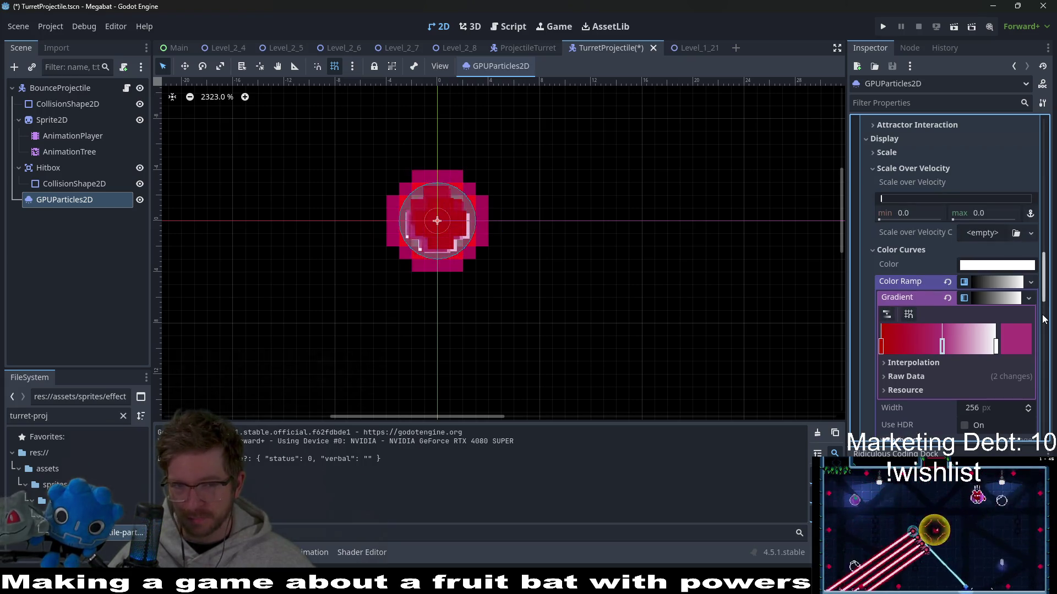
pyautogui.scroll(3, 1044, 319)
pyautogui.hotkey('ctrl', 's')
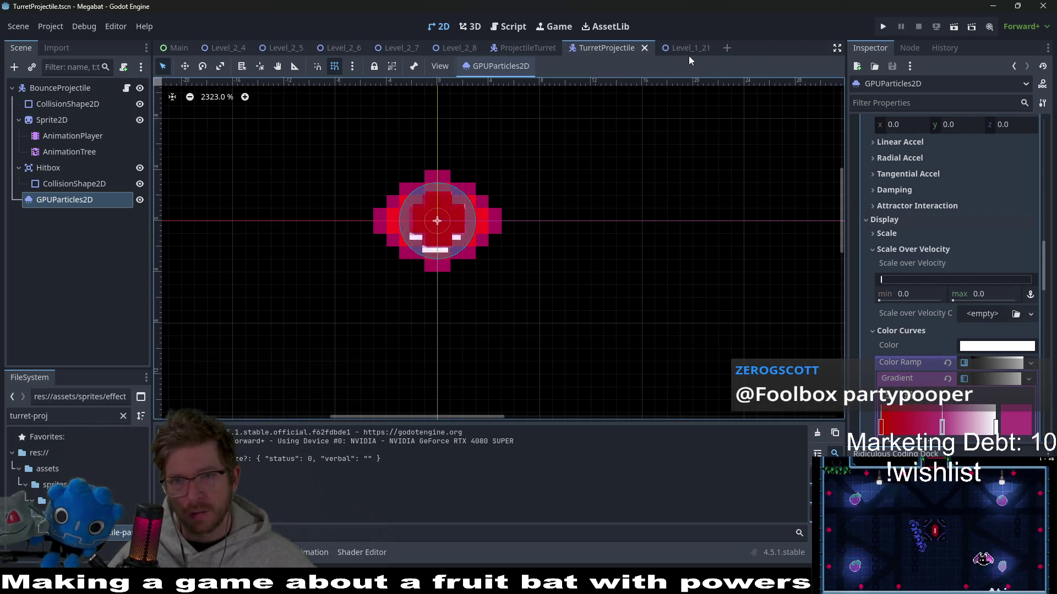
# Run the Level_1_21 scene to test the recoloured projectile trails.
pyautogui.click(675, 46)
pyautogui.click(949, 31)
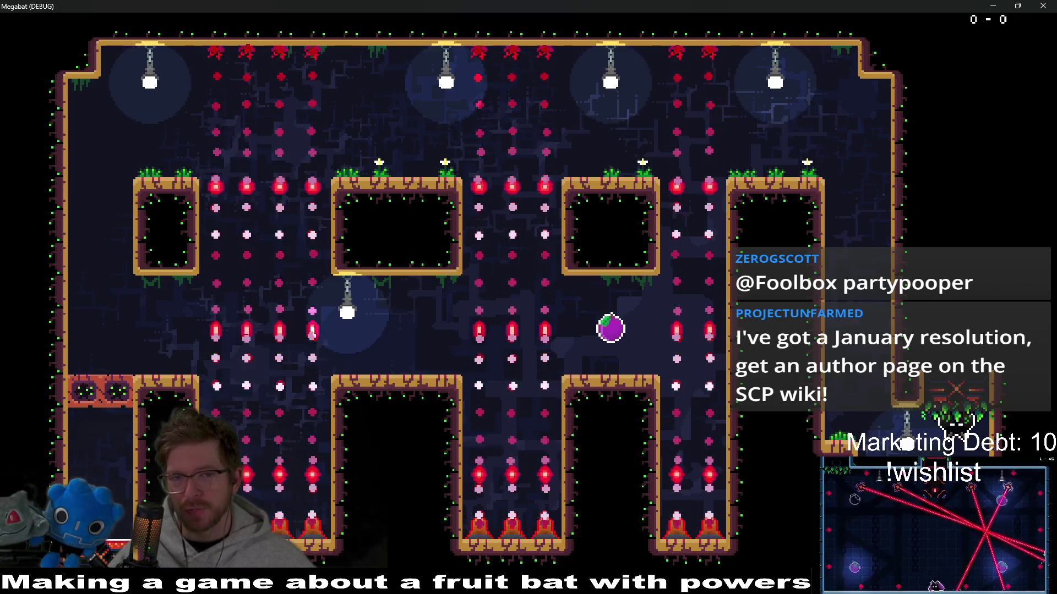
pyautogui.click(1041, 5)
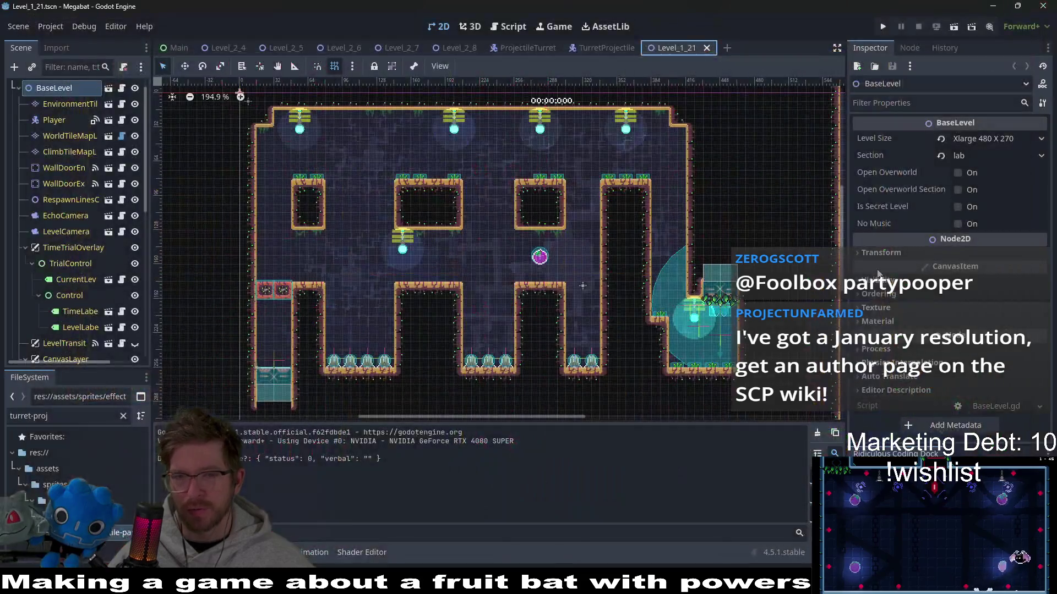
# Try Inspector filters 'in' and 'local', clear them, and go back to TurretProjectile.
pyautogui.click(916, 99)
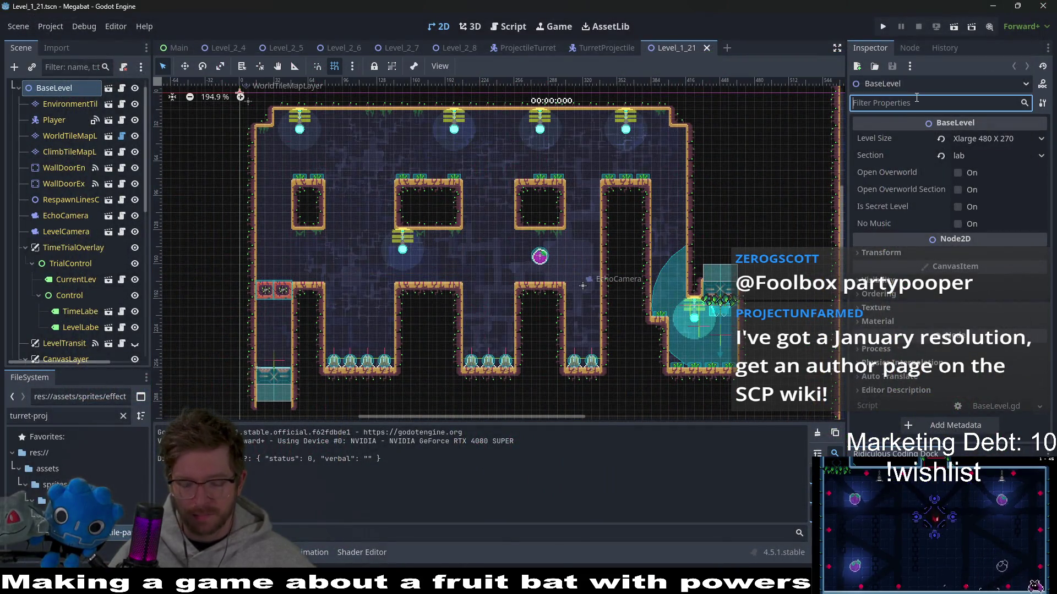
pyautogui.write('in')
pyautogui.press('BackSpace')
pyautogui.press('BackSpace')
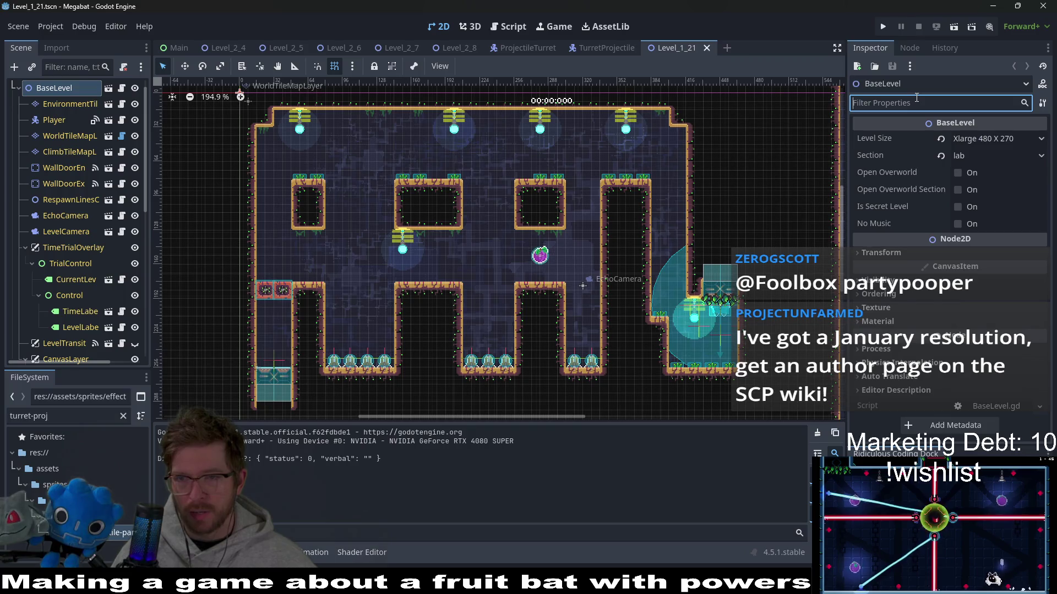
pyautogui.write('local')
pyautogui.press('BackSpace')
pyautogui.press('BackSpace')
pyautogui.press('BackSpace')
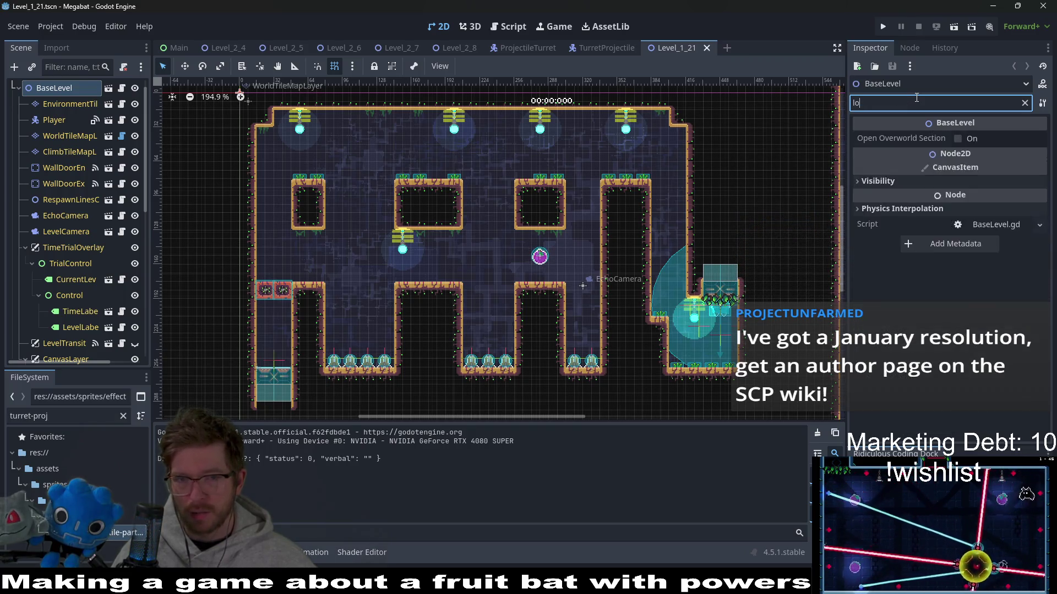
pyautogui.click(616, 47)
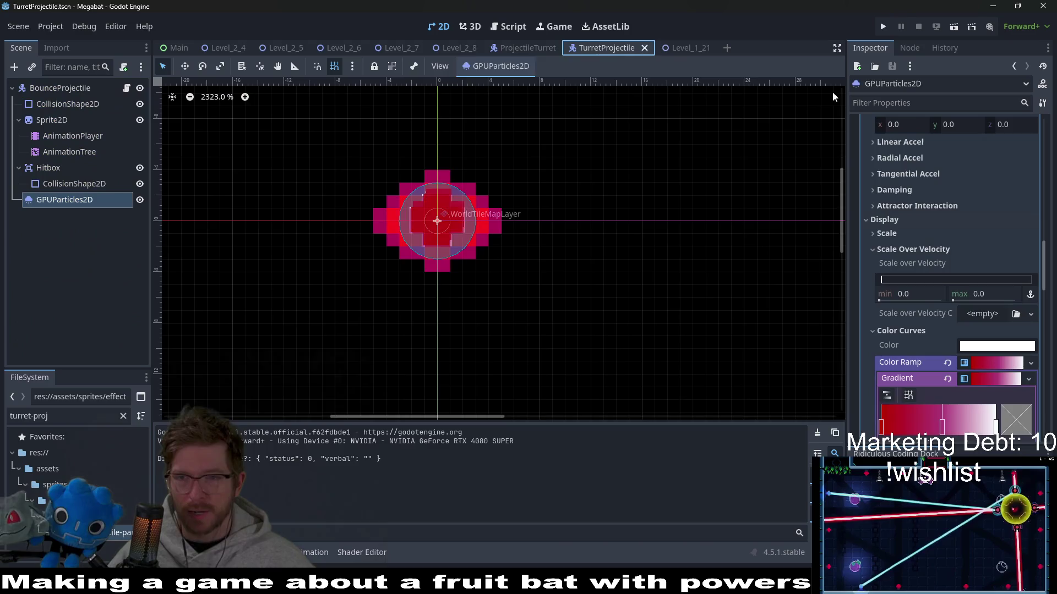
# Filter for 'local' and turn on Local Coords for the particle trail.
pyautogui.click(902, 102)
pyautogui.write('local')
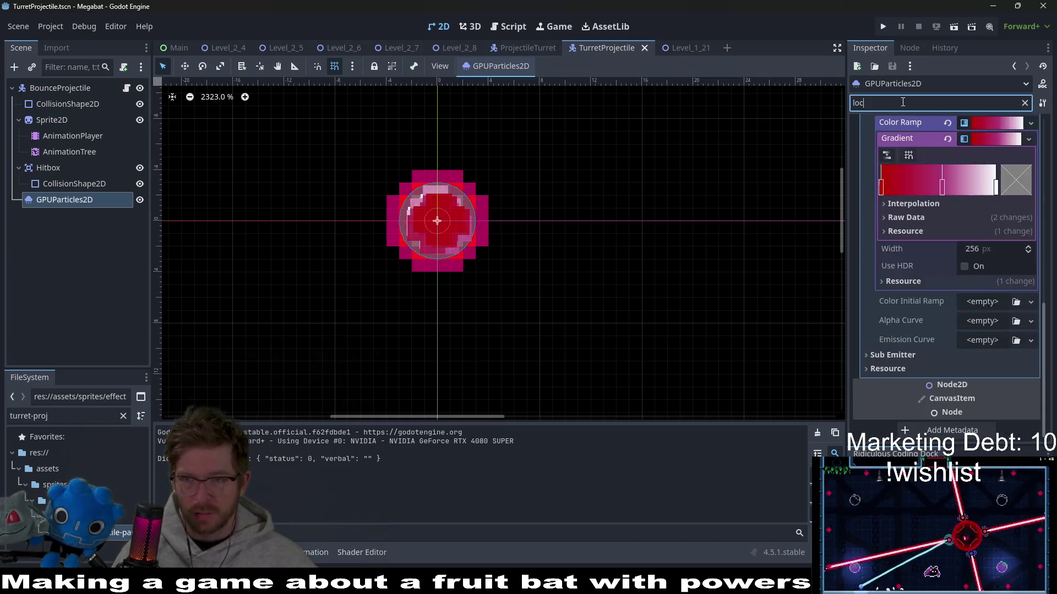
pyautogui.click(957, 180)
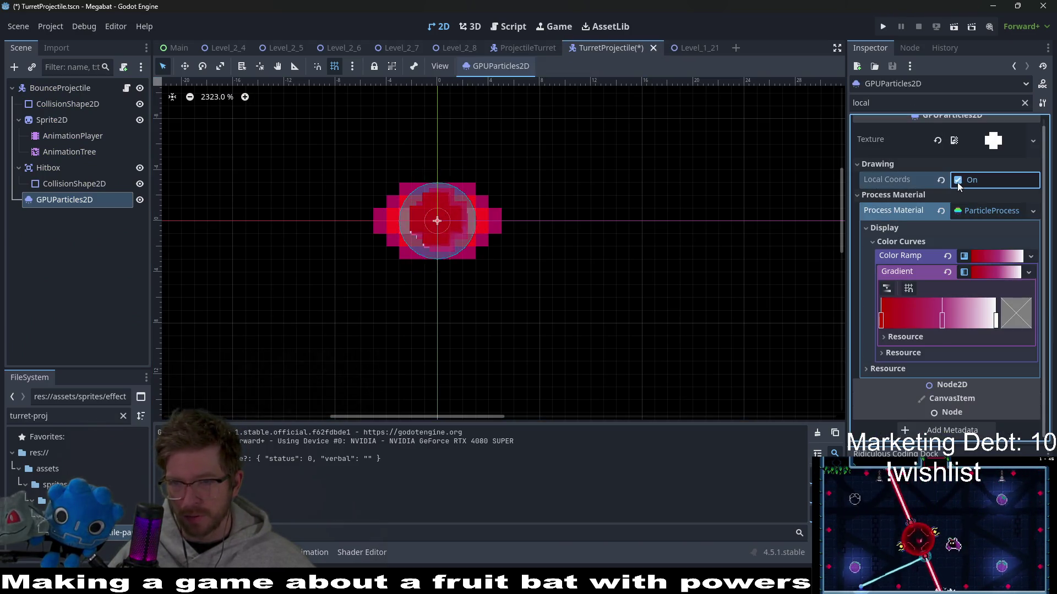
pyautogui.click(1025, 103)
# Set the process material's gravity y to 9 so the particles fall downward.
pyautogui.scroll(-6, 947, 312)
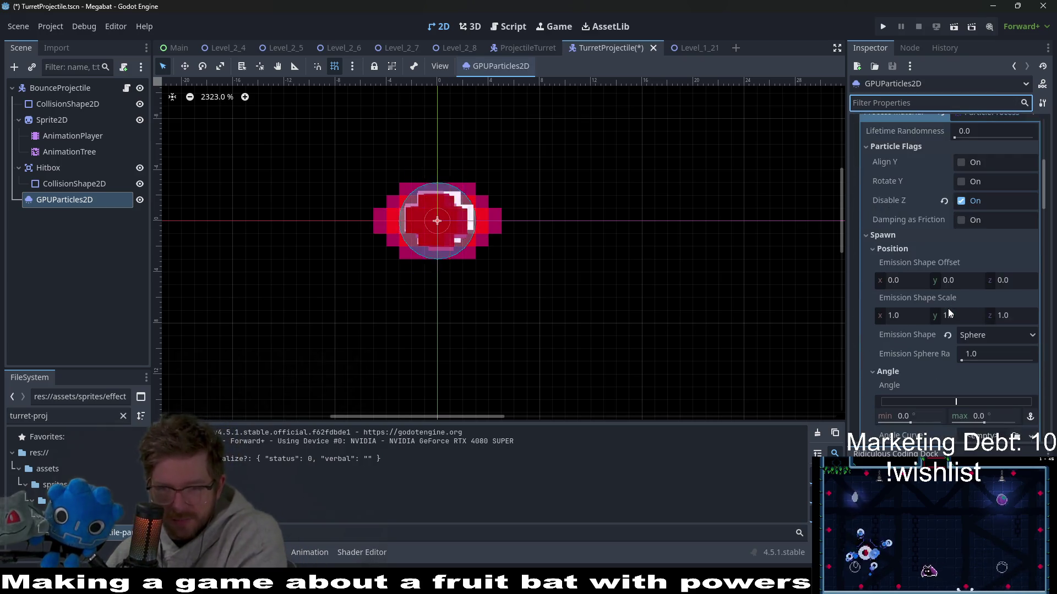
pyautogui.scroll(-3, 948, 312)
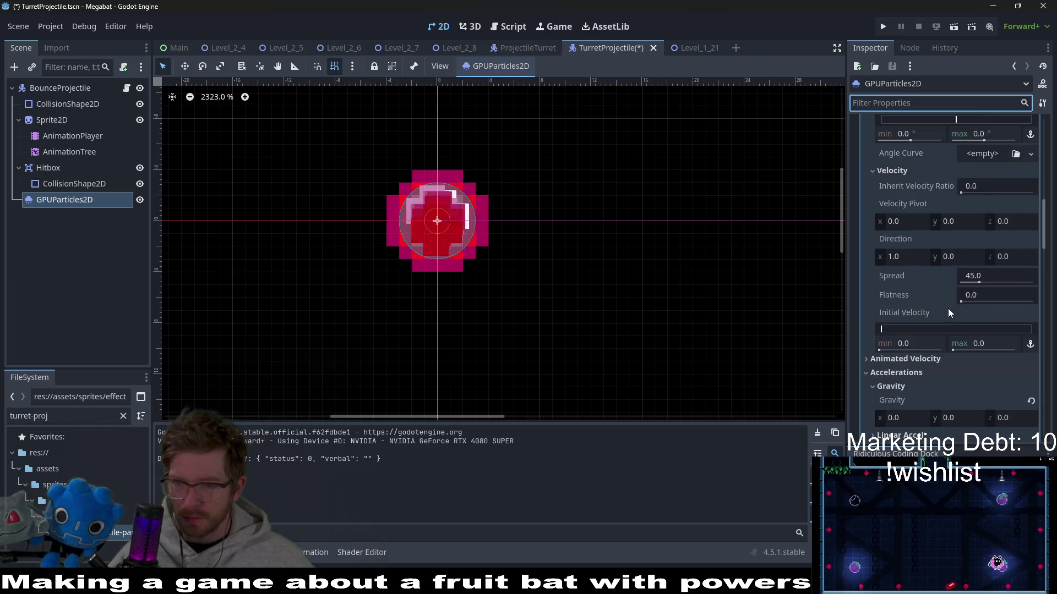
pyautogui.scroll(-3, 947, 312)
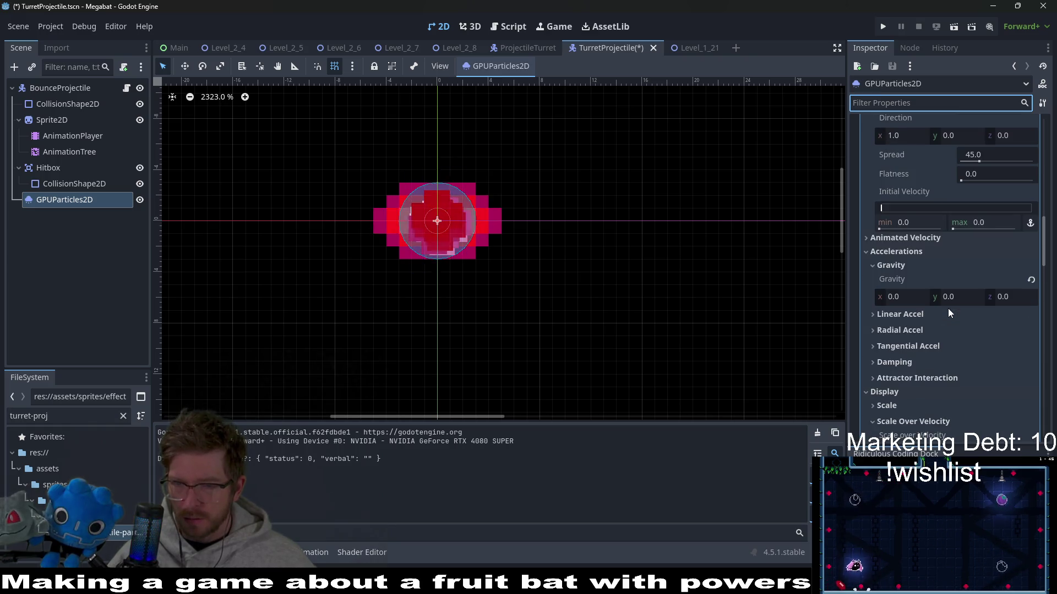
pyautogui.click(957, 297)
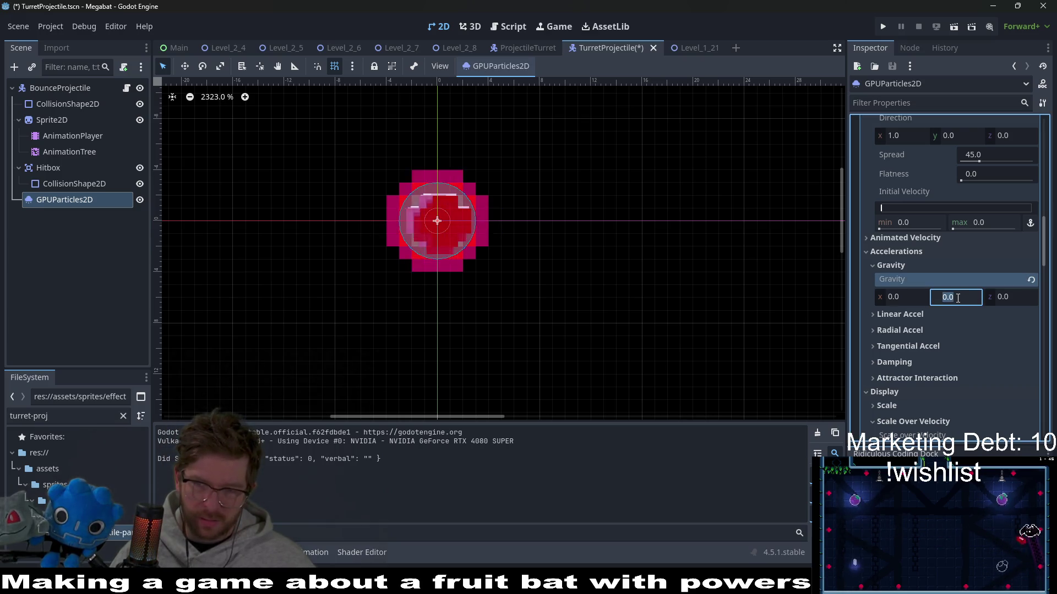
pyautogui.scroll(1, 958, 298)
pyautogui.scroll(2, 958, 298)
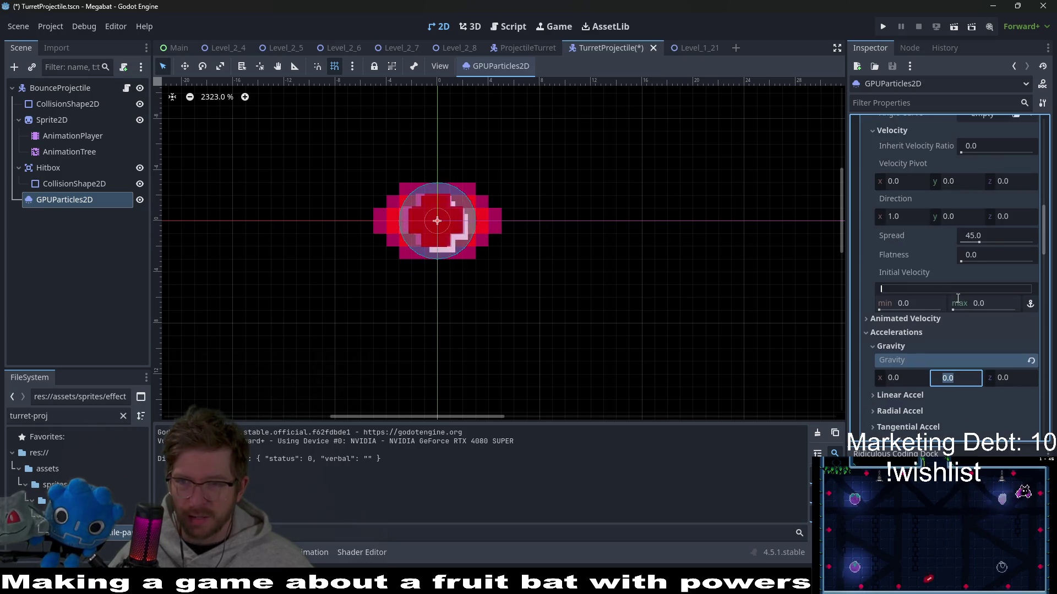
pyautogui.scroll(1, 958, 298)
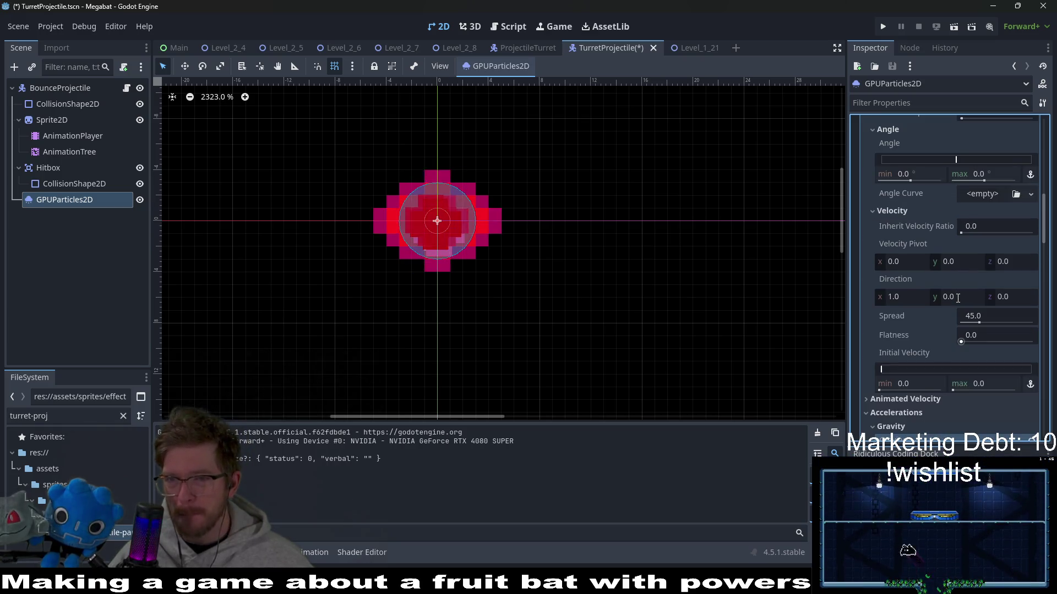
pyautogui.scroll(1, 958, 297)
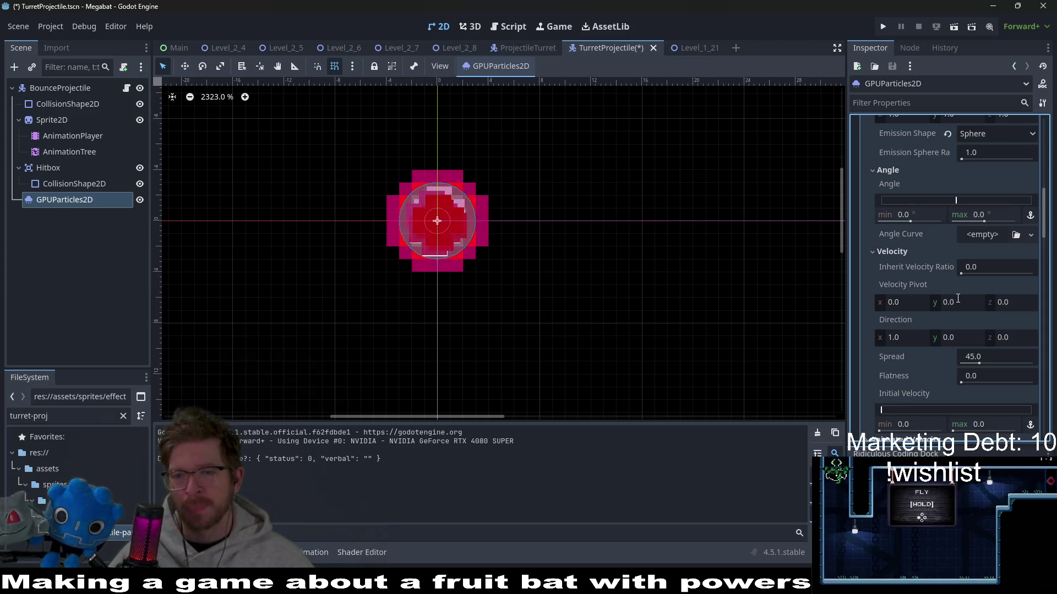
pyautogui.scroll(-2, 957, 298)
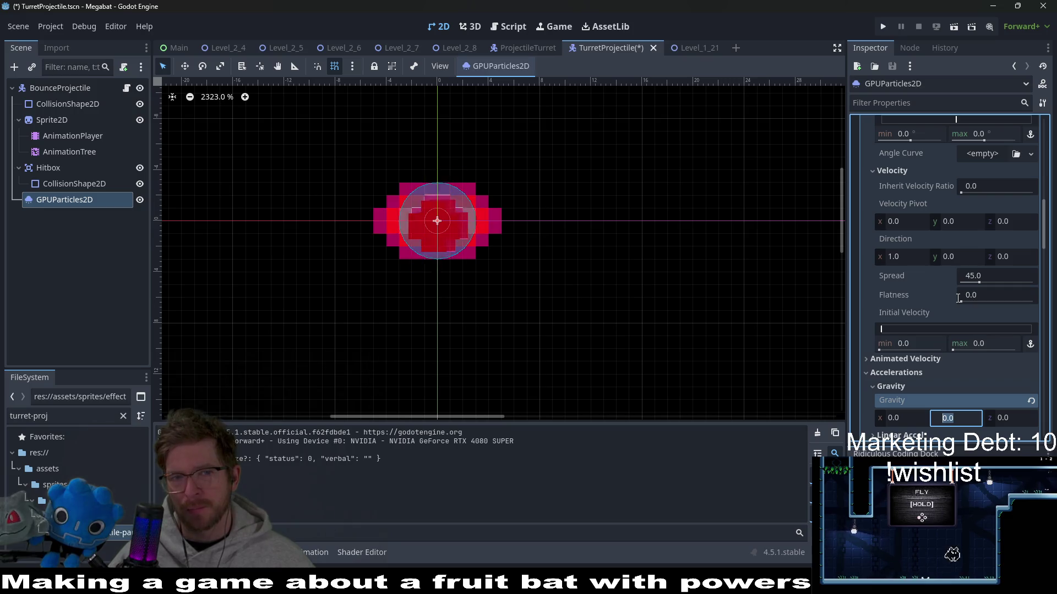
pyautogui.scroll(-2, 958, 298)
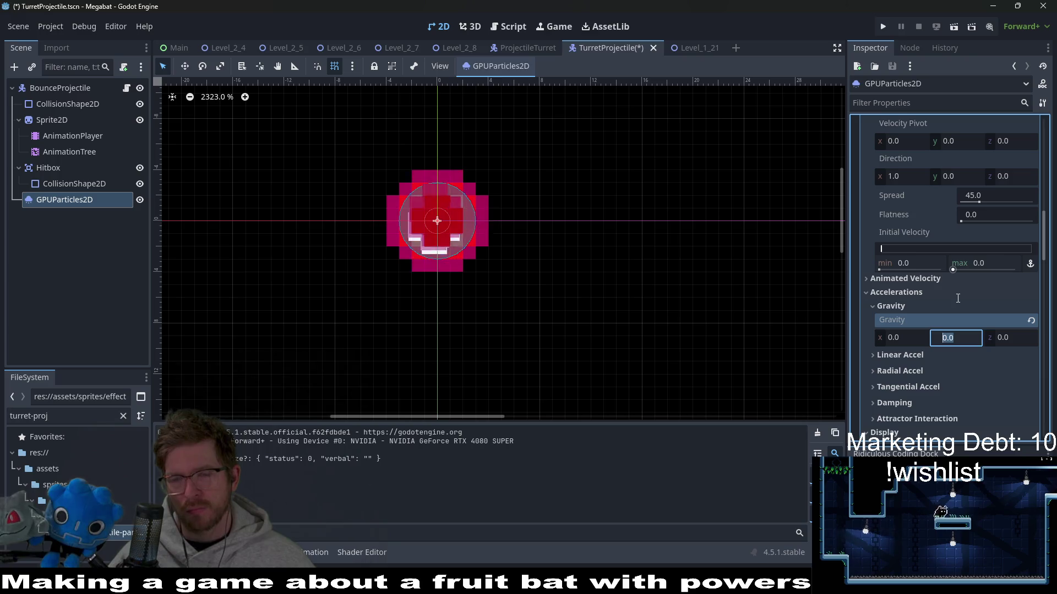
pyautogui.scroll(-3, 957, 299)
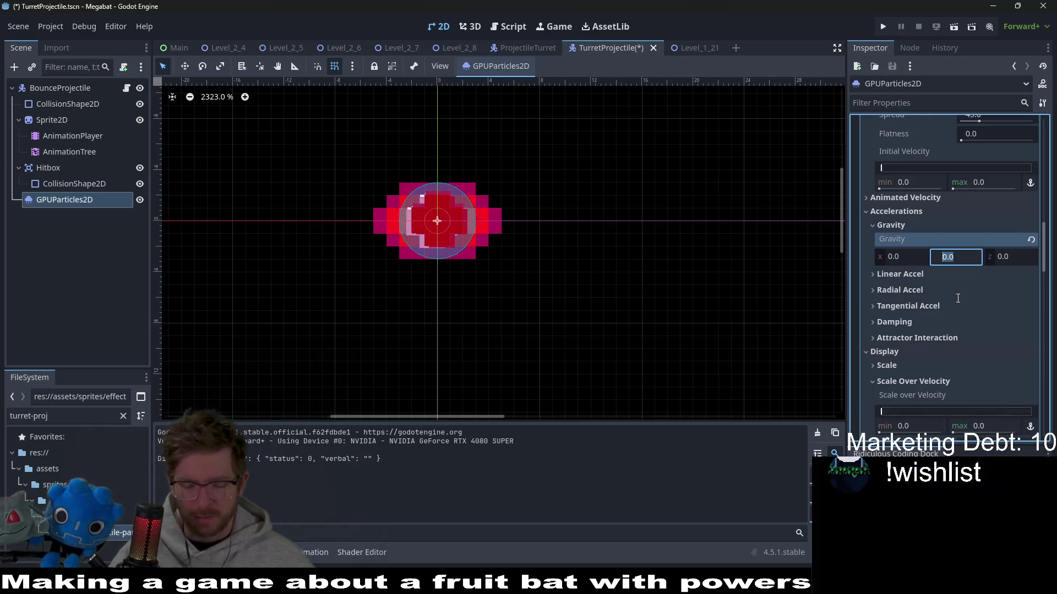
pyautogui.write('-9')
pyautogui.press('Return')
pyautogui.click(966, 257)
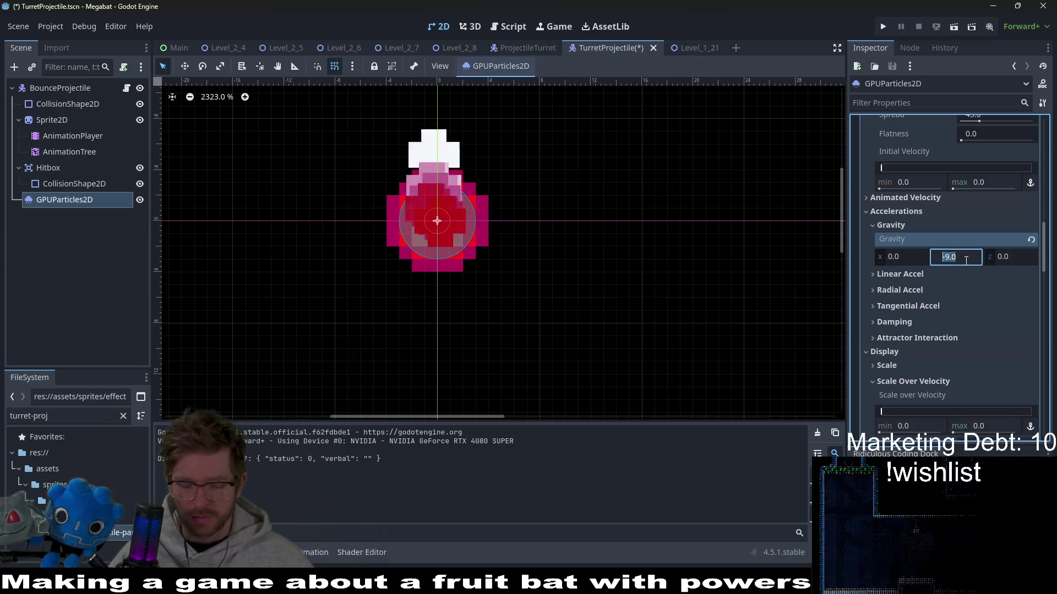
pyautogui.write('9')
pyautogui.press('Return')
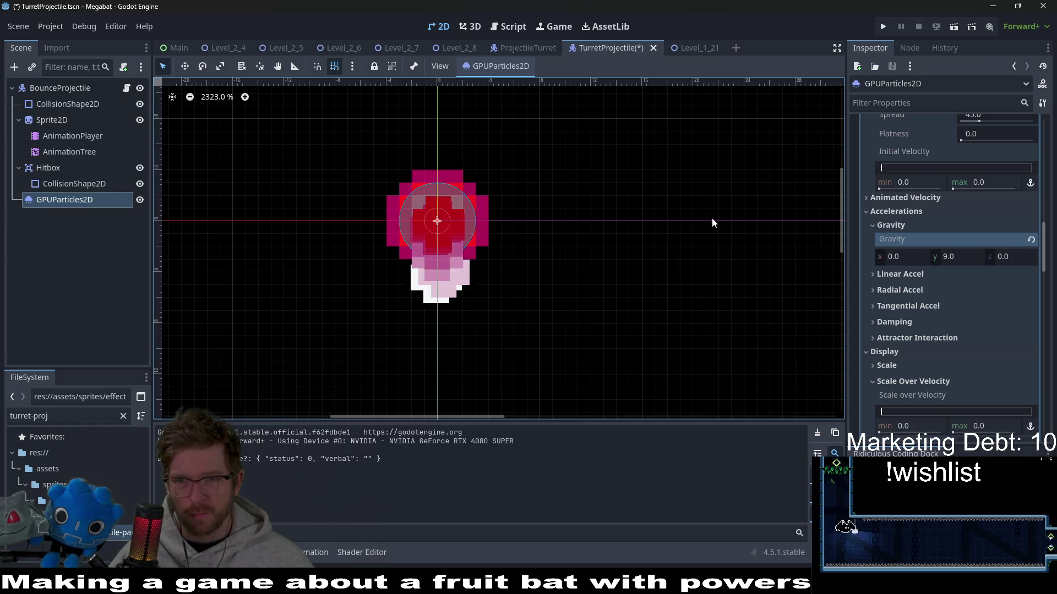
pyautogui.click(68, 84)
# Rotate BounceProjectile to preview the trail direction, then undo back to 0.
pyautogui.scroll(-5, 910, 348)
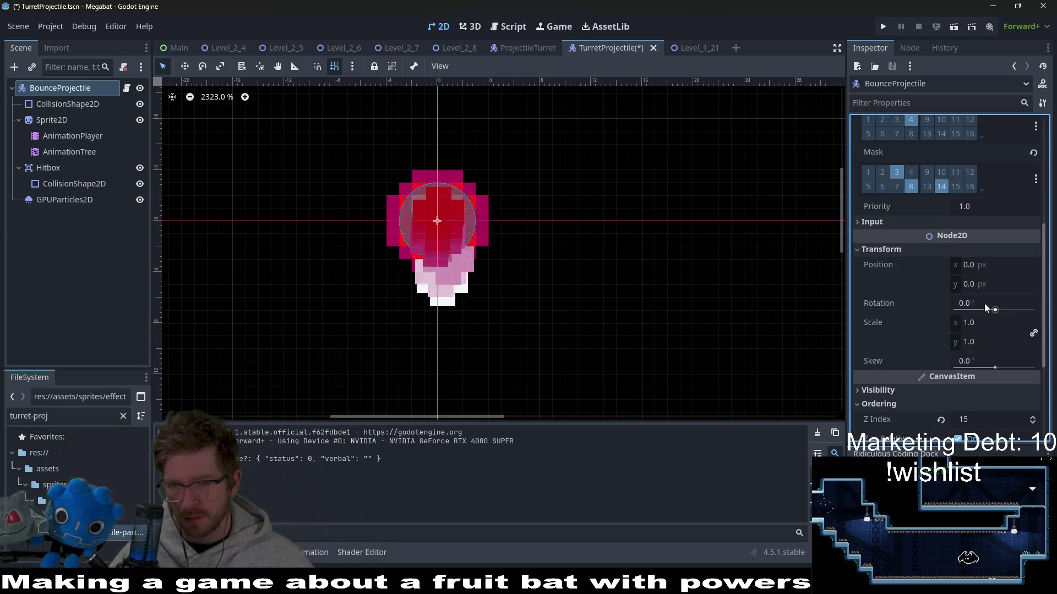
pyautogui.moveTo(995, 309); pyautogui.dragTo(1002, 311)
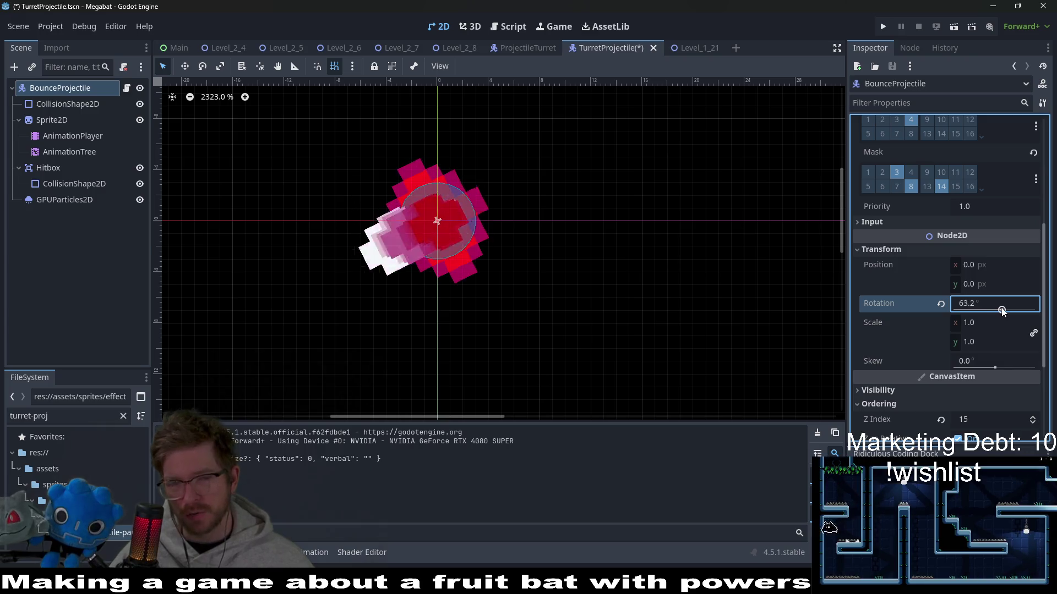
pyautogui.hotkey('ctrl', 'z')
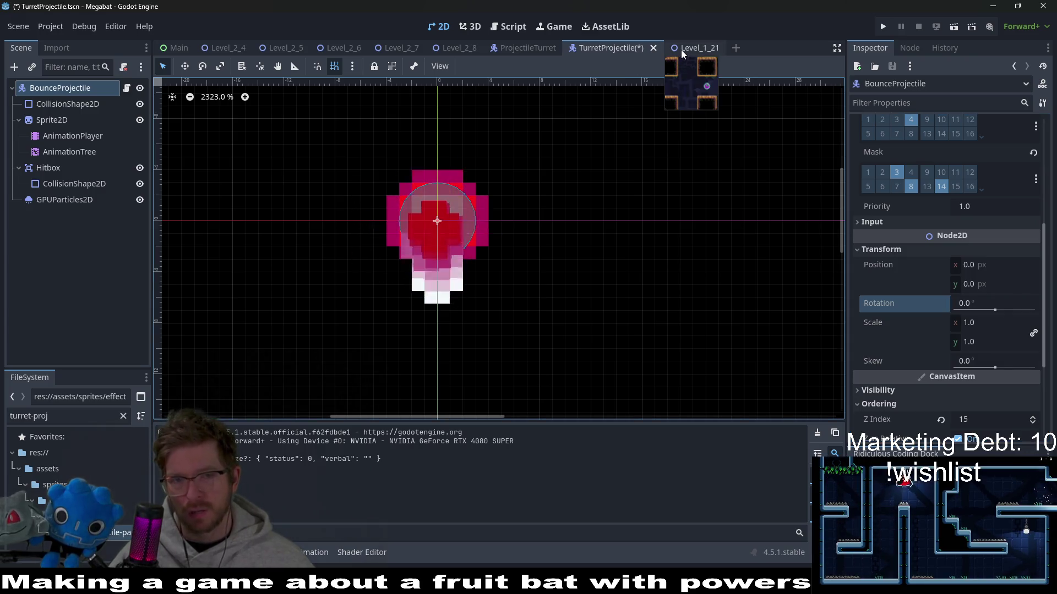
# Play-test Level_1_21 and return to the TurretProjectile scene.
pyautogui.click(681, 50)
pyautogui.click(952, 27)
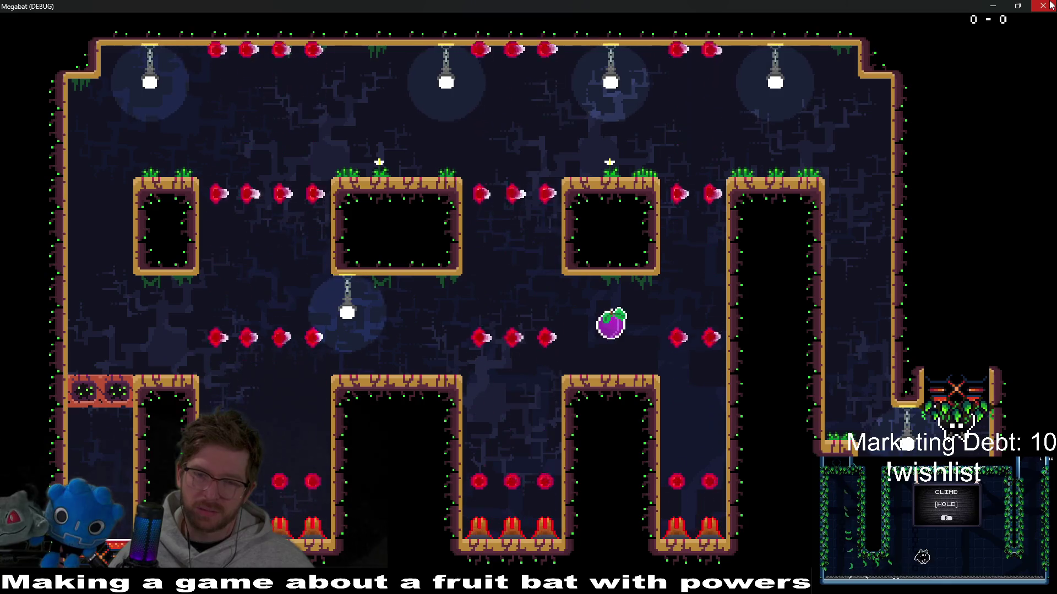
pyautogui.click(1042, 5)
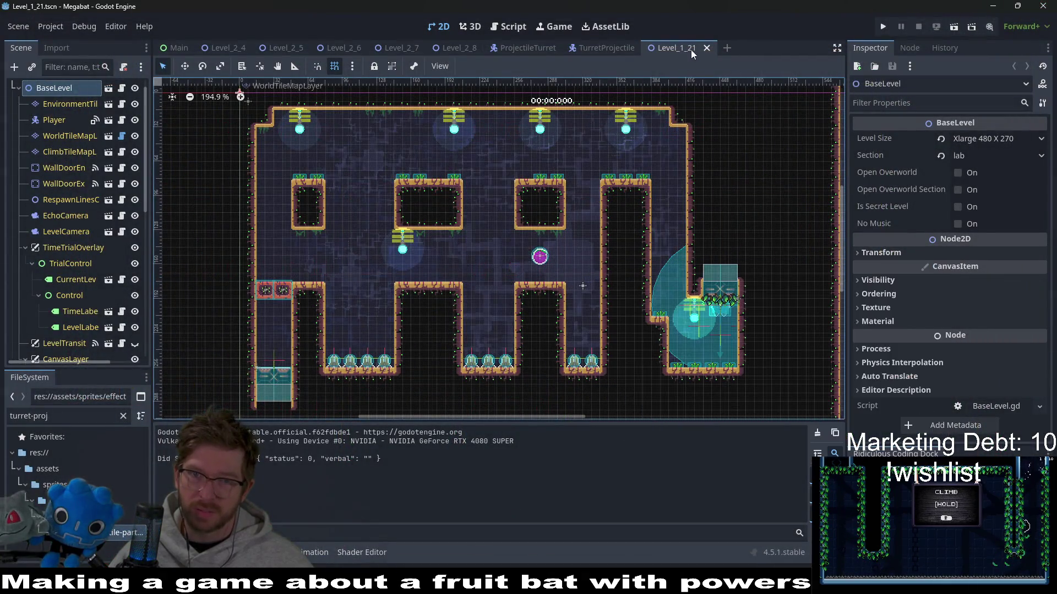
pyautogui.click(592, 49)
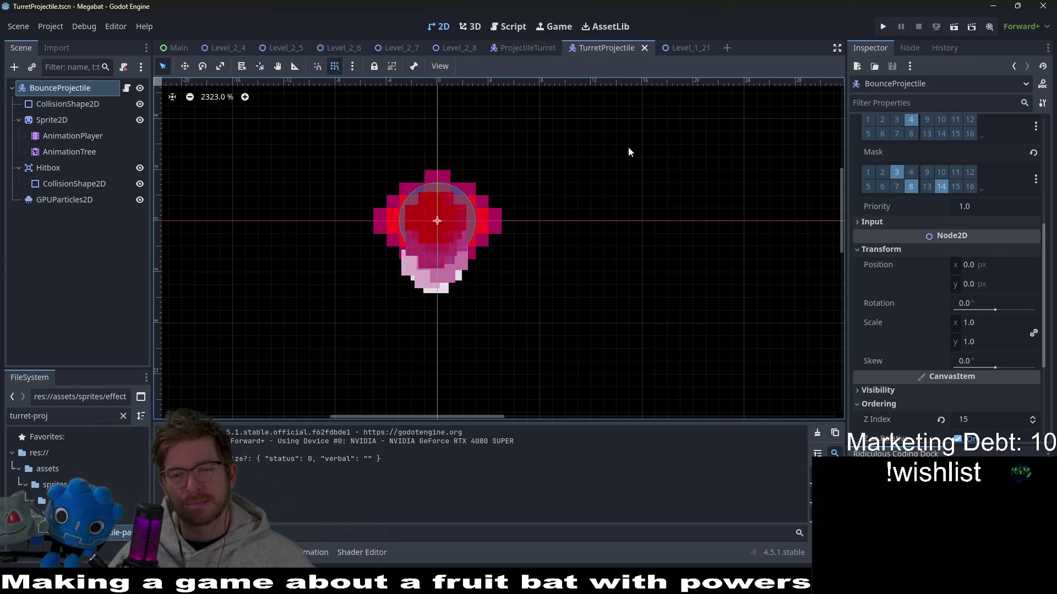
# Select the GPUParticles2D trail node in the TurretProjectile scene.
pyautogui.scroll(-3, 979, 411)
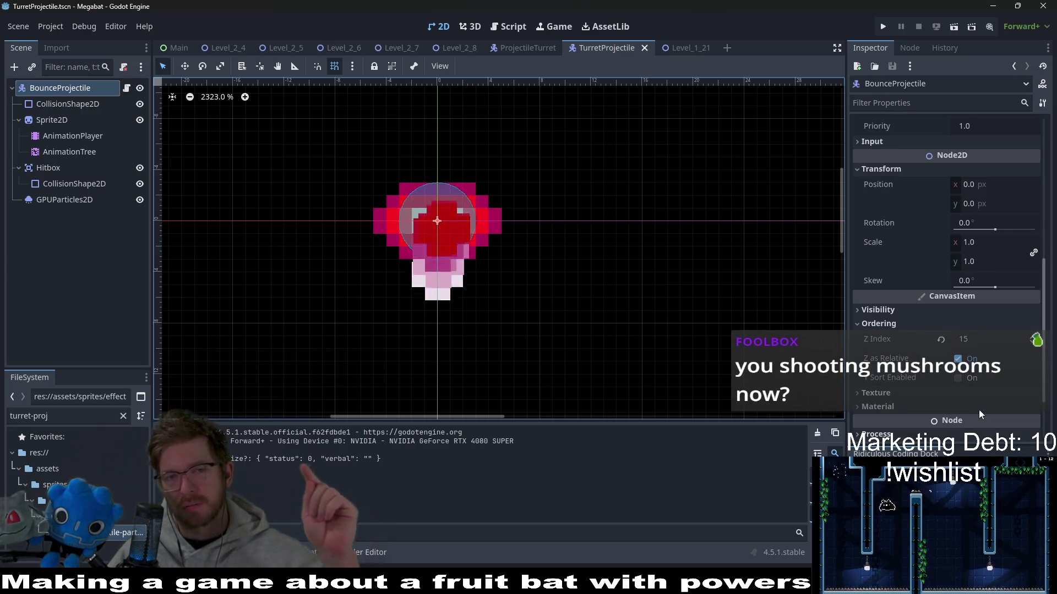
pyautogui.click(529, 53)
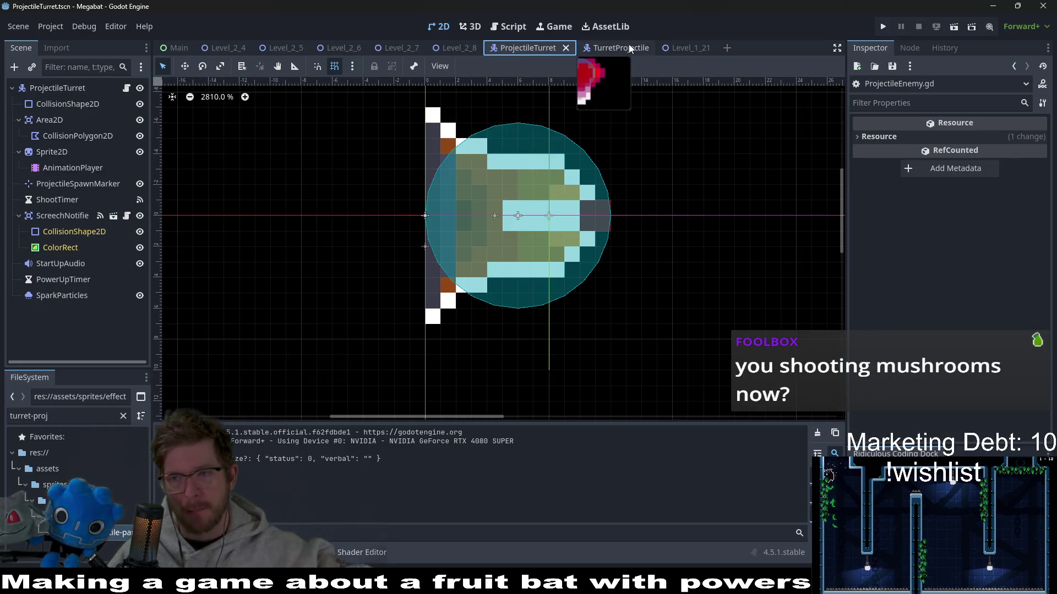
pyautogui.click(617, 48)
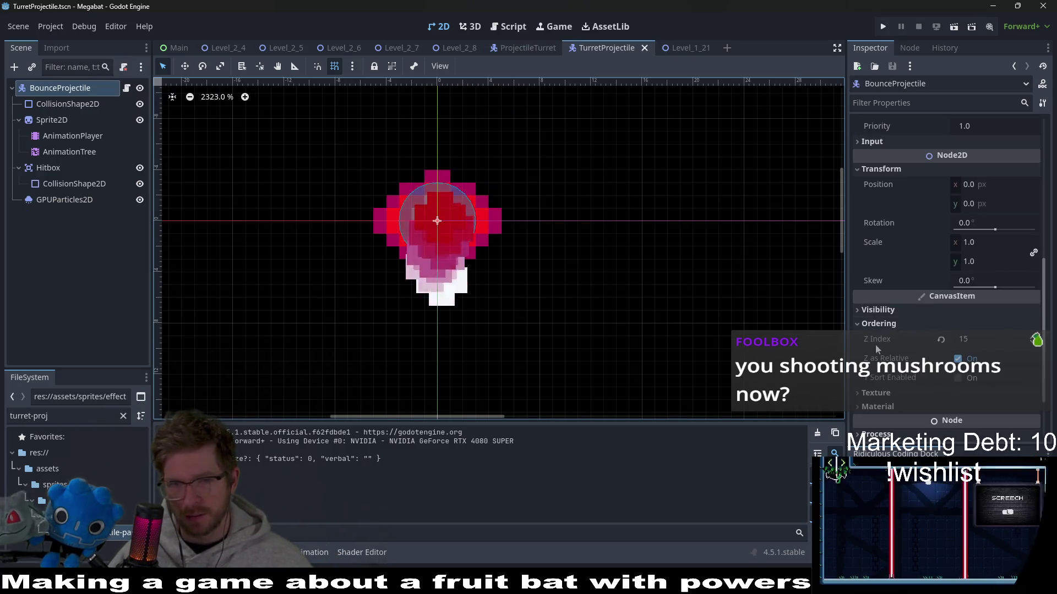
pyautogui.click(65, 201)
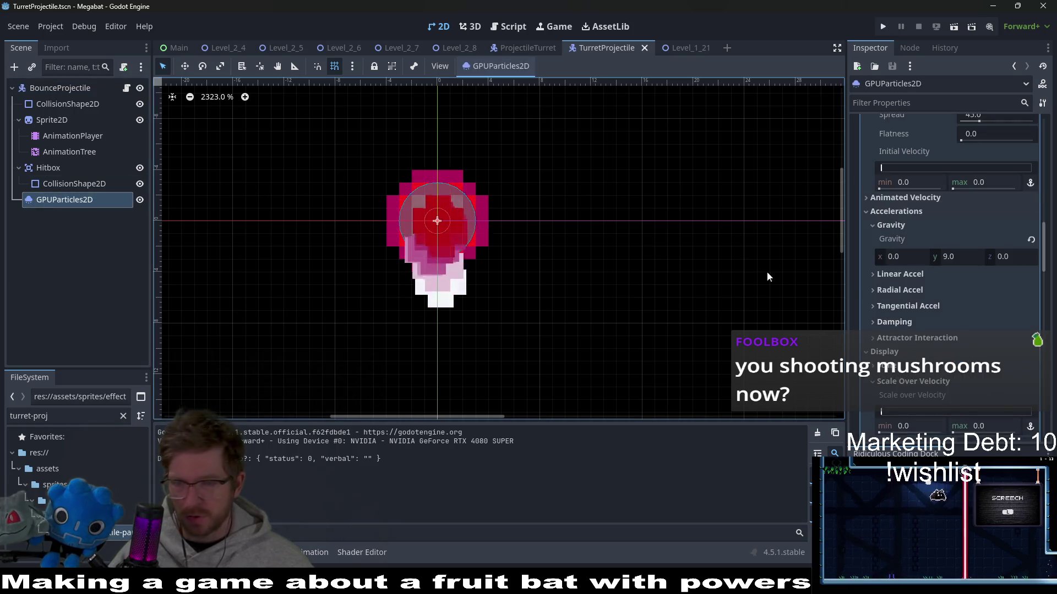
# Bring up the Spawn velocity settings and commit a Spread of 45 degrees.
pyautogui.scroll(-2, 894, 309)
pyautogui.scroll(-10, 894, 308)
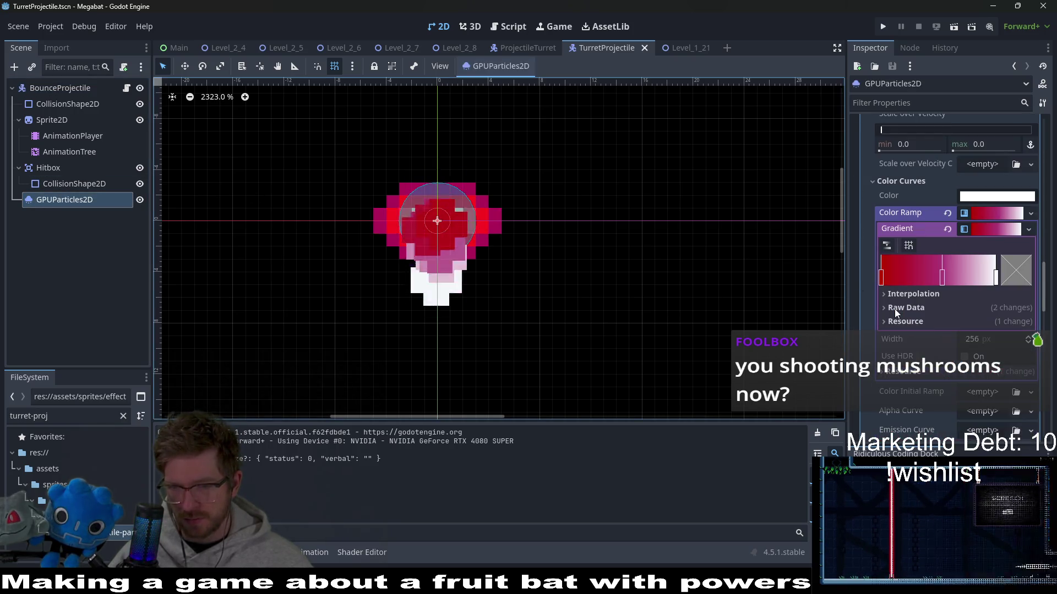
pyautogui.scroll(8, 895, 310)
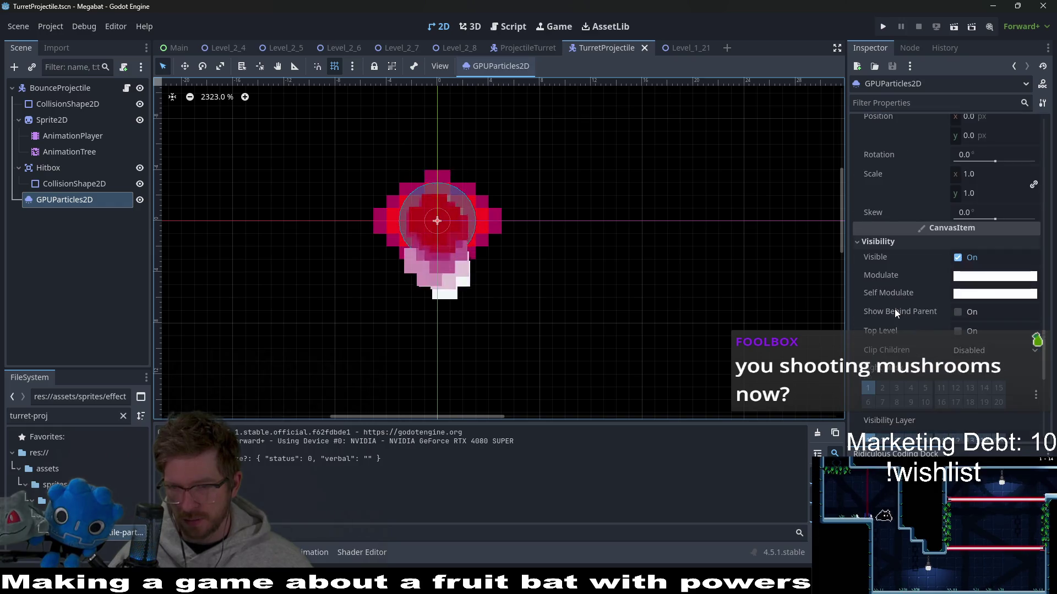
pyautogui.scroll(3, 896, 310)
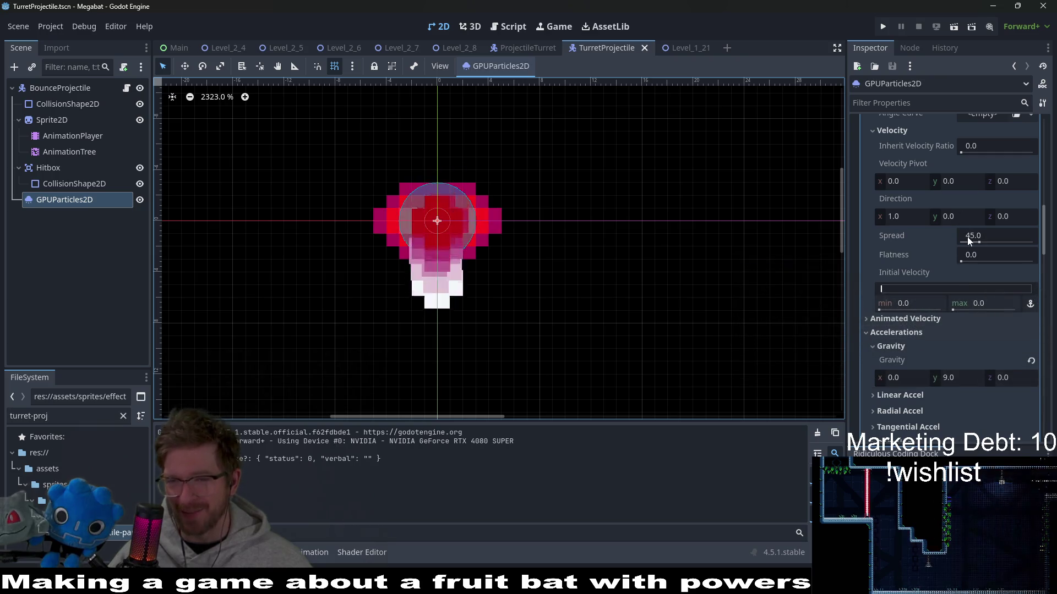
pyautogui.scroll(4, 966, 237)
pyautogui.scroll(8, 973, 287)
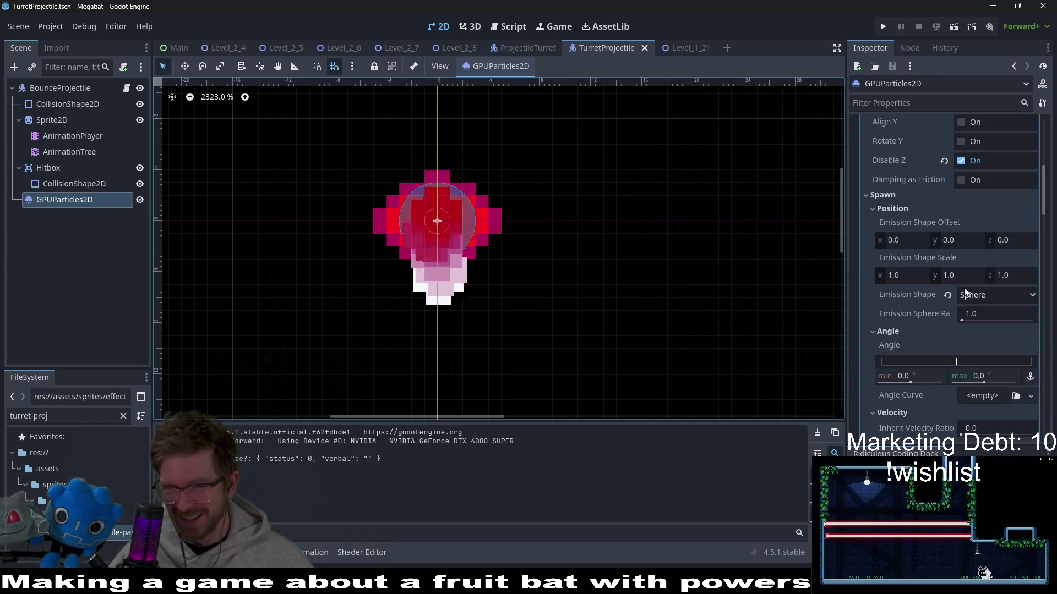
pyautogui.scroll(-6, 990, 297)
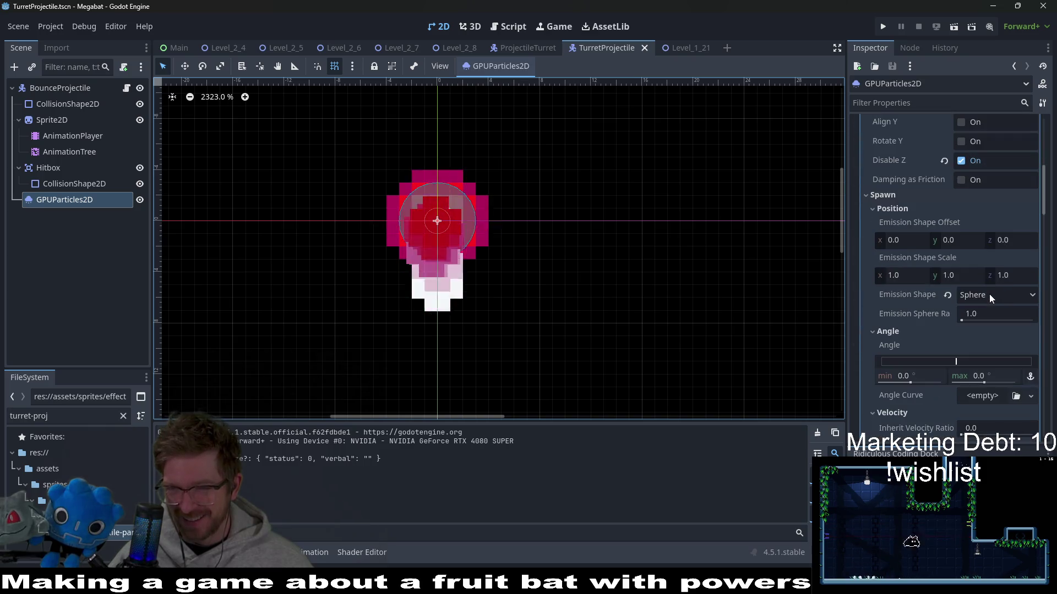
pyautogui.scroll(-3, 989, 294)
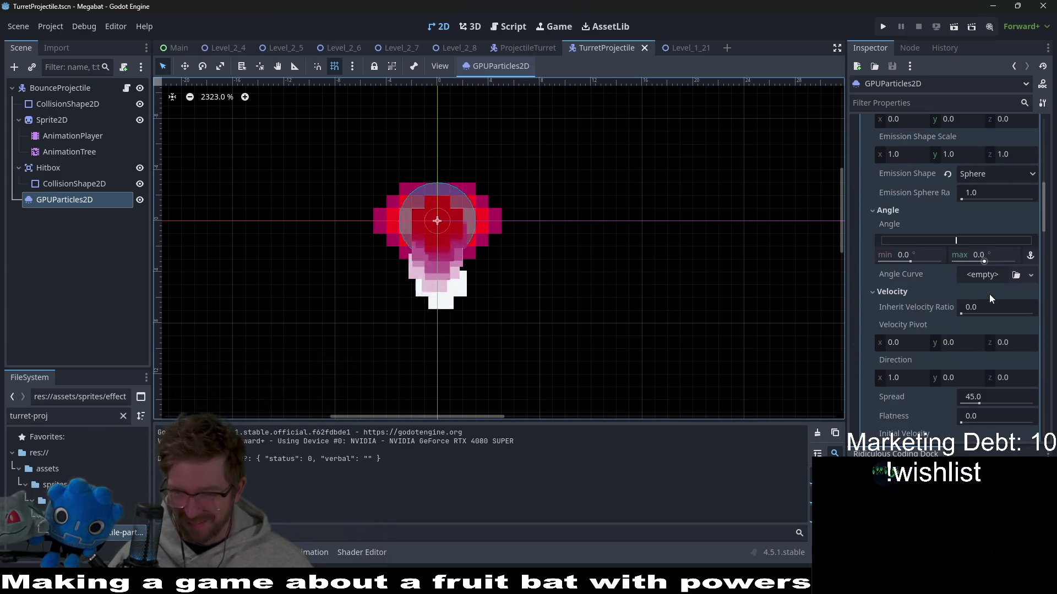
pyautogui.click(990, 393)
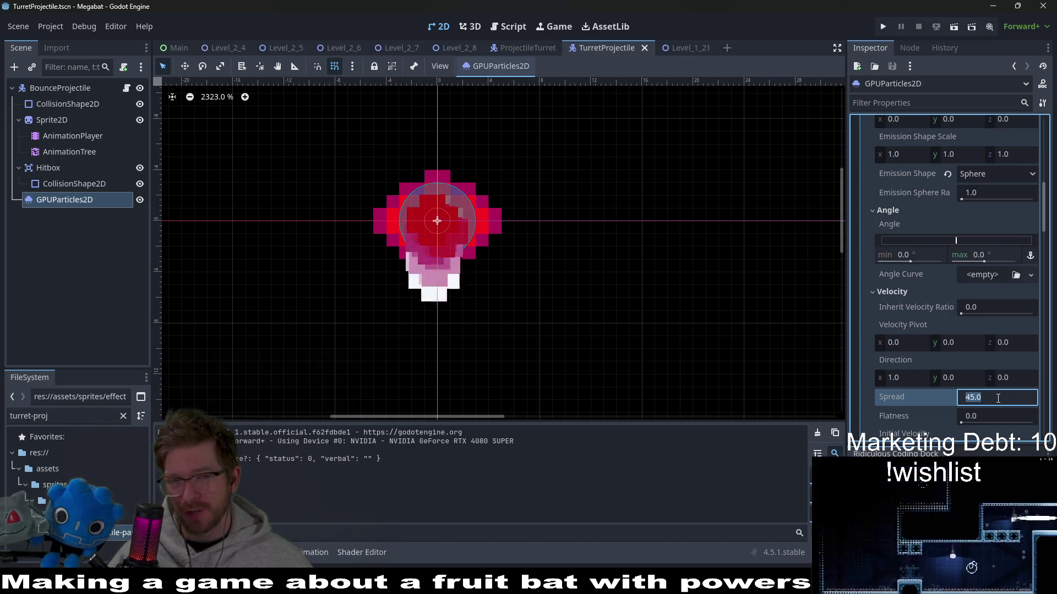
pyautogui.click(925, 103)
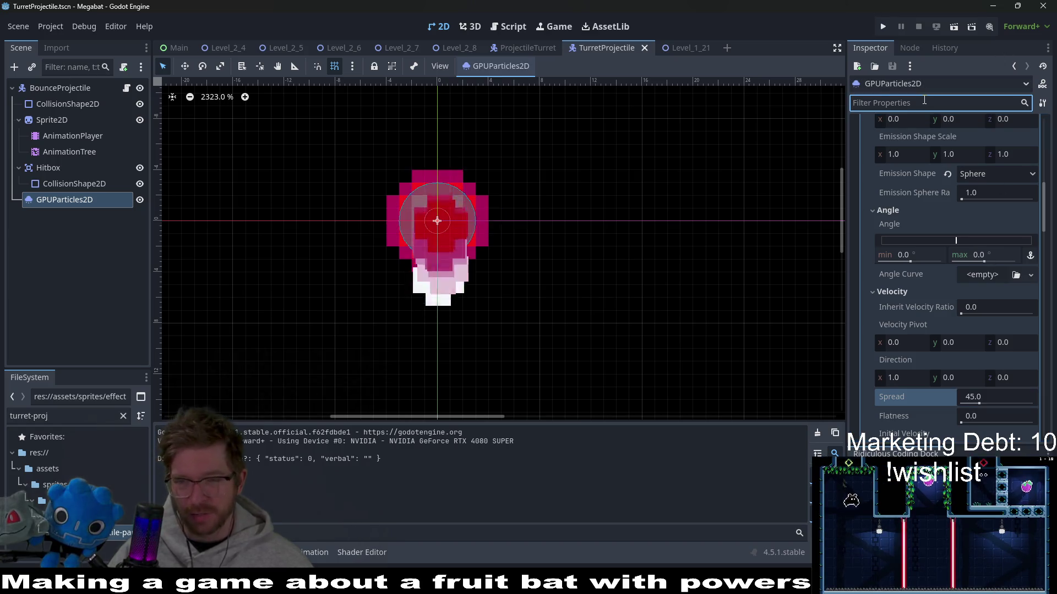
# Filter for 'local' and turn off Local Coords for the particles.
pyautogui.scroll(3, 956, 273)
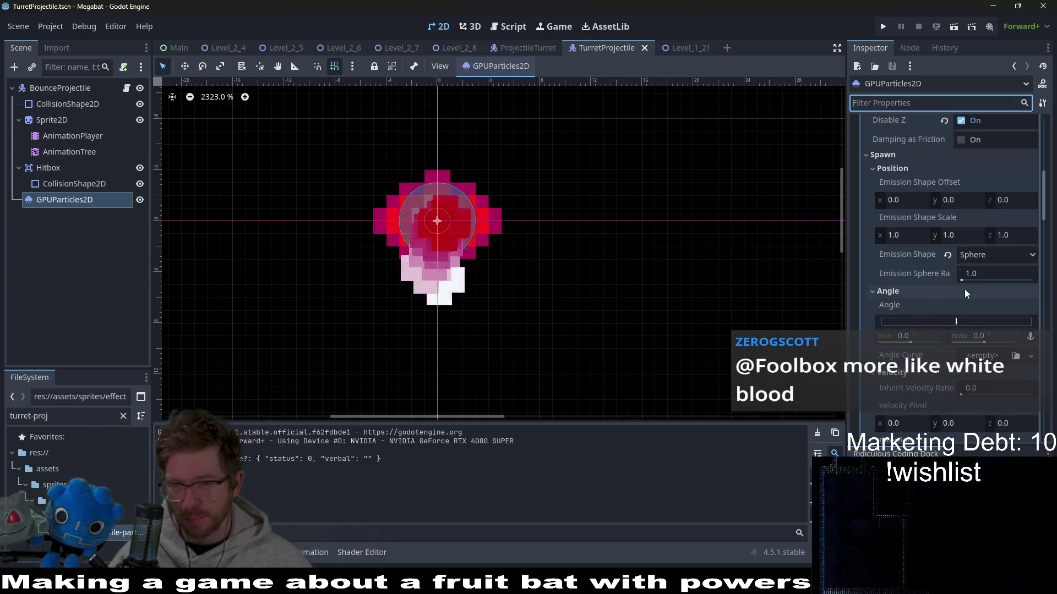
pyautogui.scroll(6, 969, 272)
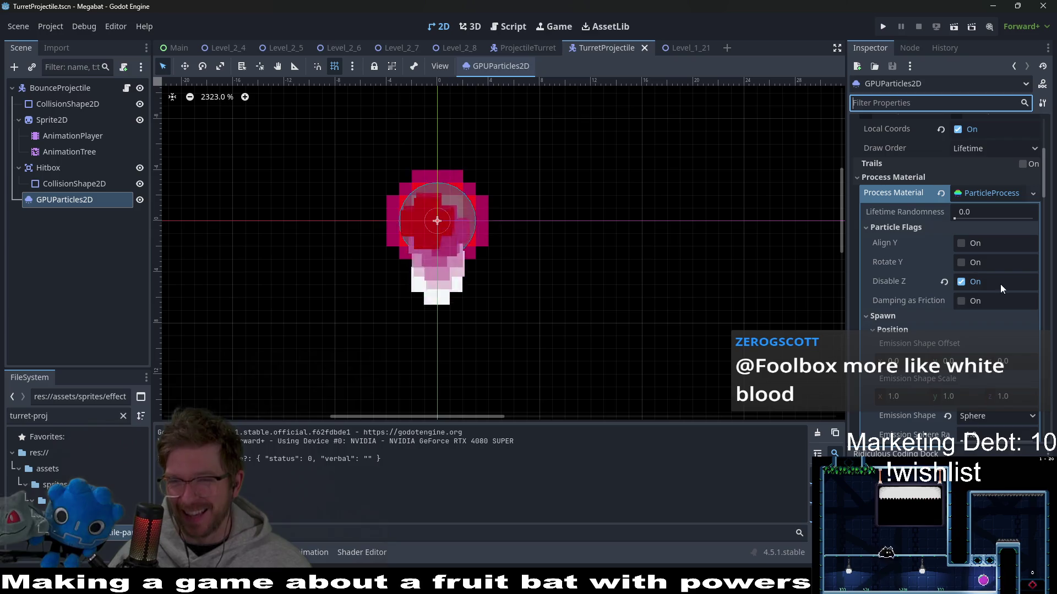
pyautogui.scroll(7, 972, 221)
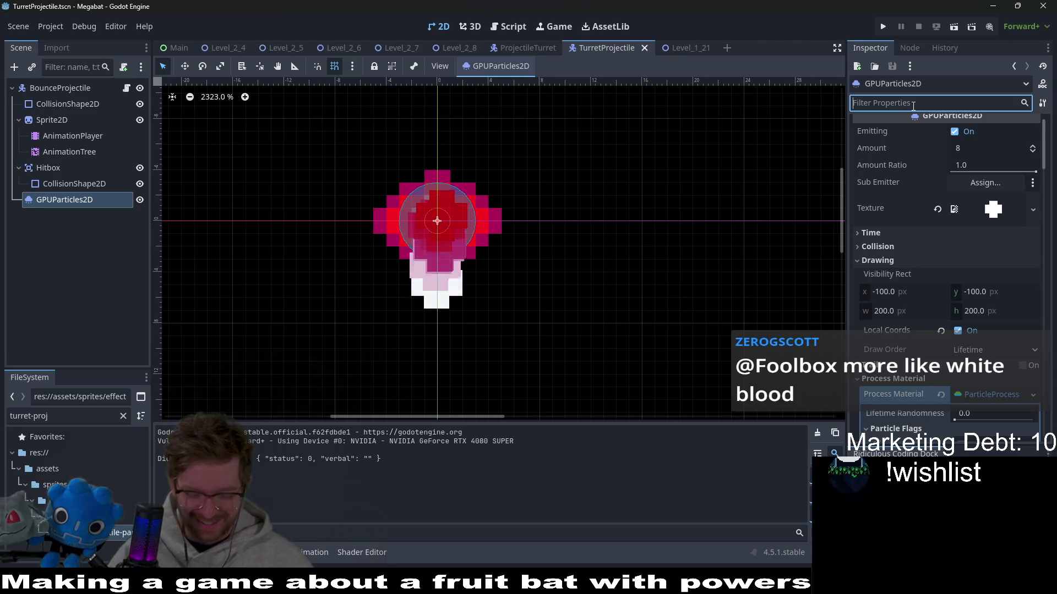
pyautogui.write('local')
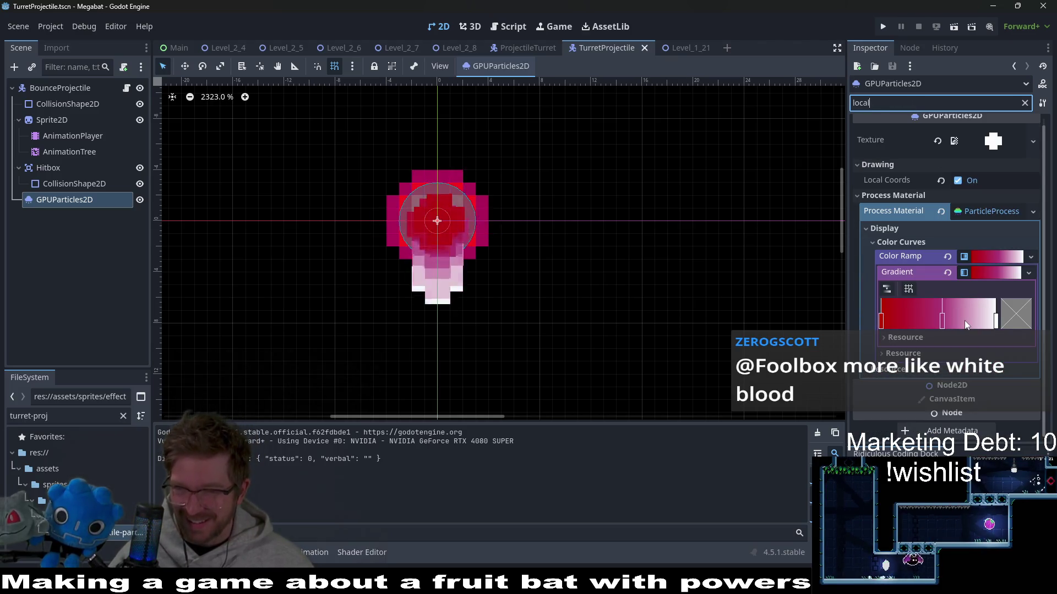
pyautogui.click(958, 181)
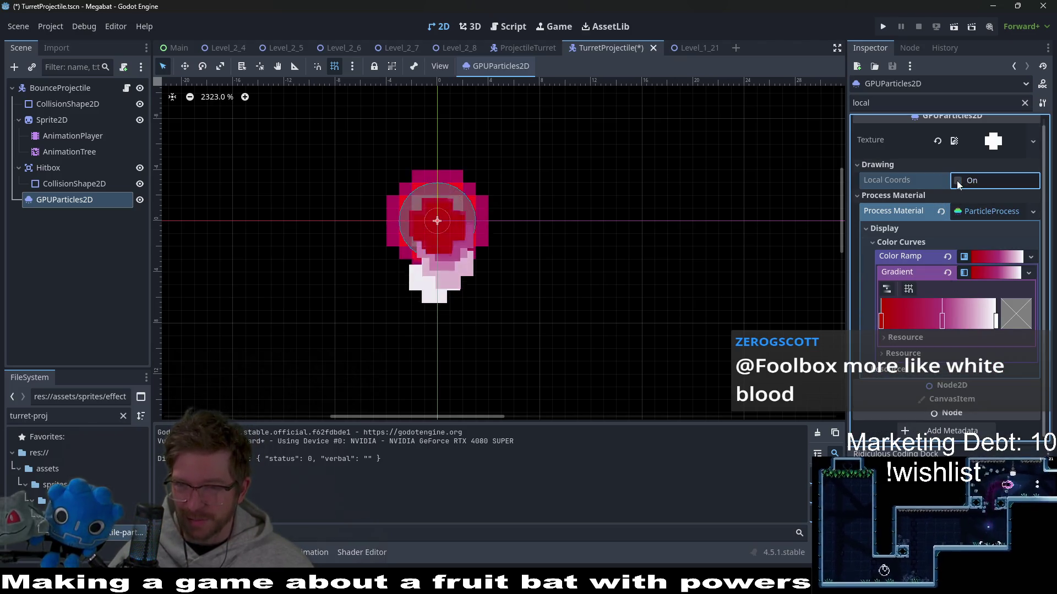
pyautogui.click(1025, 103)
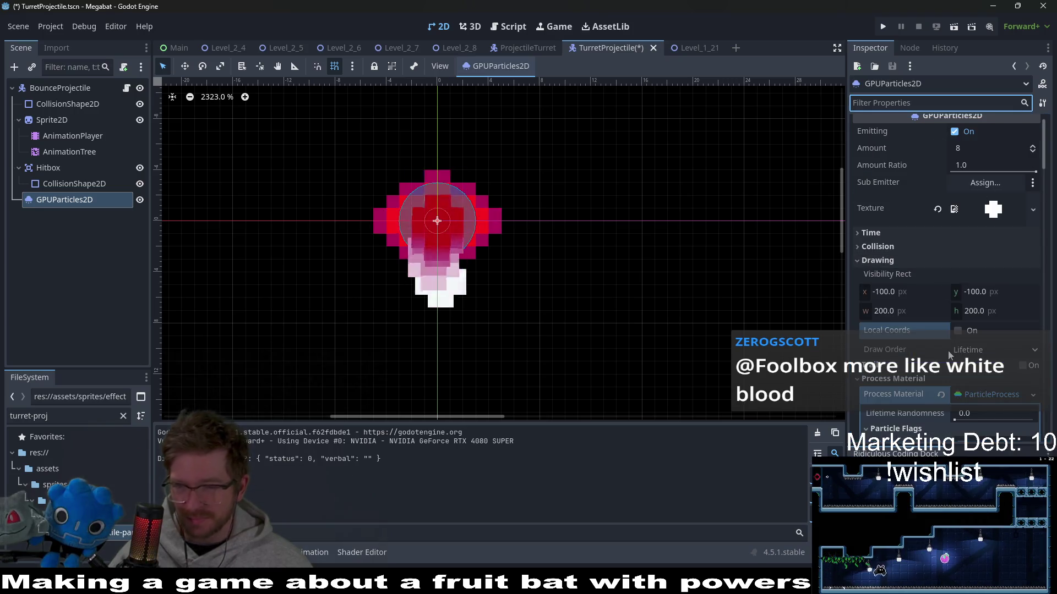
# Filter for 'gra' and reset the vertical gravity to 0.0.
pyautogui.scroll(-6, 947, 350)
pyautogui.click(896, 102)
pyautogui.write('g')
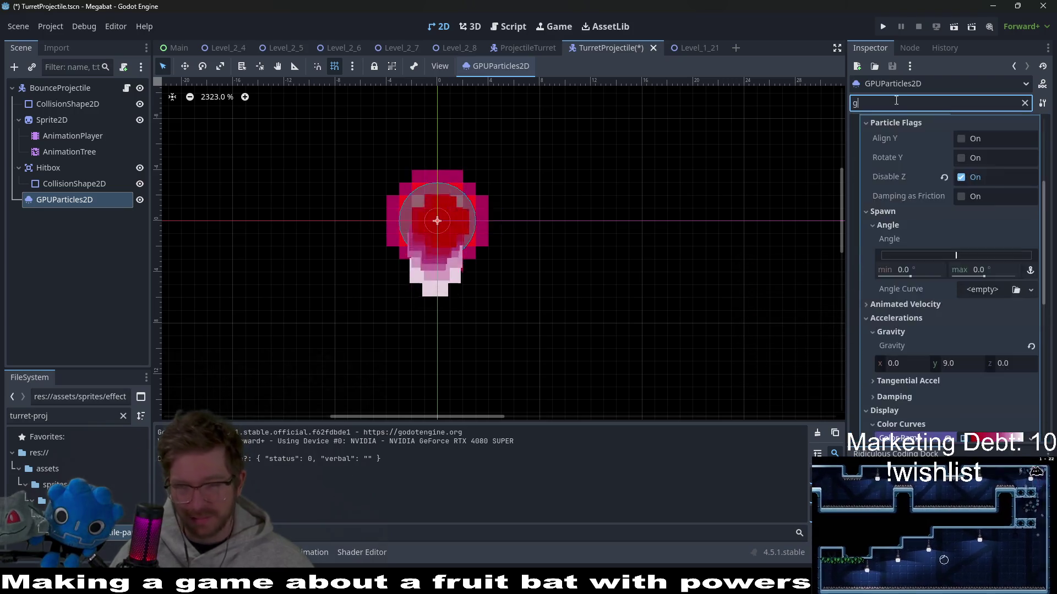
pyautogui.write('ra')
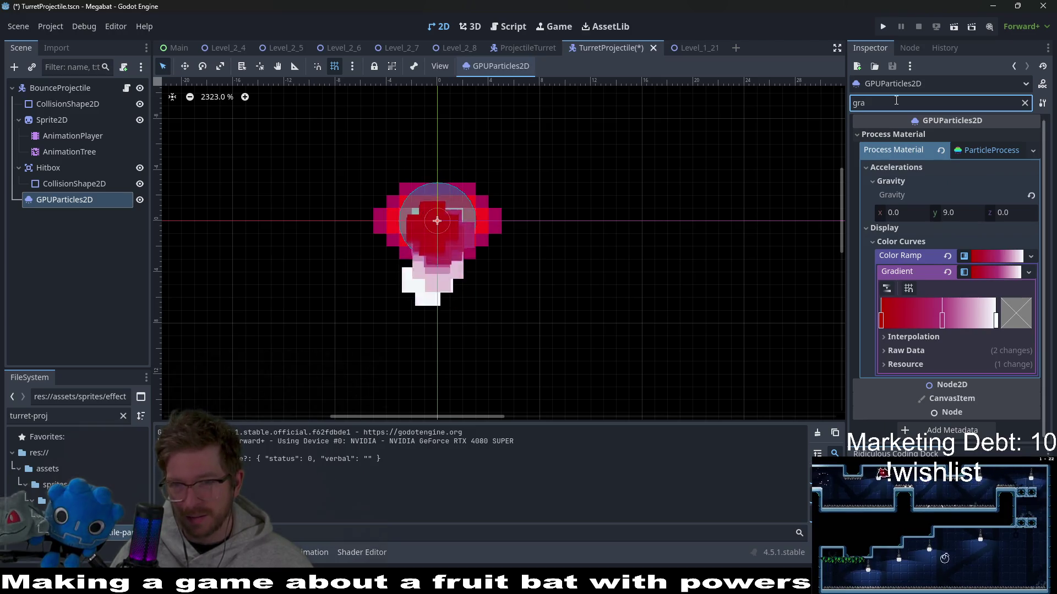
pyautogui.click(947, 216)
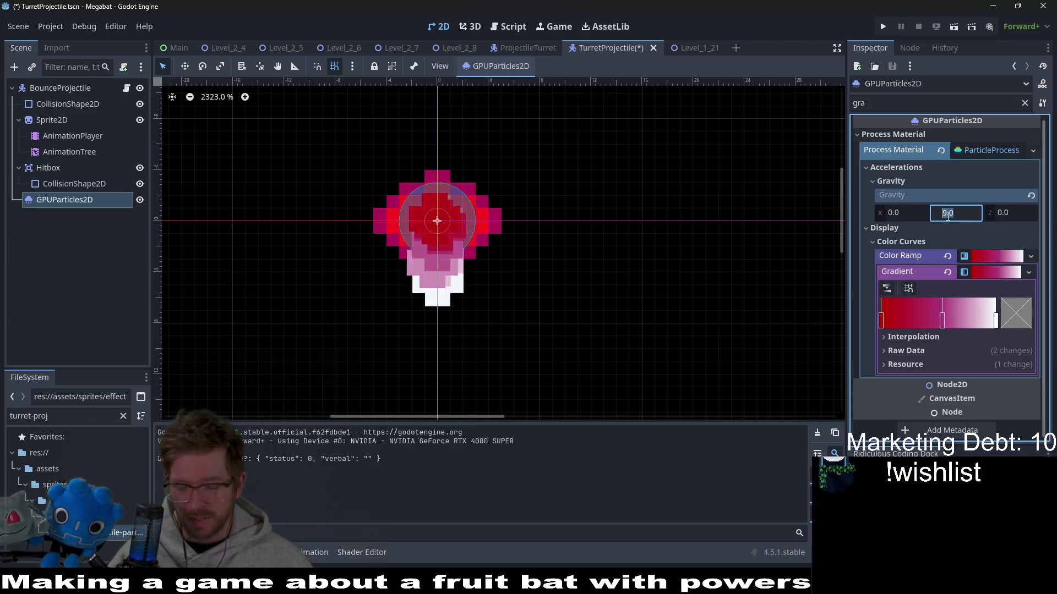
pyautogui.write('0')
pyautogui.press('Return')
pyautogui.click(1021, 104)
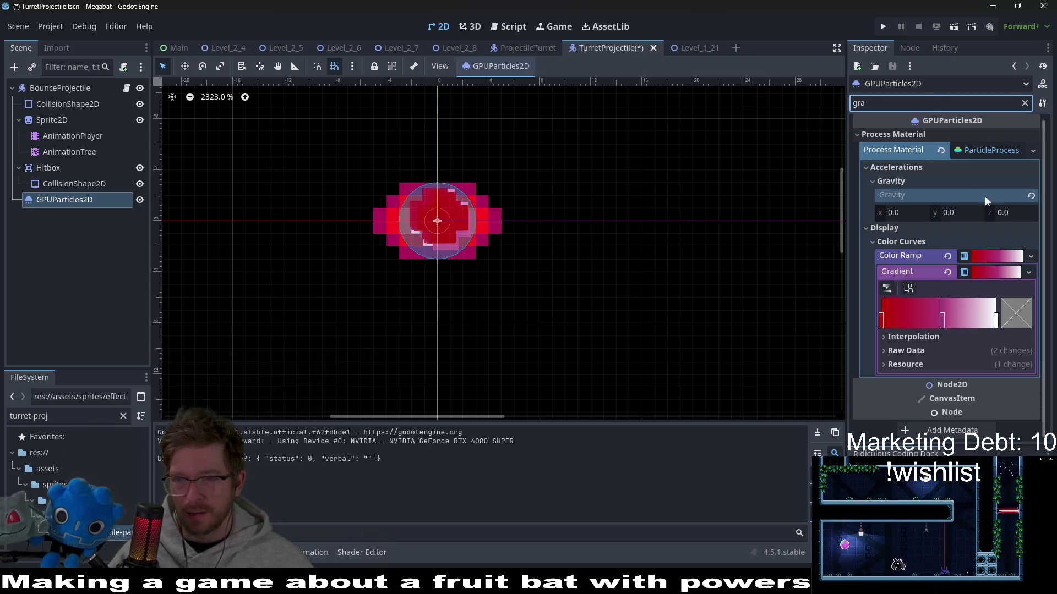
pyautogui.click(1024, 103)
pyautogui.scroll(-10, 999, 272)
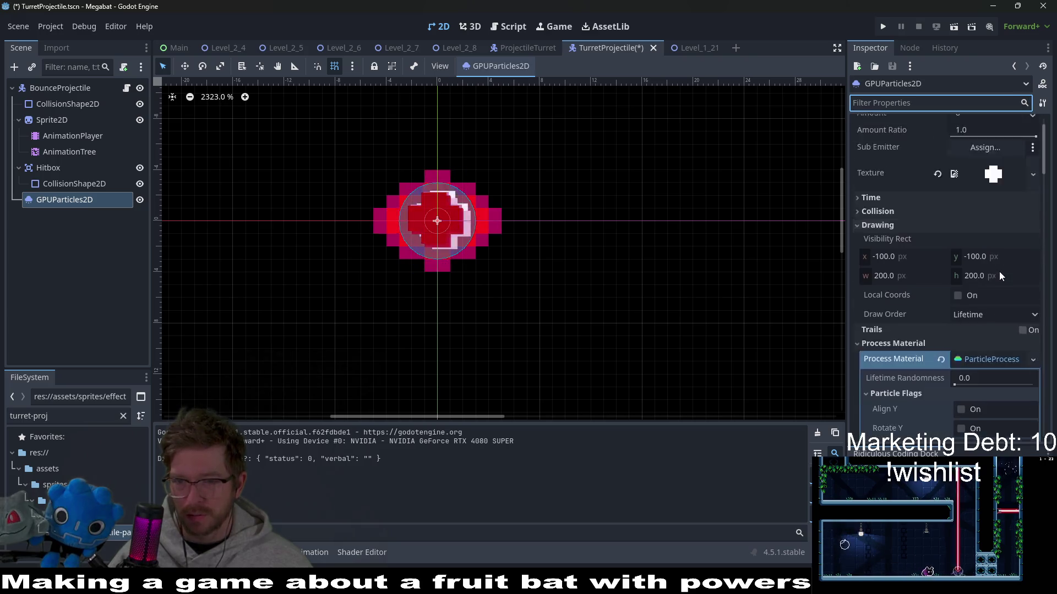
# Expand Display > Scale to reveal scale min/max 1.0 and the empty Scale Curve.
pyautogui.scroll(-3, 999, 271)
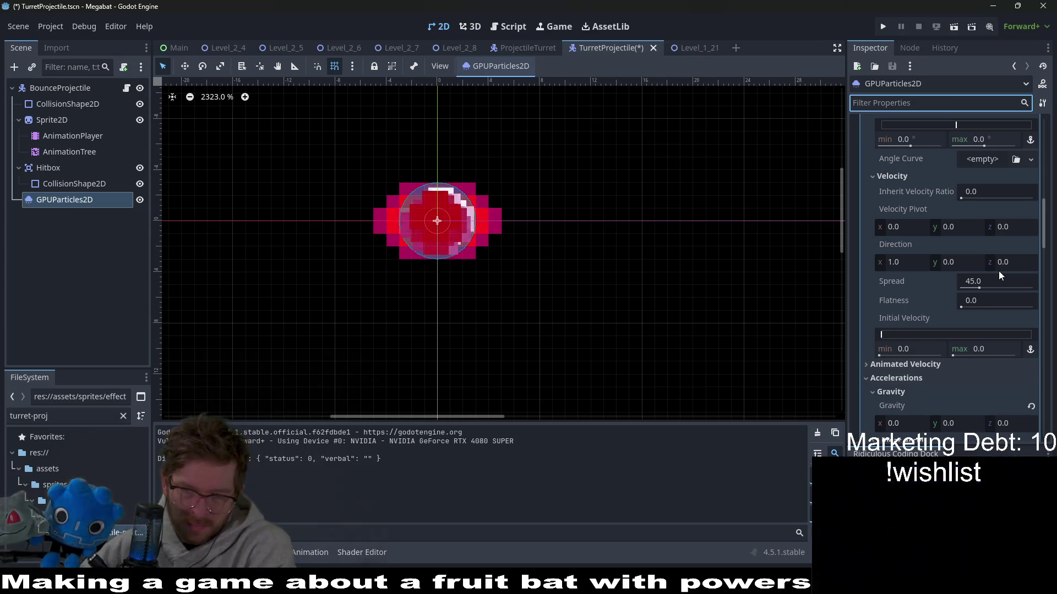
pyautogui.scroll(-5, 996, 271)
pyautogui.scroll(-3, 994, 271)
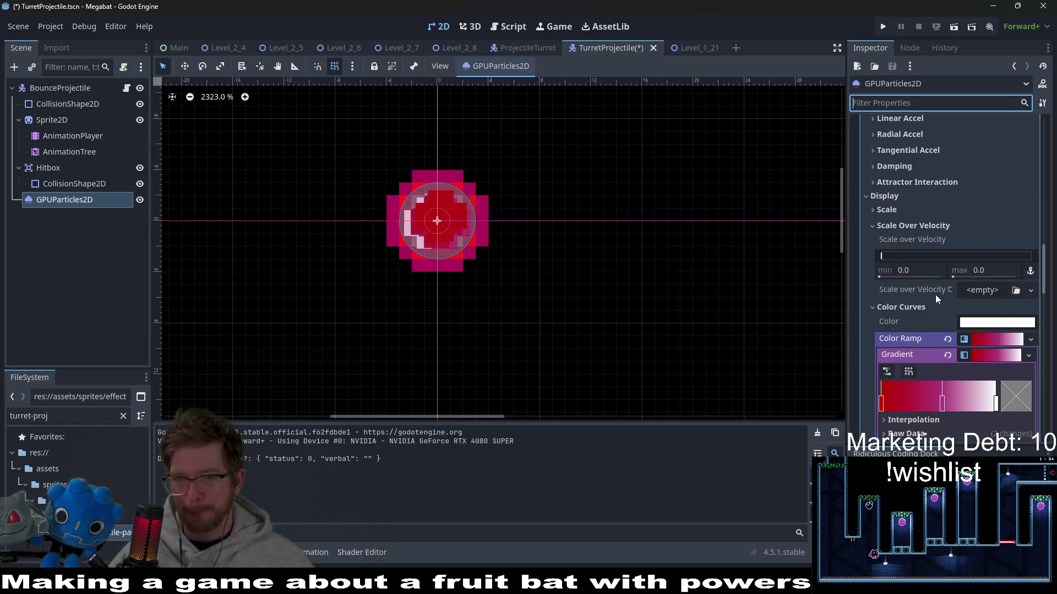
pyautogui.scroll(-6, 933, 295)
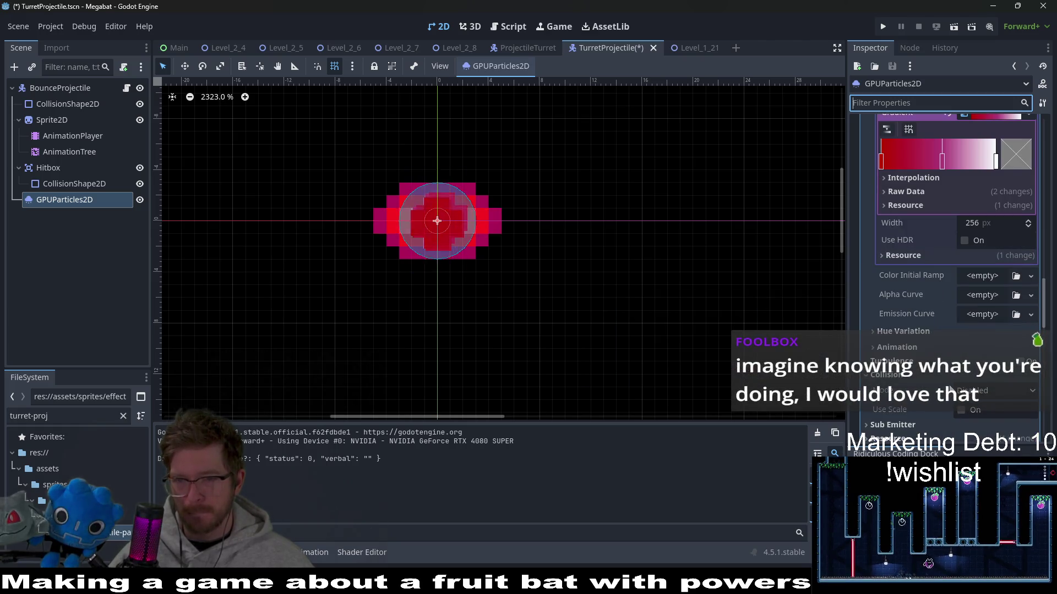
pyautogui.scroll(-2, 947, 396)
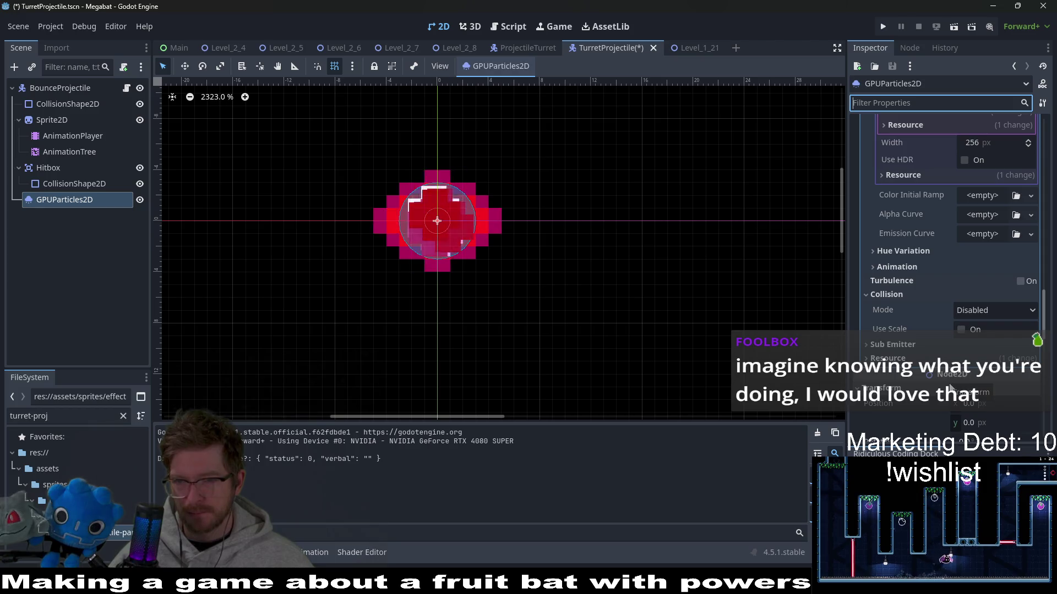
pyautogui.scroll(6, 917, 280)
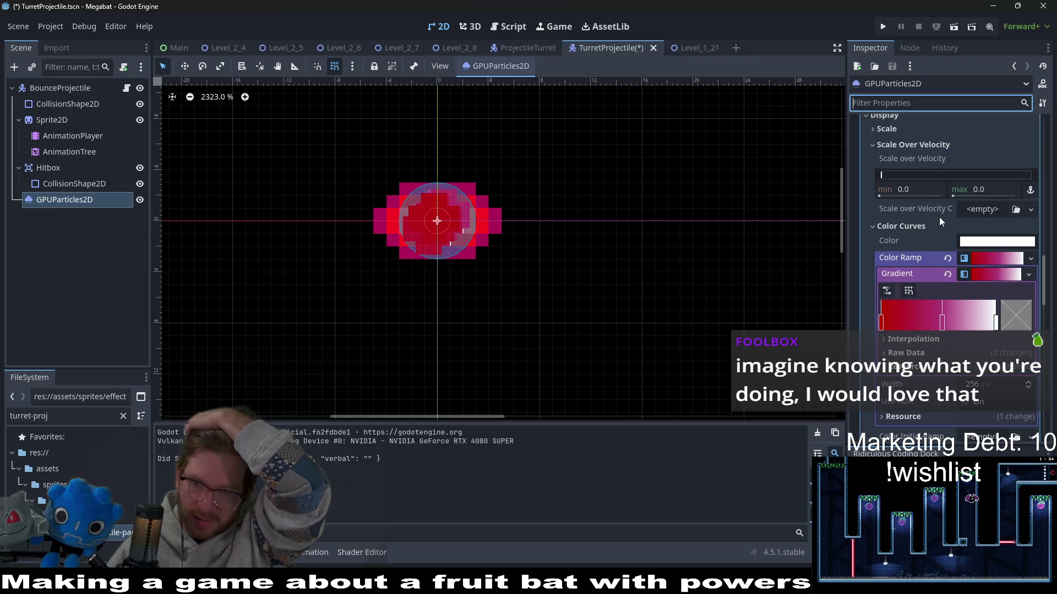
pyautogui.scroll(3, 939, 217)
pyautogui.click(908, 251)
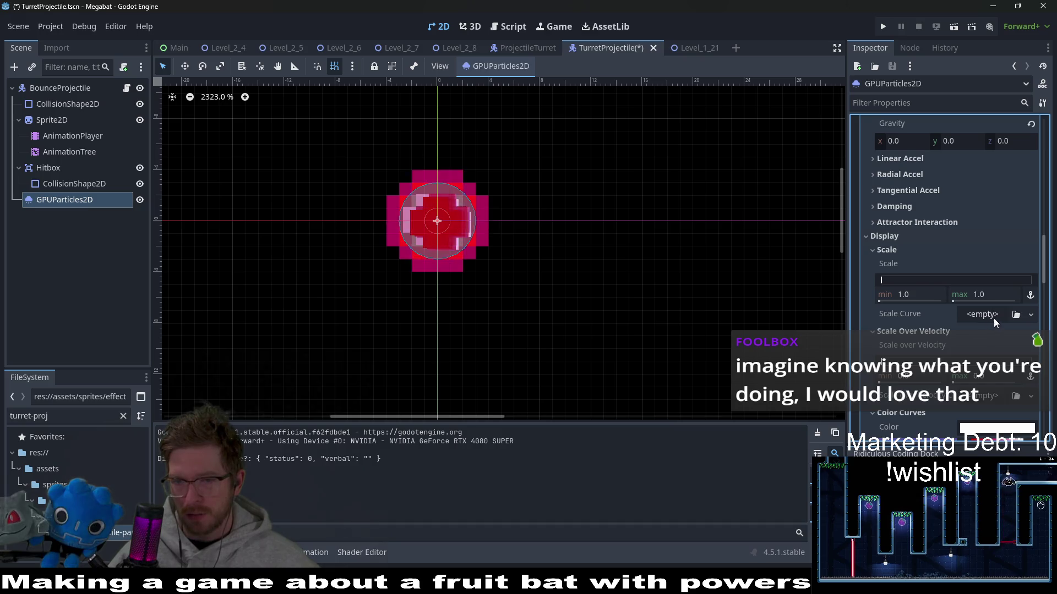
pyautogui.click(1016, 315)
# Assign a new CurveTexture to Scale Curve and open its curve editor.
pyautogui.press('Escape')
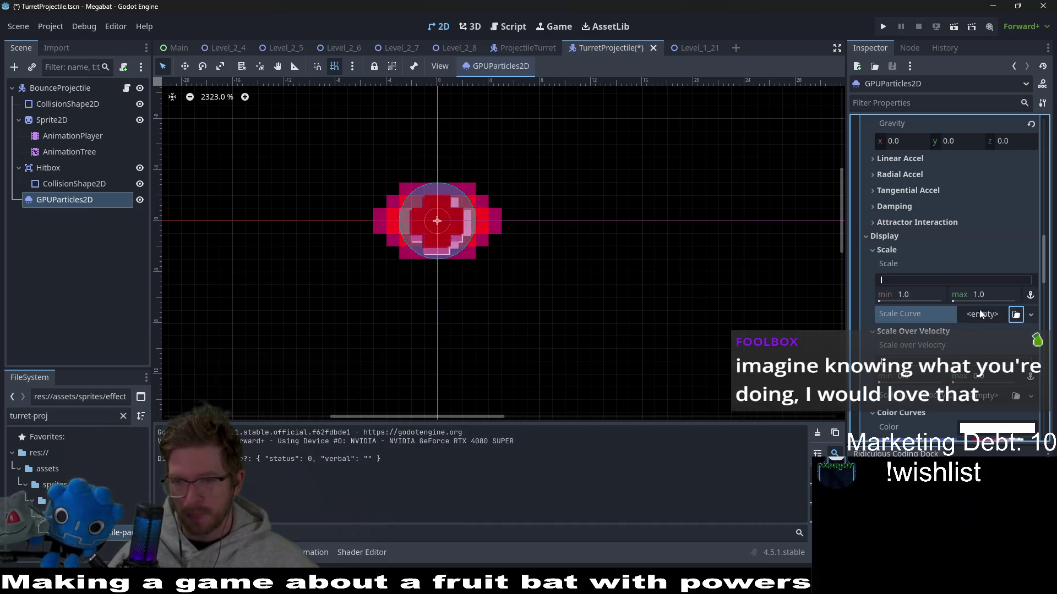
pyautogui.click(976, 315)
pyautogui.click(995, 352)
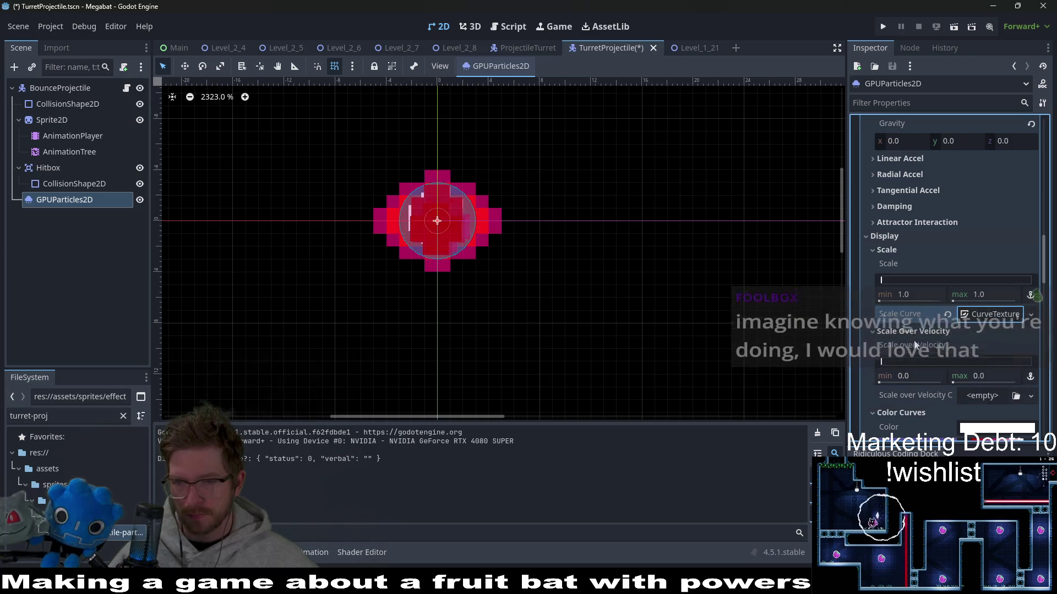
pyautogui.click(970, 313)
pyautogui.click(989, 376)
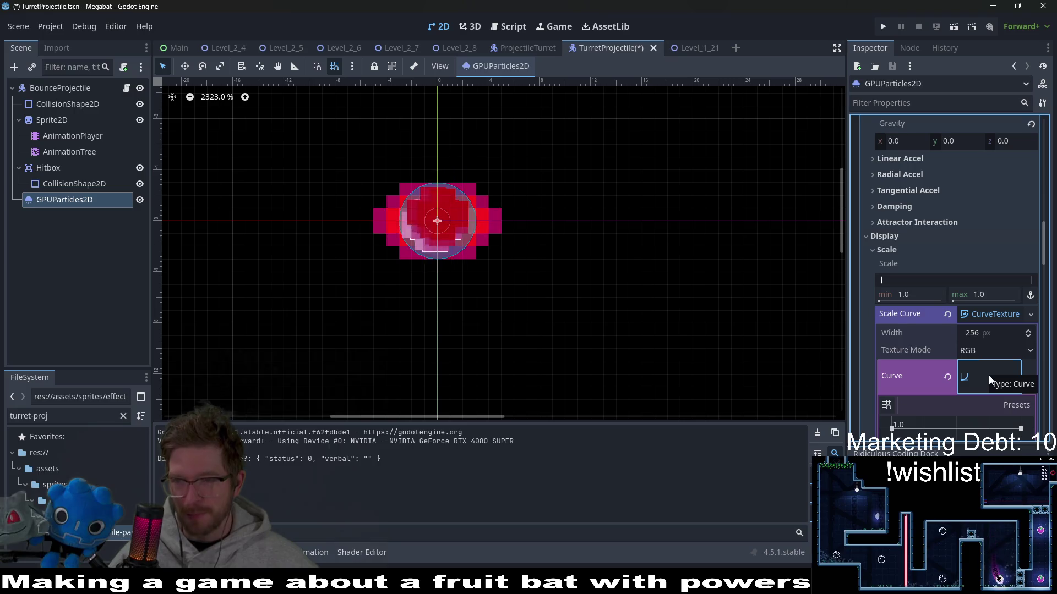
# Shape the scale curve to taper from 1.0 to 0, straighten the end, and save.
pyautogui.scroll(-3, 982, 368)
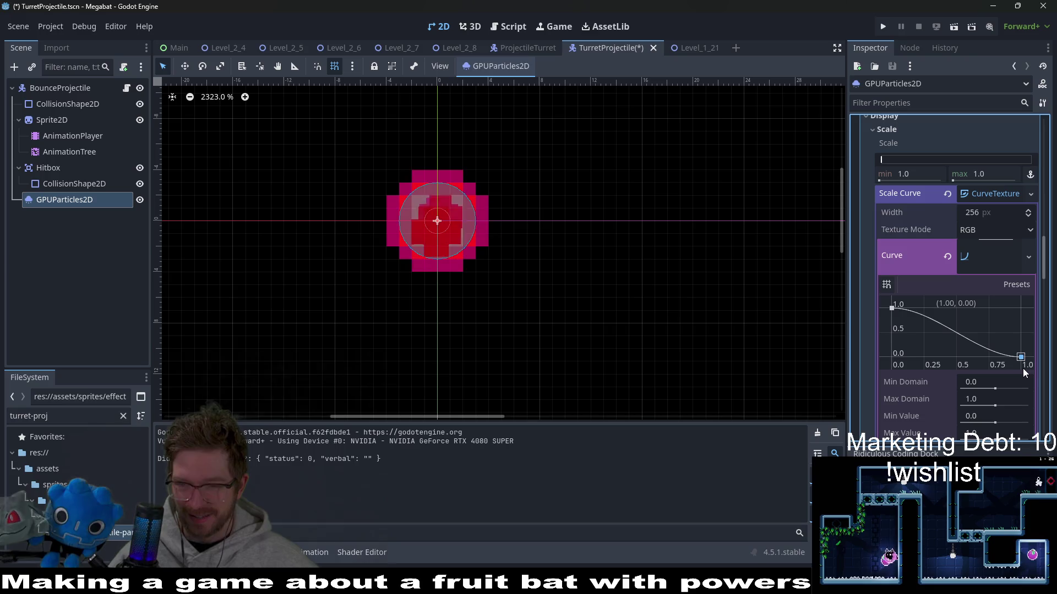
pyautogui.click(961, 334)
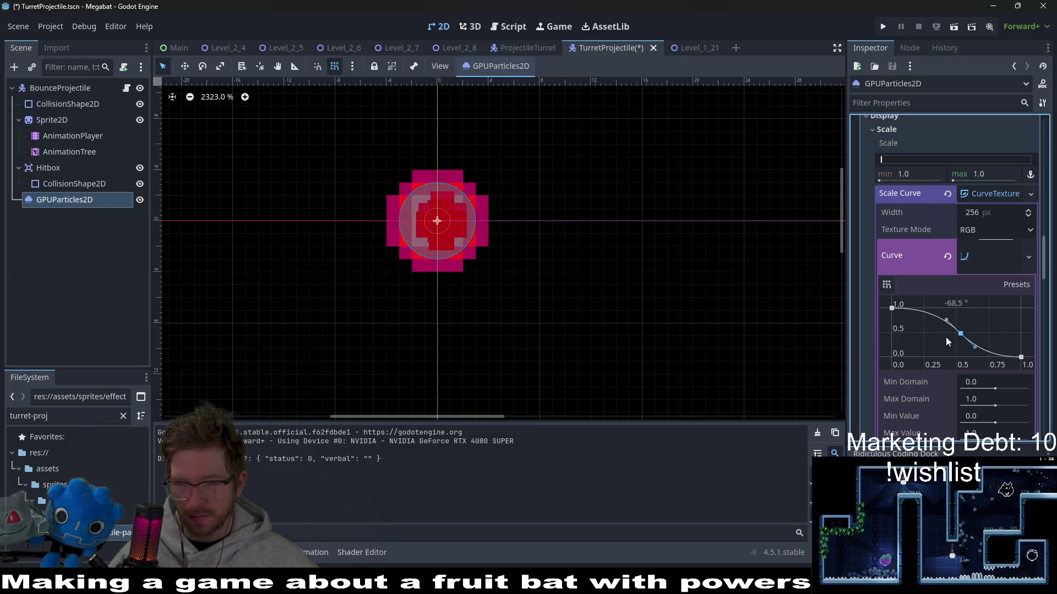
pyautogui.moveTo(962, 332); pyautogui.dragTo(992, 336)
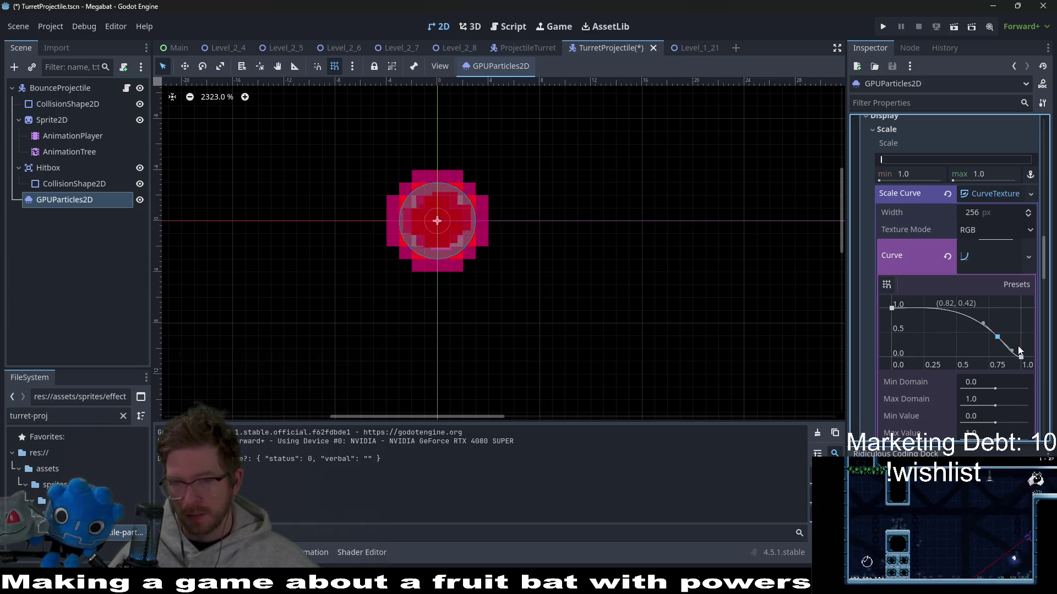
pyautogui.hotkey('ctrl', 's')
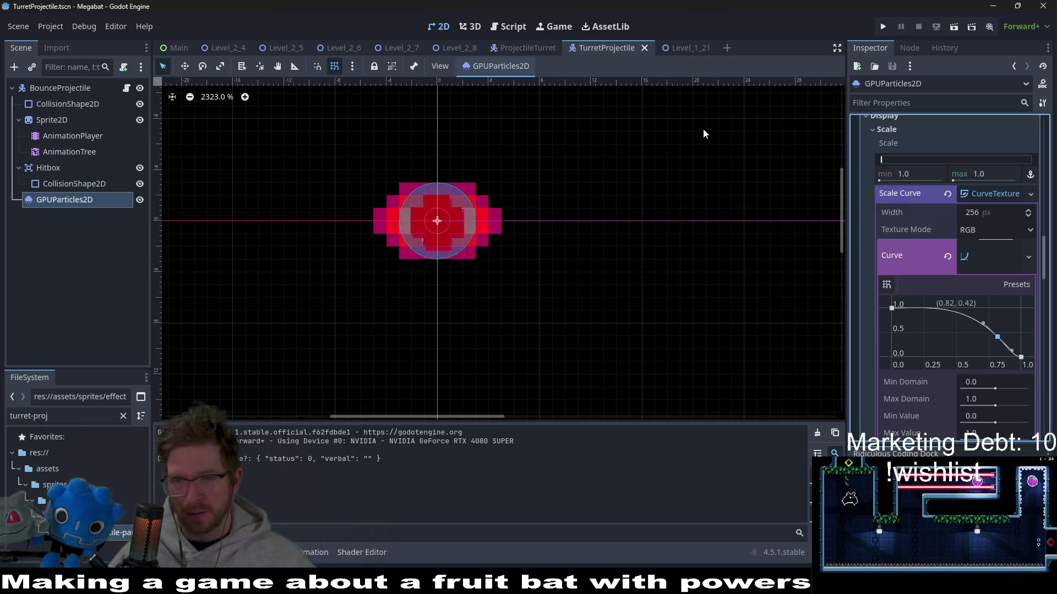
pyautogui.scroll(-4, 913, 283)
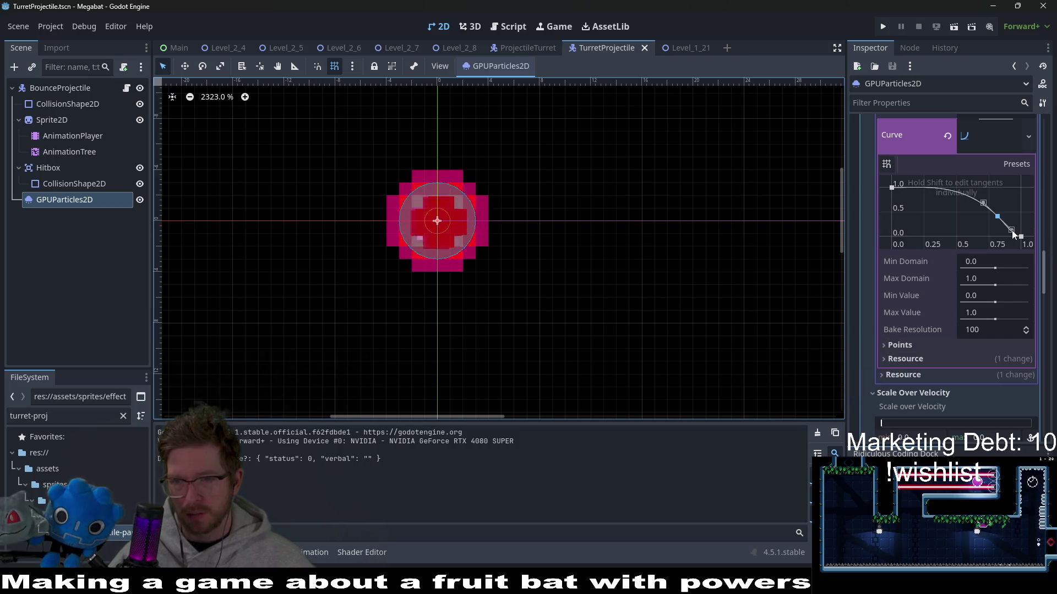
pyautogui.moveTo(1016, 231); pyautogui.dragTo(1006, 243)
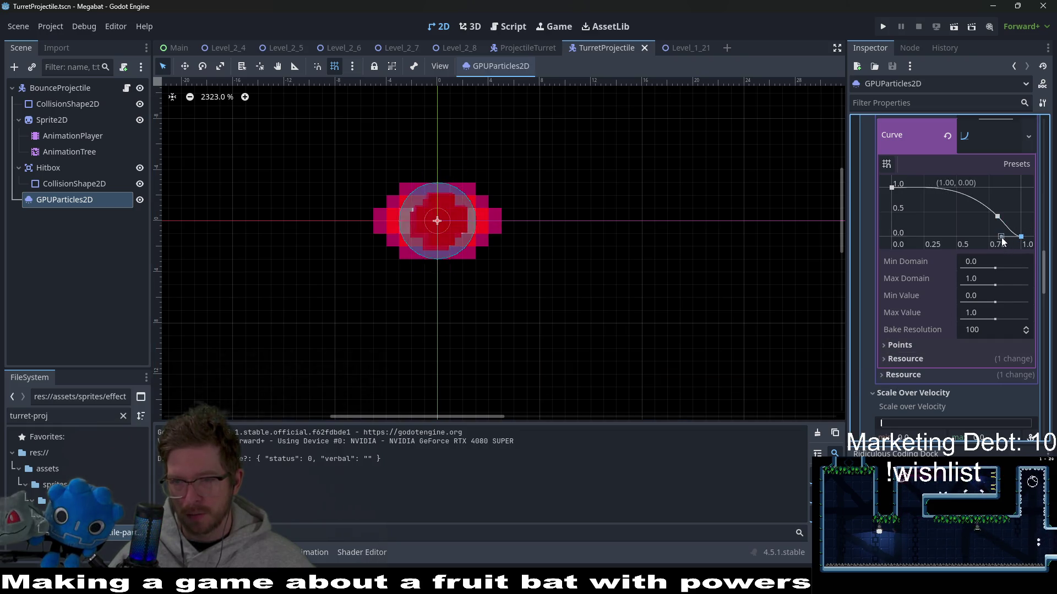
pyautogui.moveTo(1012, 210); pyautogui.dragTo(999, 214)
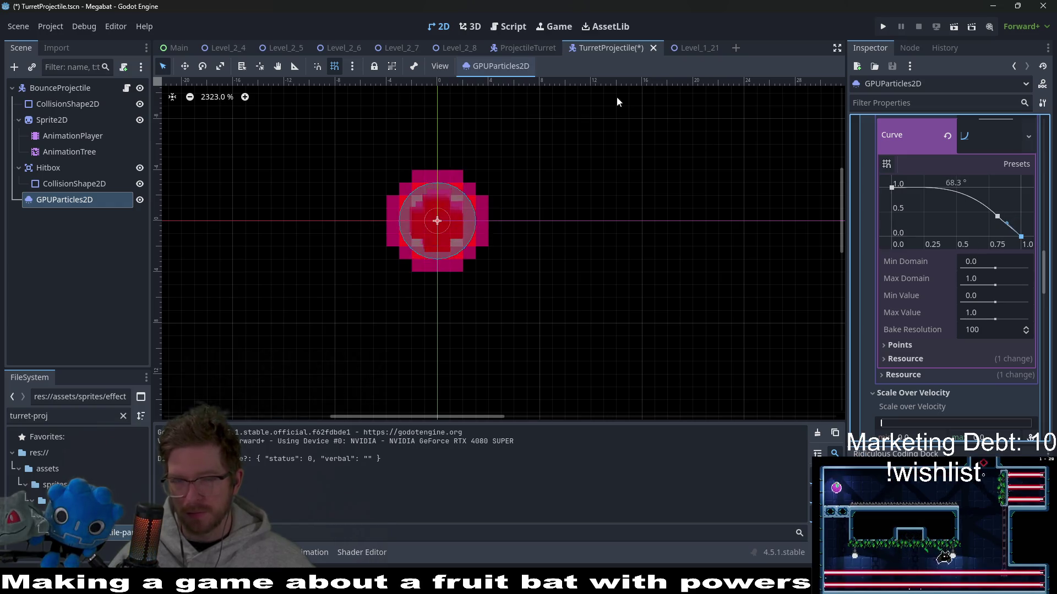
pyautogui.hotkey('ctrl', 's')
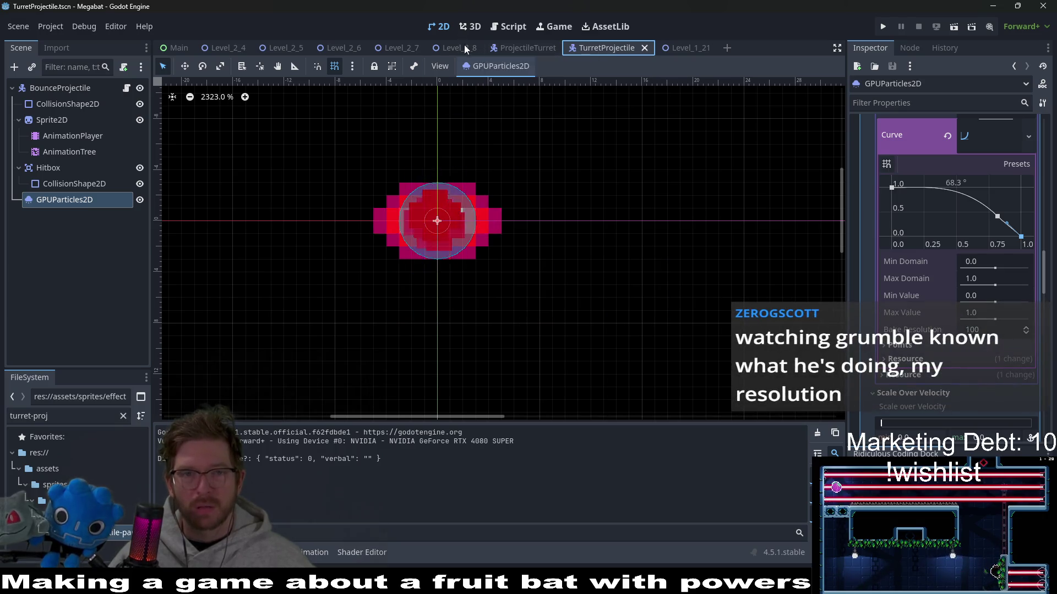
pyautogui.click(695, 47)
# Run Level_1_21 with F6 to watch the shrinking trails, then return to TurretProjectile.
pyautogui.press('F6')
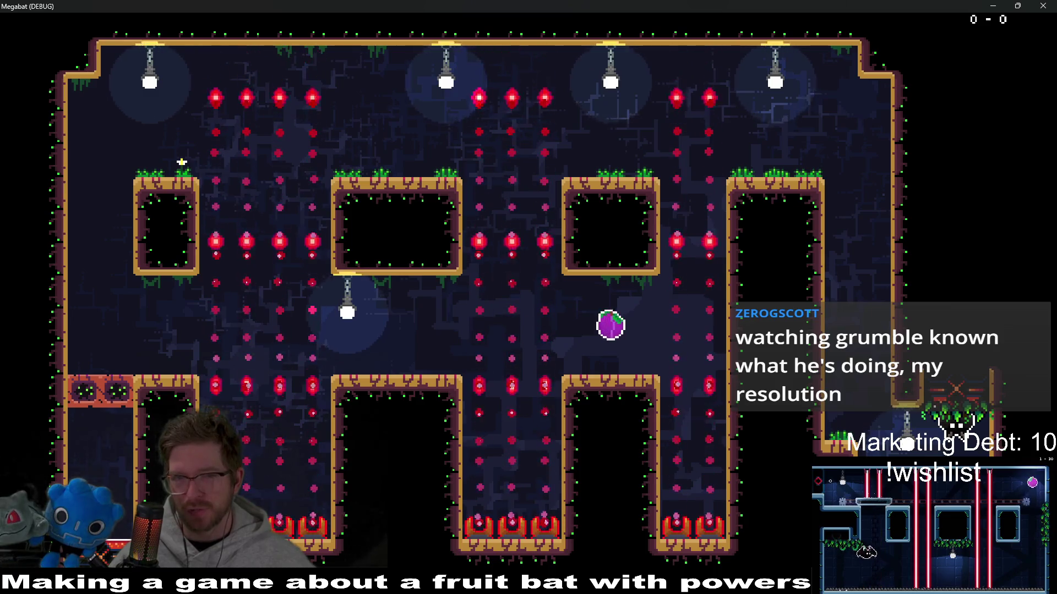
pyautogui.click(1044, 5)
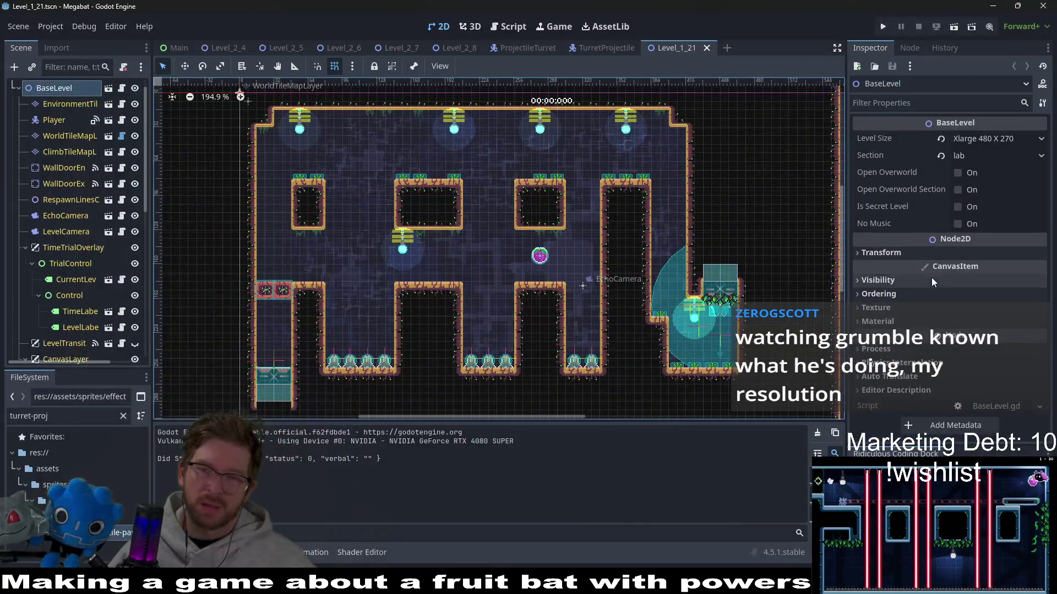
pyautogui.moveTo(622, 52)
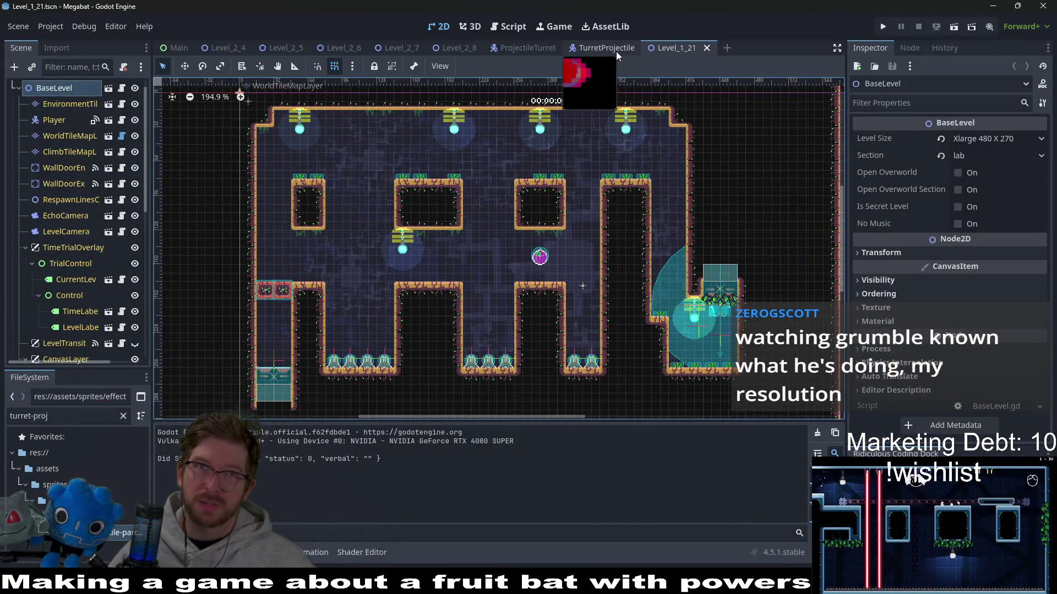
pyautogui.click(597, 51)
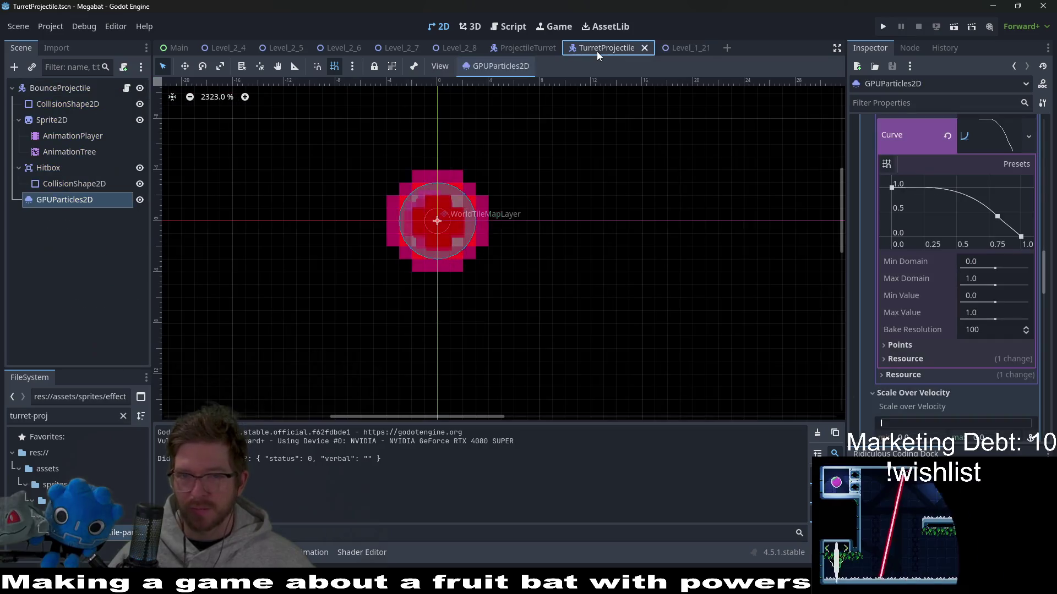
# Filter the Inspector for 'local' and enable Local Coords on the particles.
pyautogui.click(951, 104)
pyautogui.write('local')
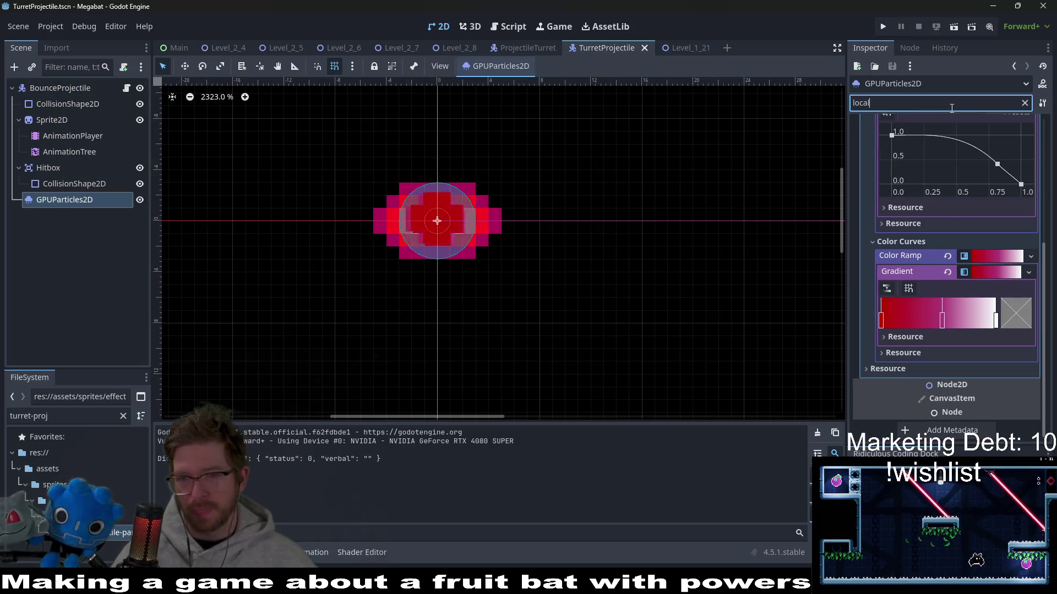
pyautogui.scroll(5, 949, 173)
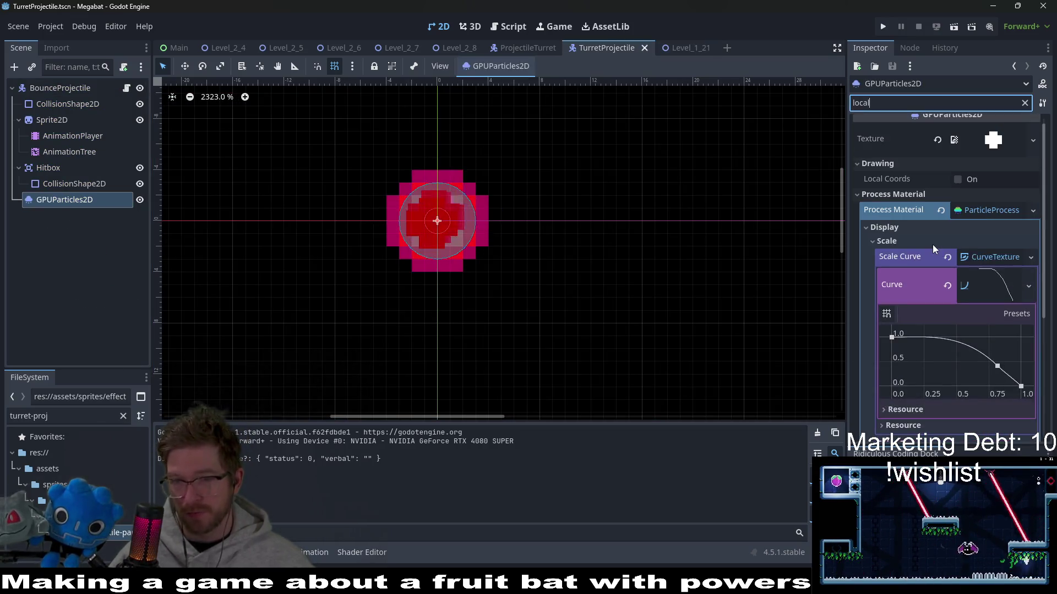
pyautogui.click(960, 189)
pyautogui.scroll(-5, 946, 220)
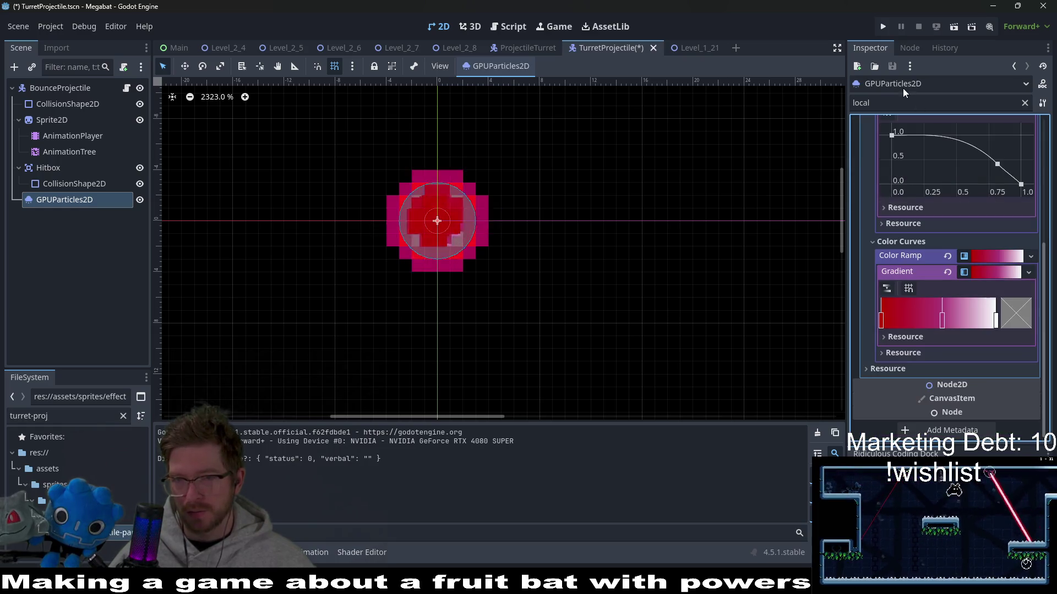
# Set the particle Gravity x to -20, move GPUParticles2D above Sprite2D, and save.
pyautogui.doubleClick(893, 102)
pyautogui.write('g')
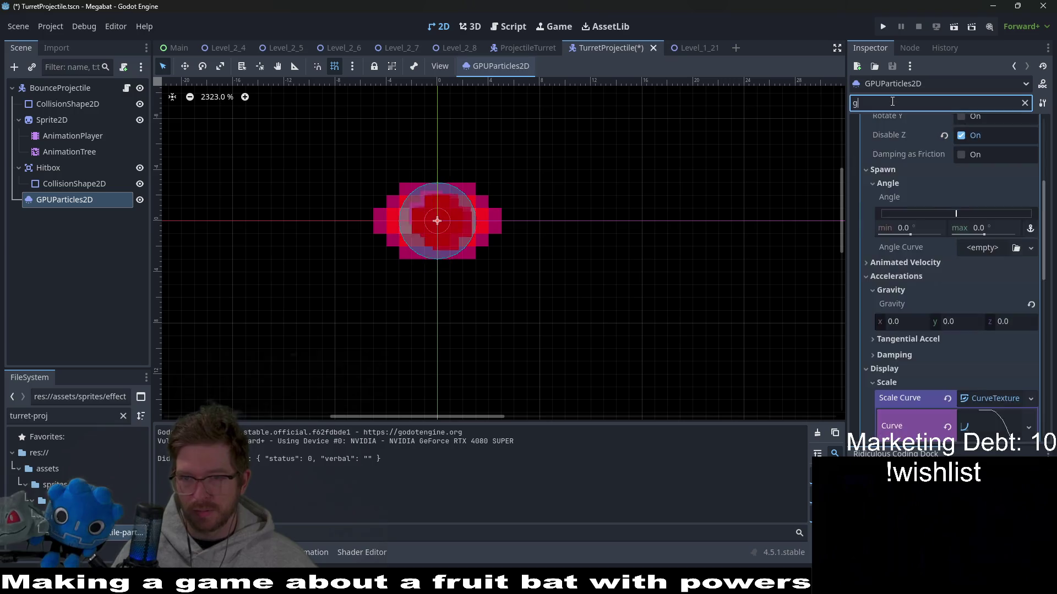
pyautogui.write('ravi')
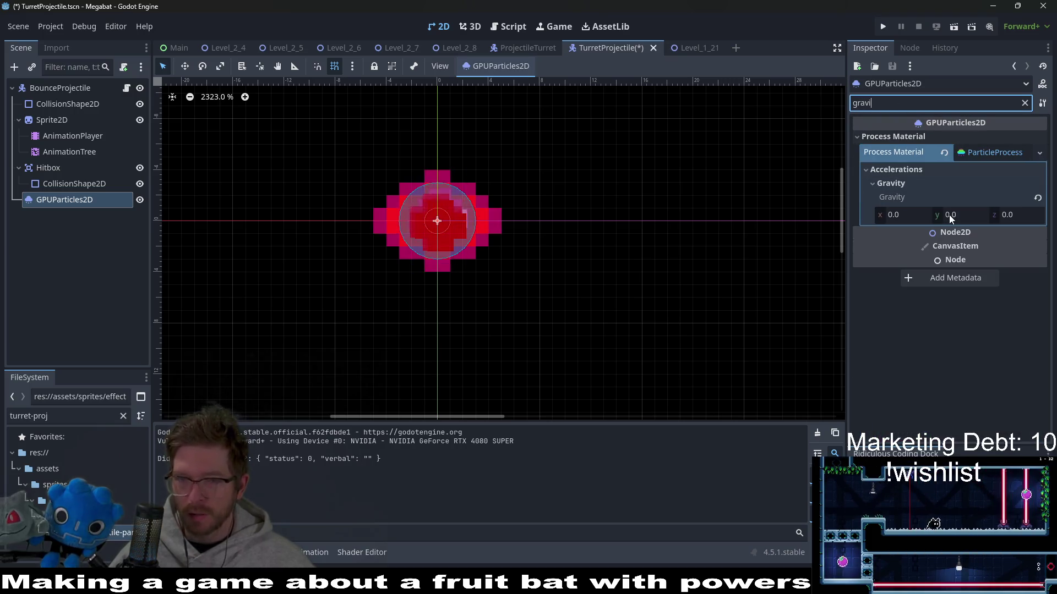
pyautogui.click(923, 210)
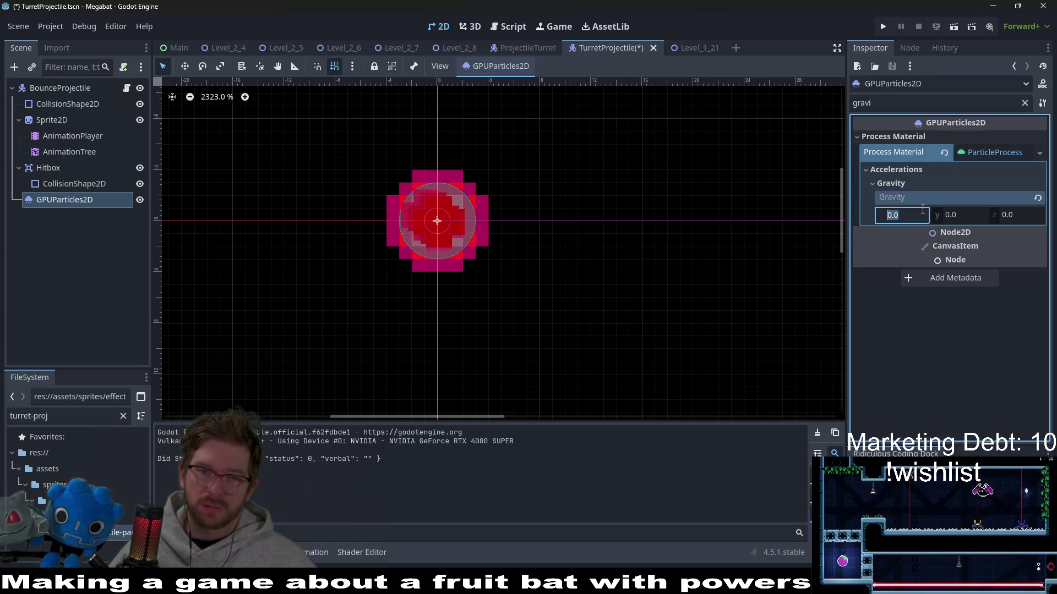
pyautogui.write('-9')
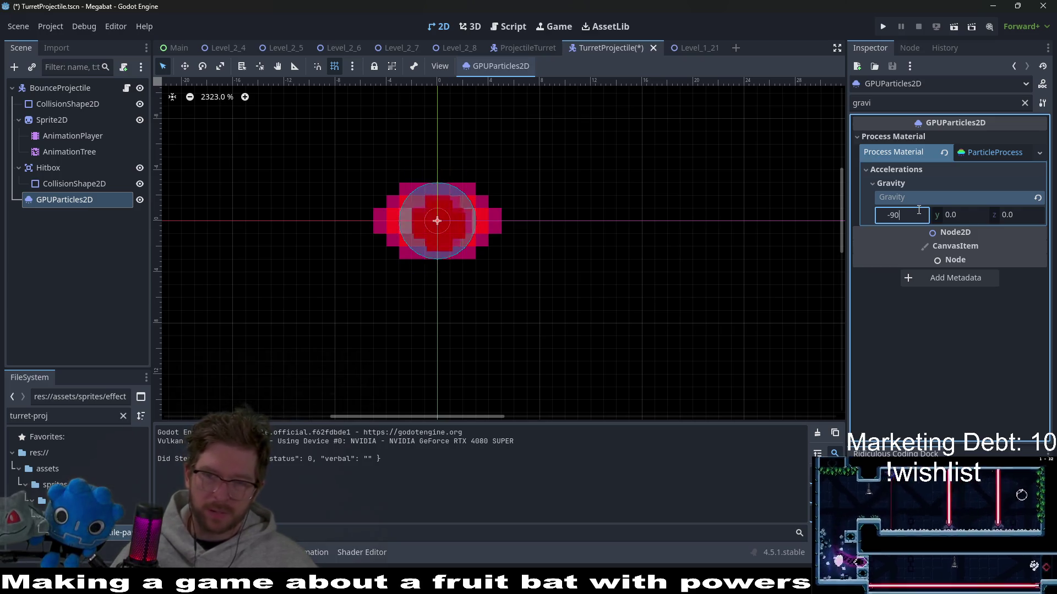
pyautogui.press('Return')
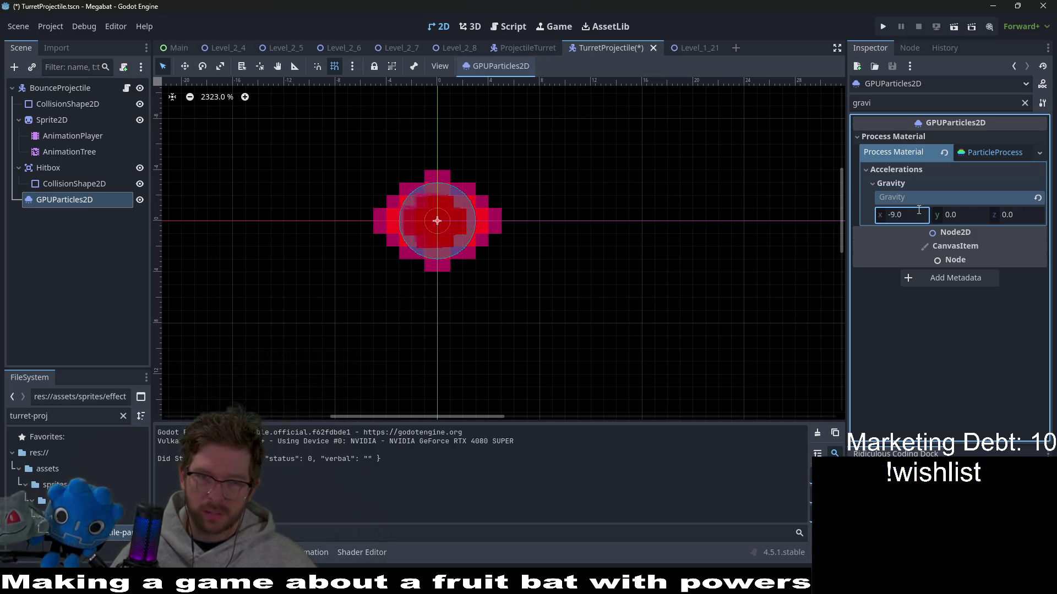
pyautogui.click(919, 210)
pyautogui.write('-10')
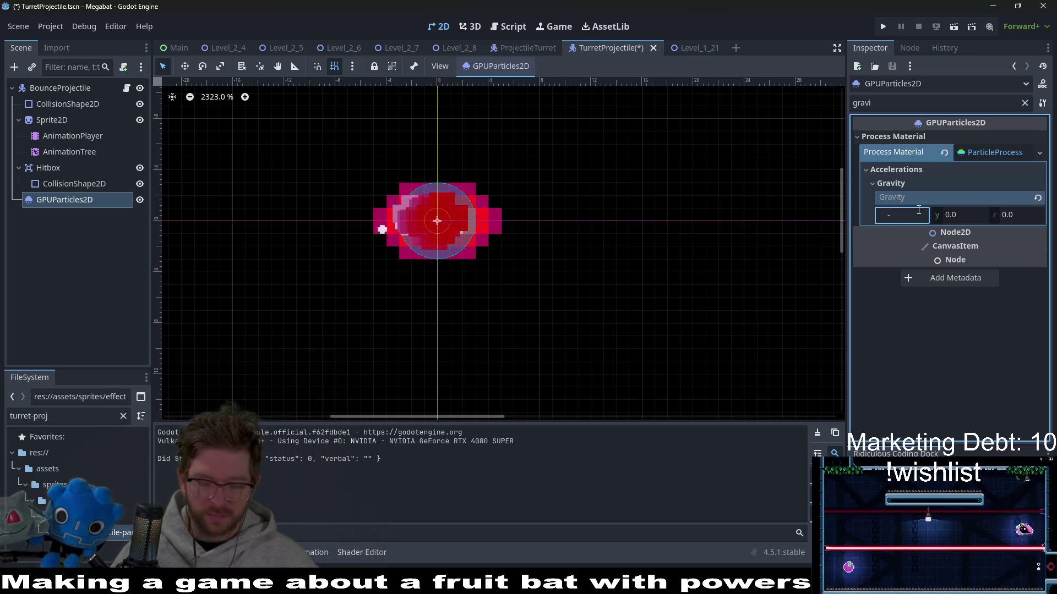
pyautogui.press('Return')
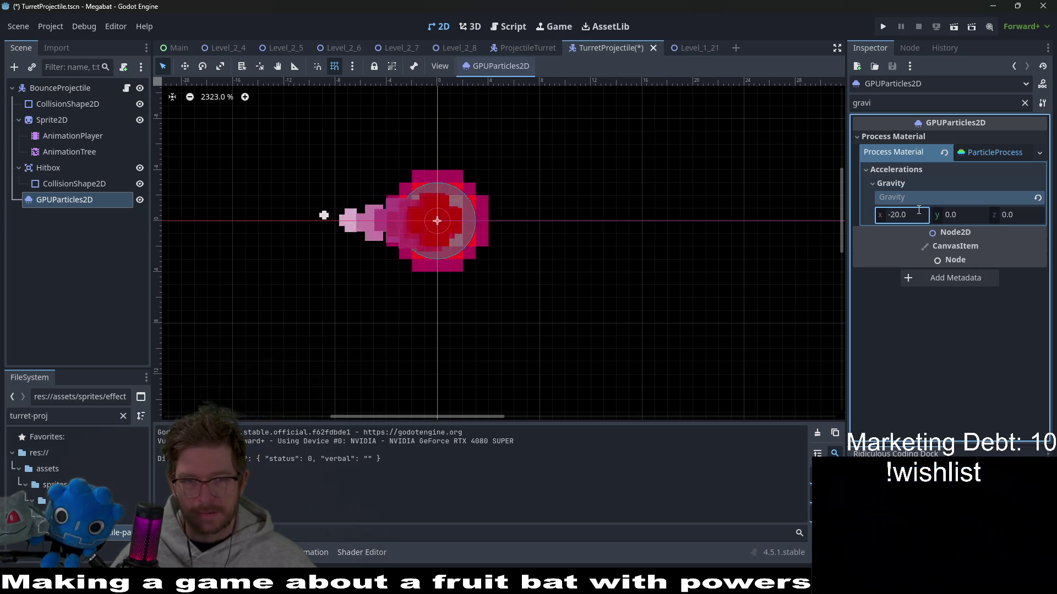
pyautogui.moveTo(49, 200); pyautogui.dragTo(45, 108)
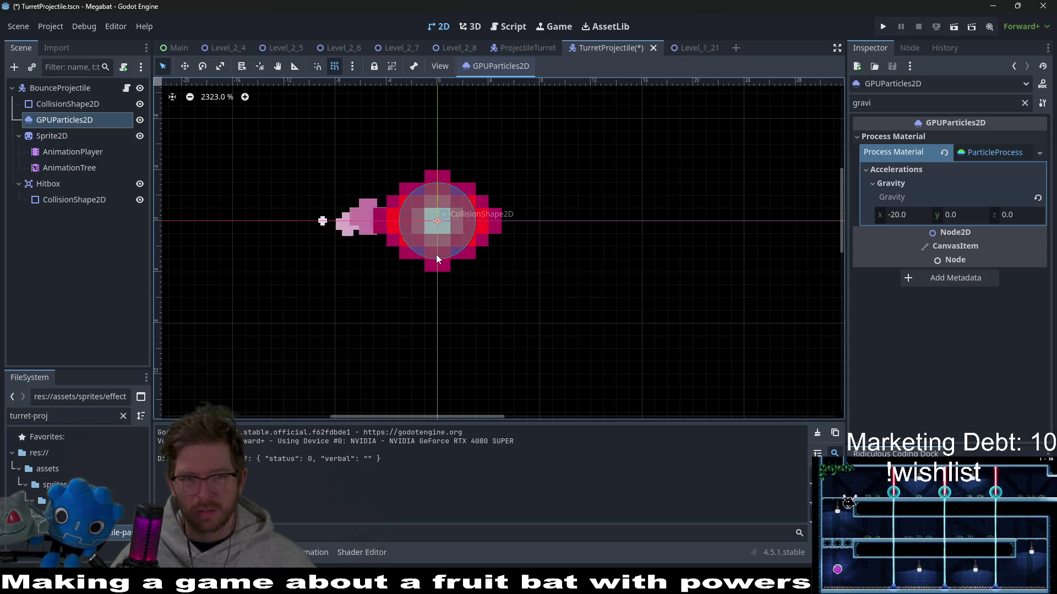
pyautogui.hotkey('ctrl', 's')
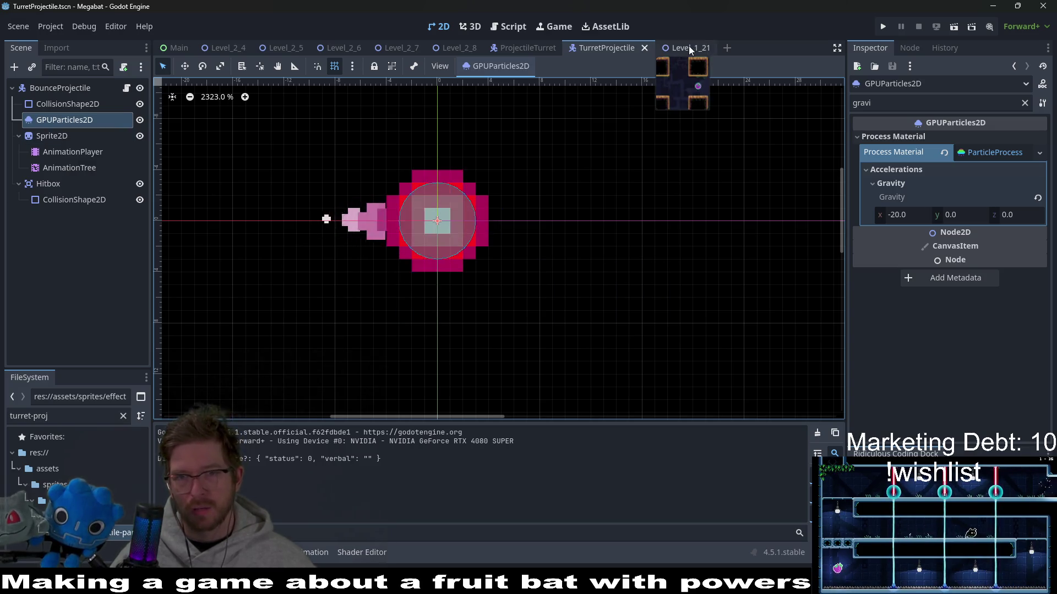
# Playtest the trail in Level_1_21, then return to TurretProjectile and open its script.
pyautogui.click(688, 46)
pyautogui.click(965, 28)
pyautogui.press('Escape')
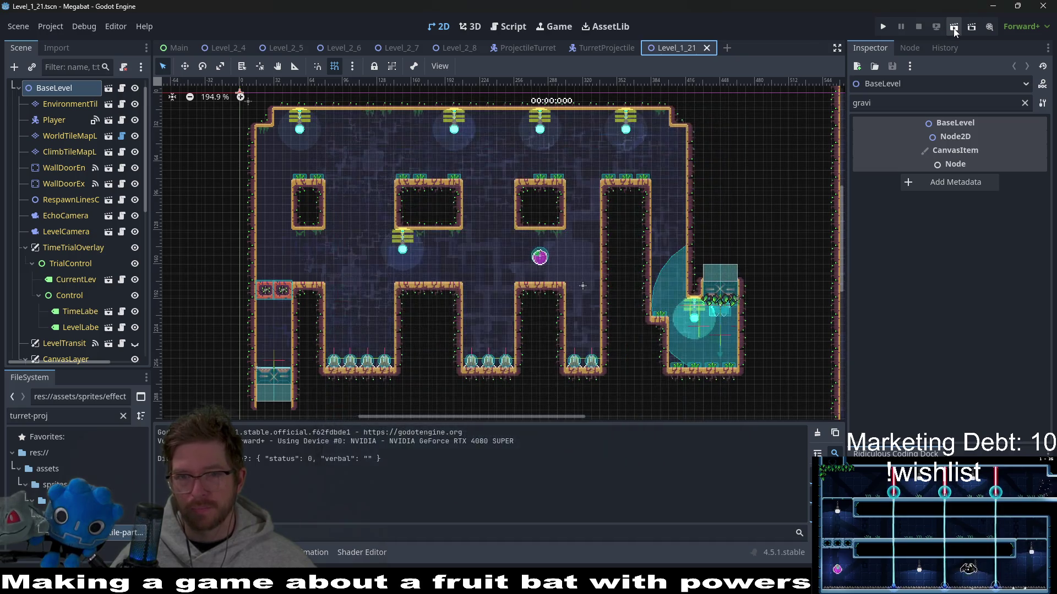
pyautogui.click(954, 28)
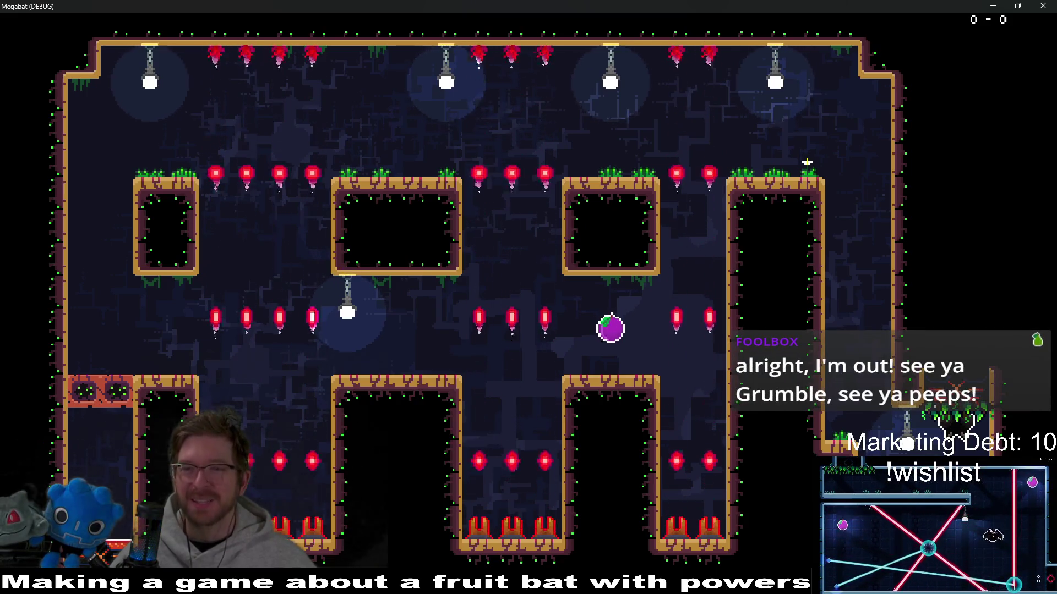
pyautogui.click(1052, 6)
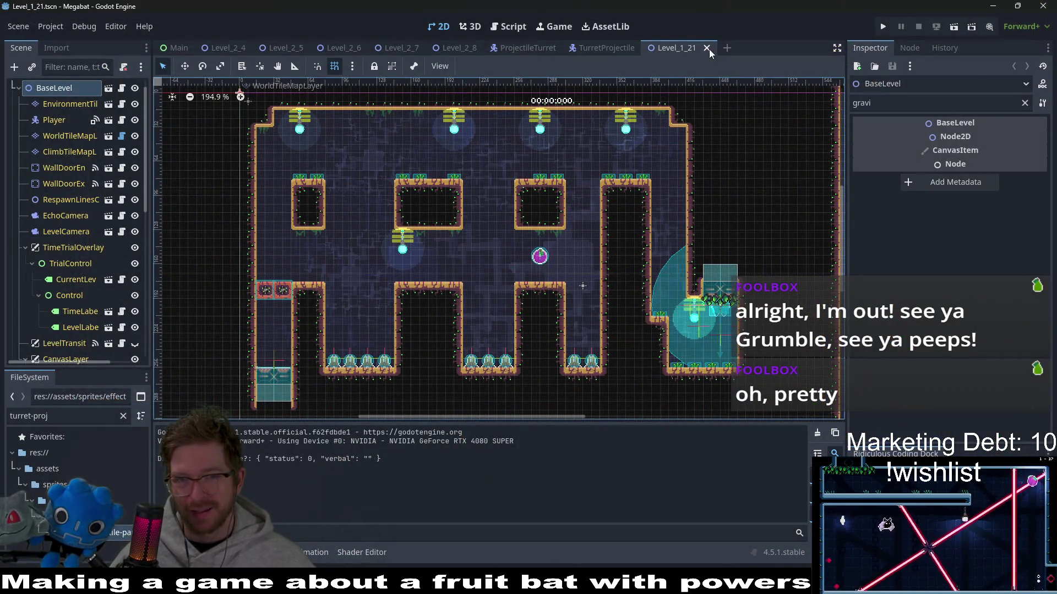
pyautogui.click(604, 49)
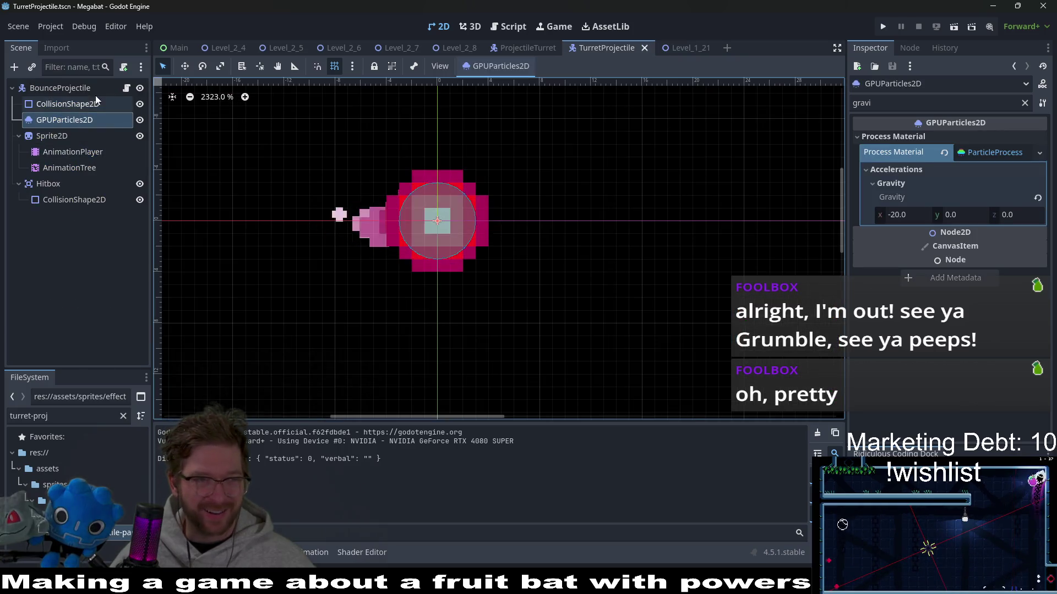
pyautogui.click(126, 88)
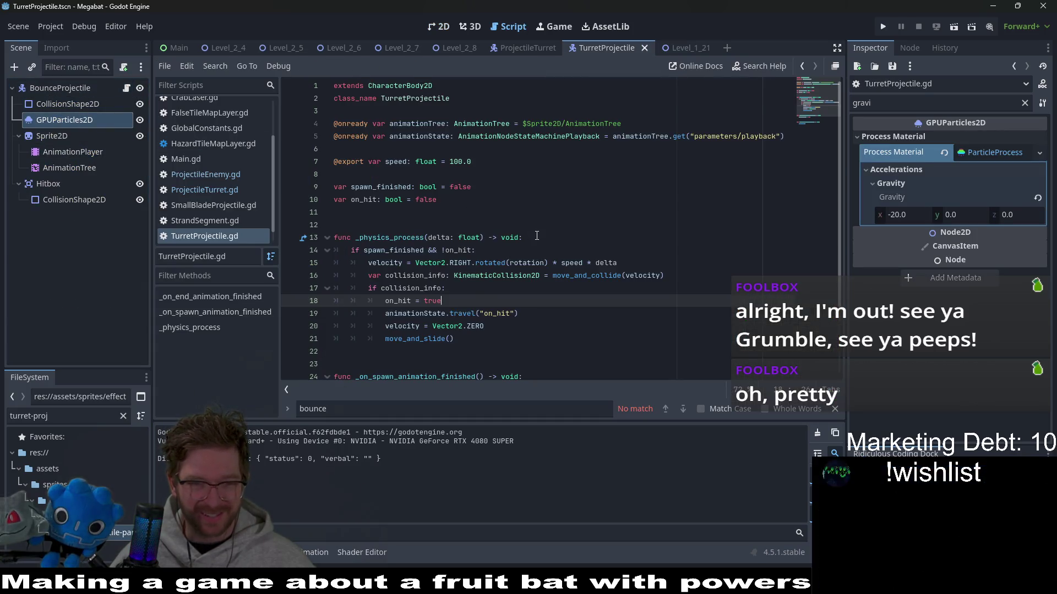
pyautogui.scroll(-1, 536, 236)
pyautogui.click(532, 275)
pyautogui.scroll(-1, 532, 274)
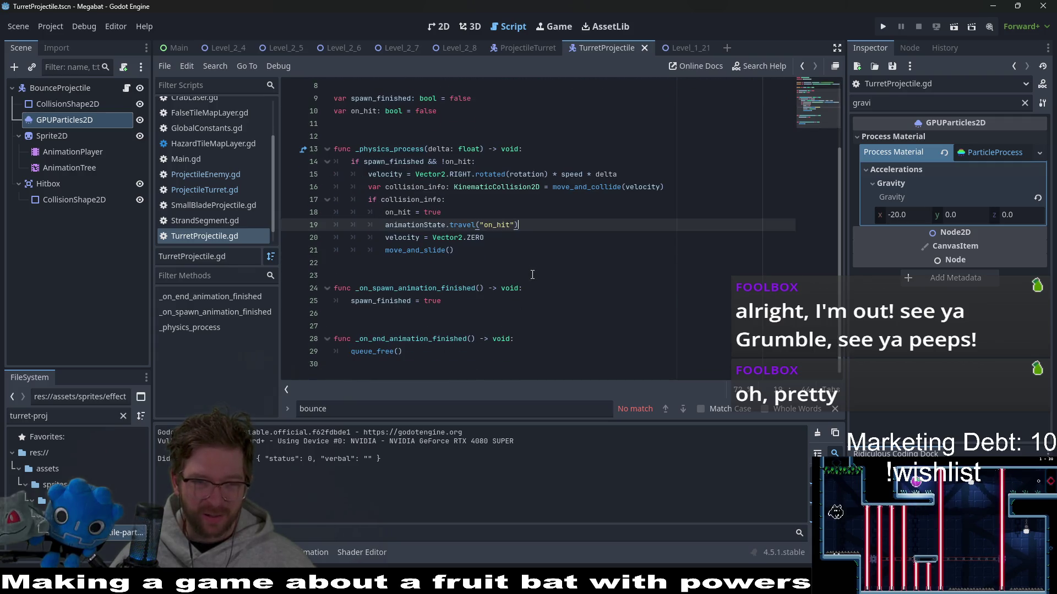
pyautogui.scroll(2, 533, 272)
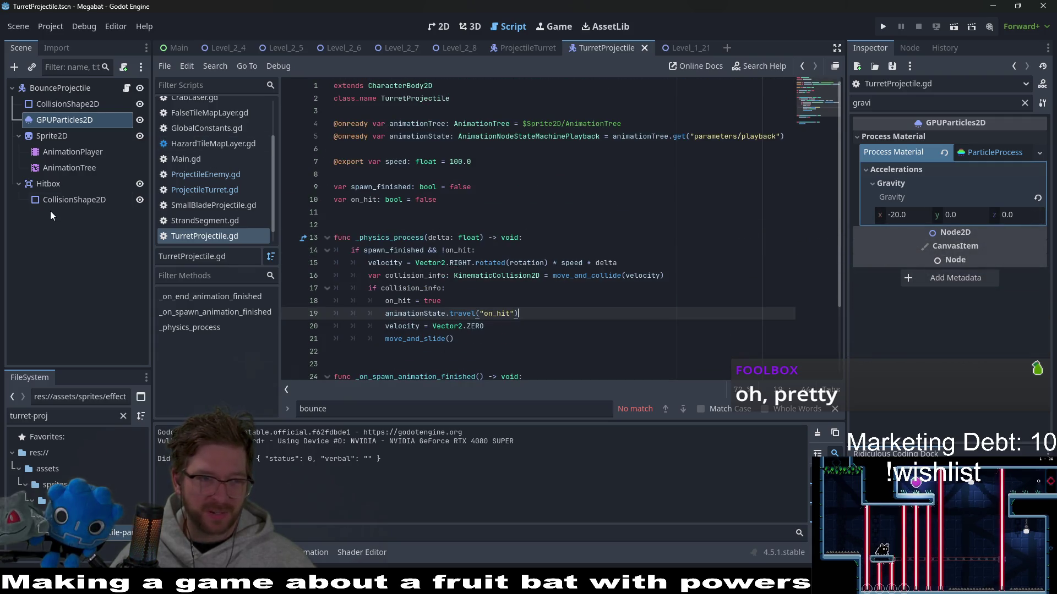
pyautogui.moveTo(64, 103)
pyautogui.mouseDown()
pyautogui.moveTo(458, 102)
pyautogui.moveTo(441, 116)
pyautogui.moveTo(282, 121)
pyautogui.moveTo(64, 100)
pyautogui.moveTo(52, 122)
pyautogui.moveTo(382, 114)
pyautogui.moveTo(375, 150)
pyautogui.mouseUp()
pyautogui.hotkey('ctrl', 's')
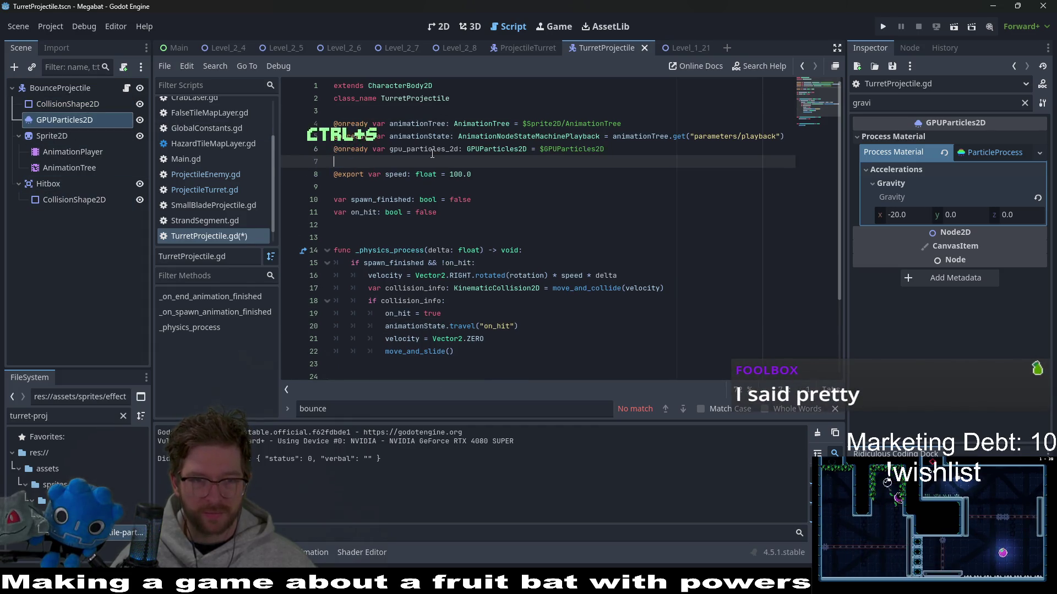
pyautogui.doubleClick(432, 149)
pyautogui.write('particles')
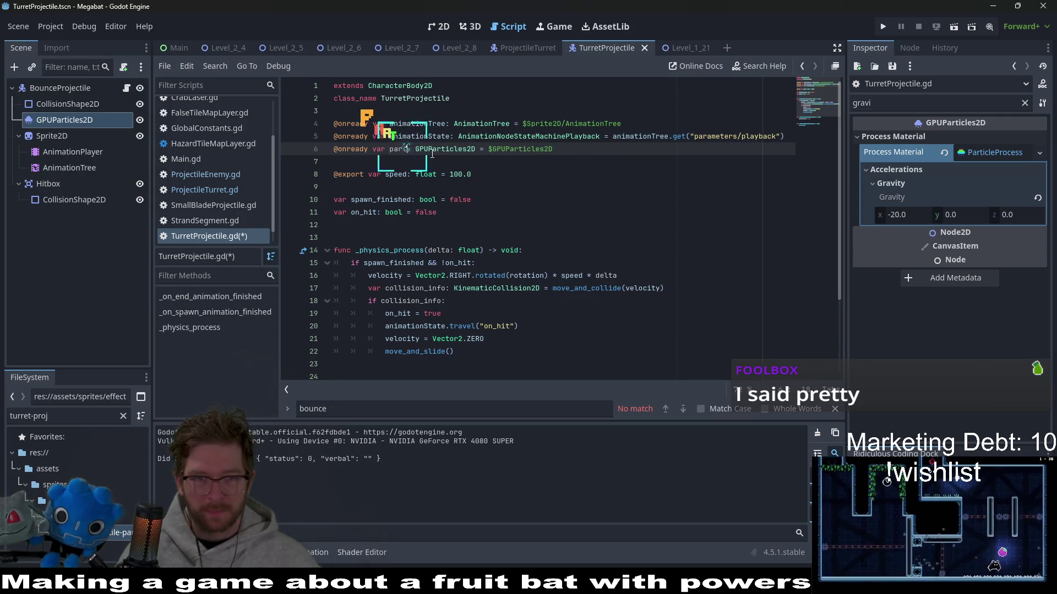
# Add 'particles.emitting = false' after on_hit = true, save, and switch to Level_1_21.
pyautogui.doubleClick(420, 153)
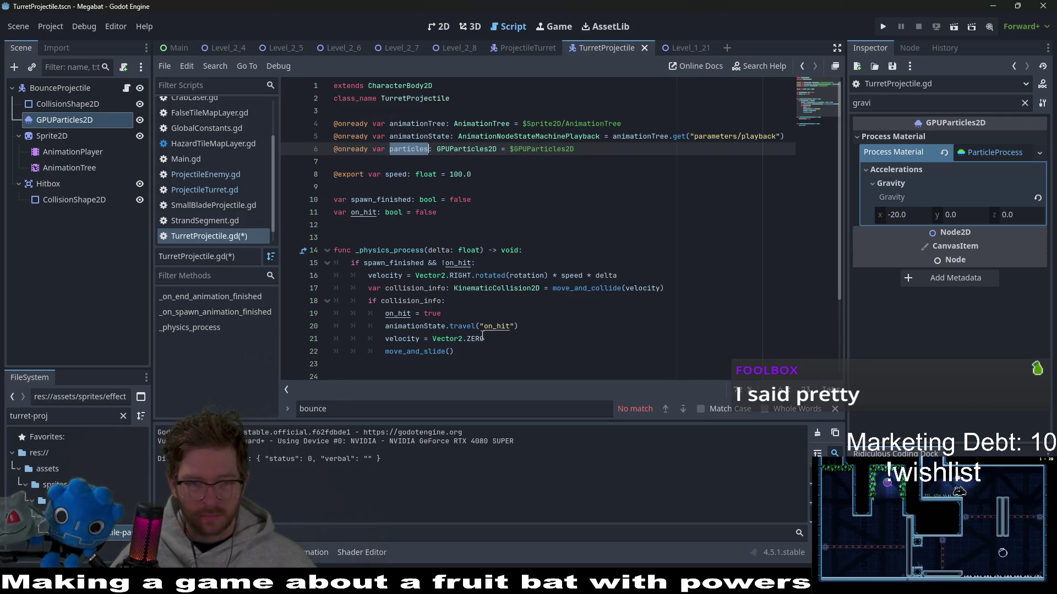
pyautogui.click(458, 315)
pyautogui.press('Return')
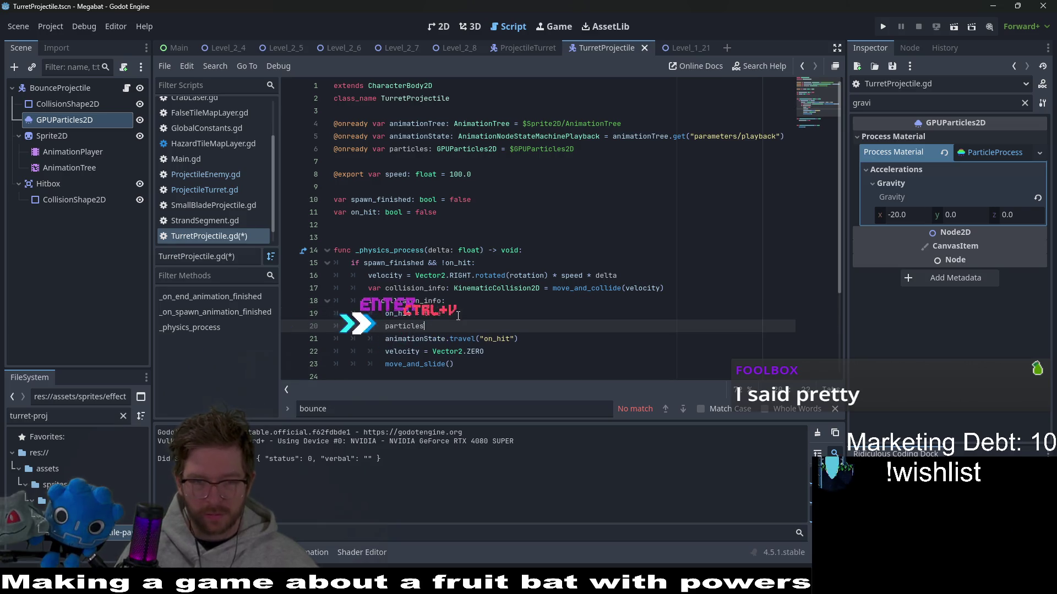
pyautogui.write('particles.emitting = false')
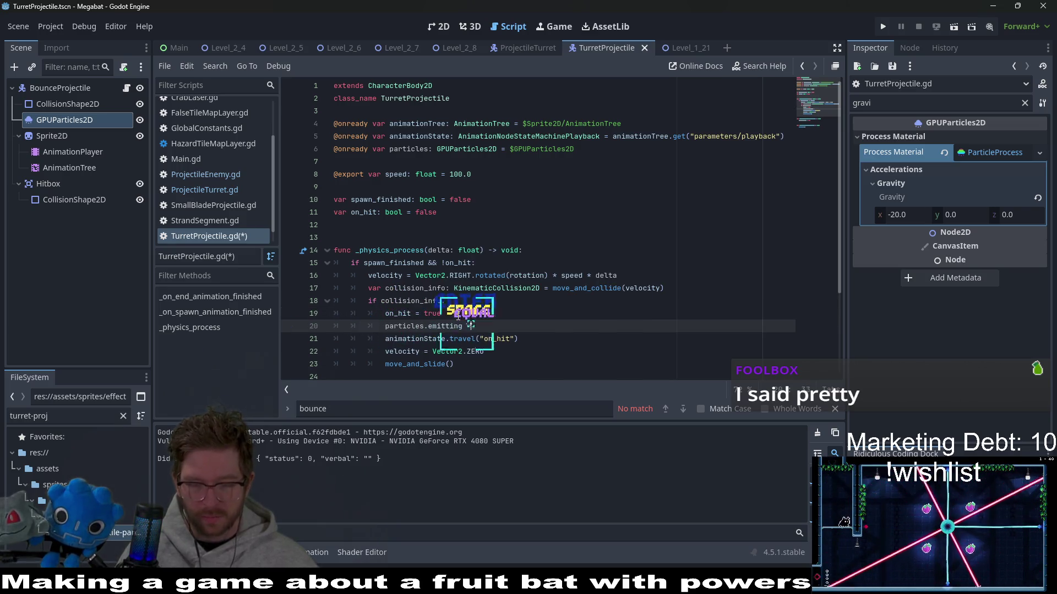
pyautogui.hotkey('ctrl', 's')
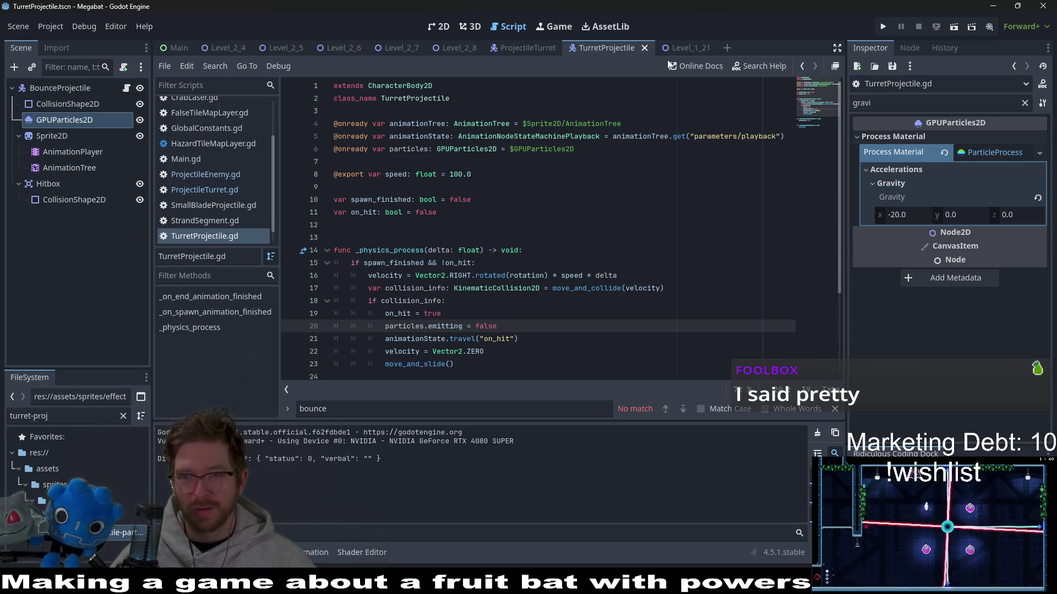
pyautogui.click(690, 48)
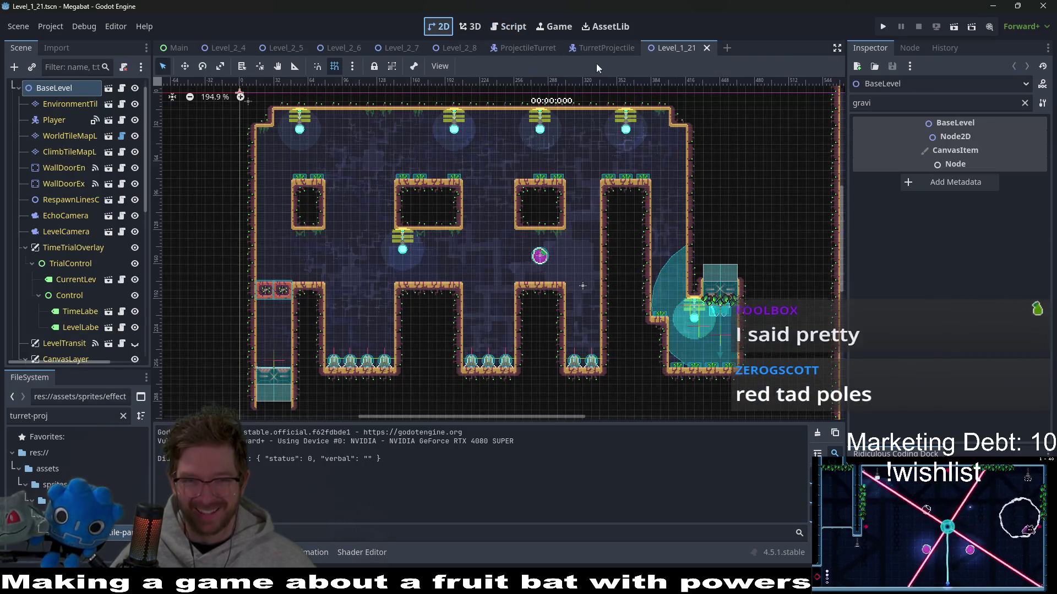
pyautogui.click(954, 29)
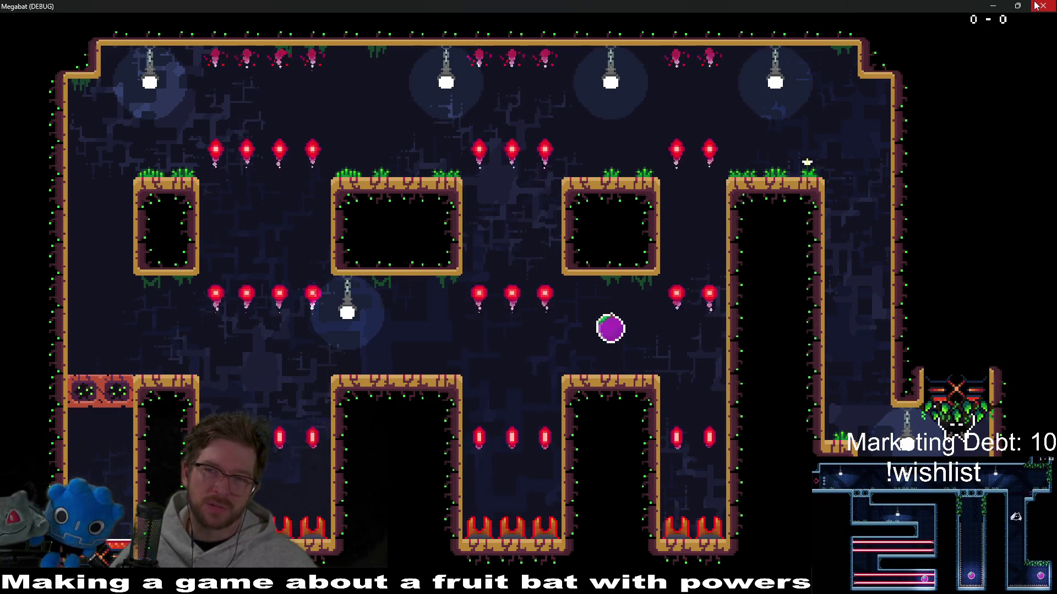
pyautogui.click(1037, 5)
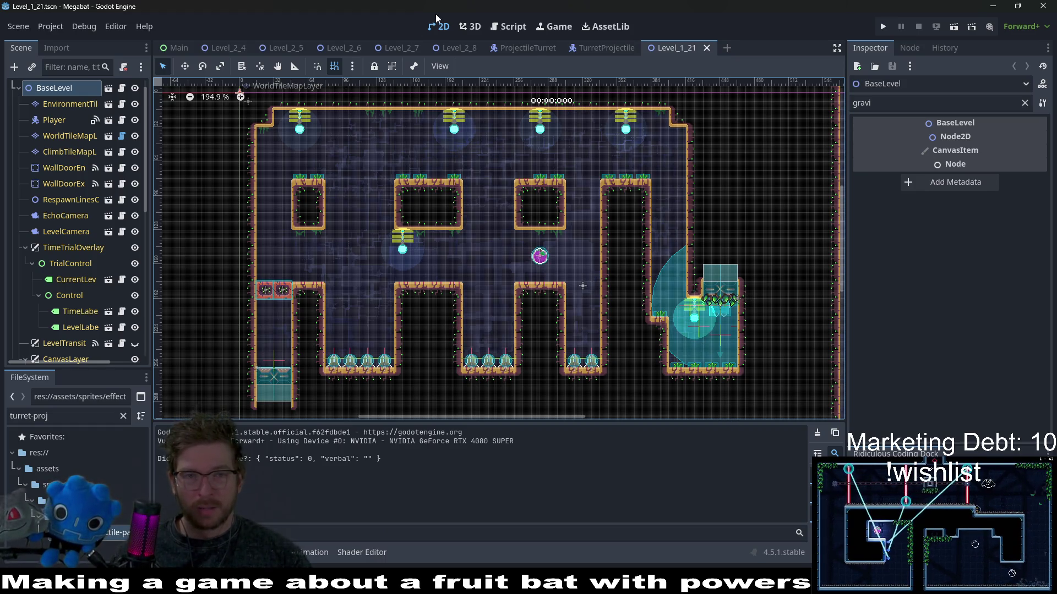
pyautogui.click(509, 27)
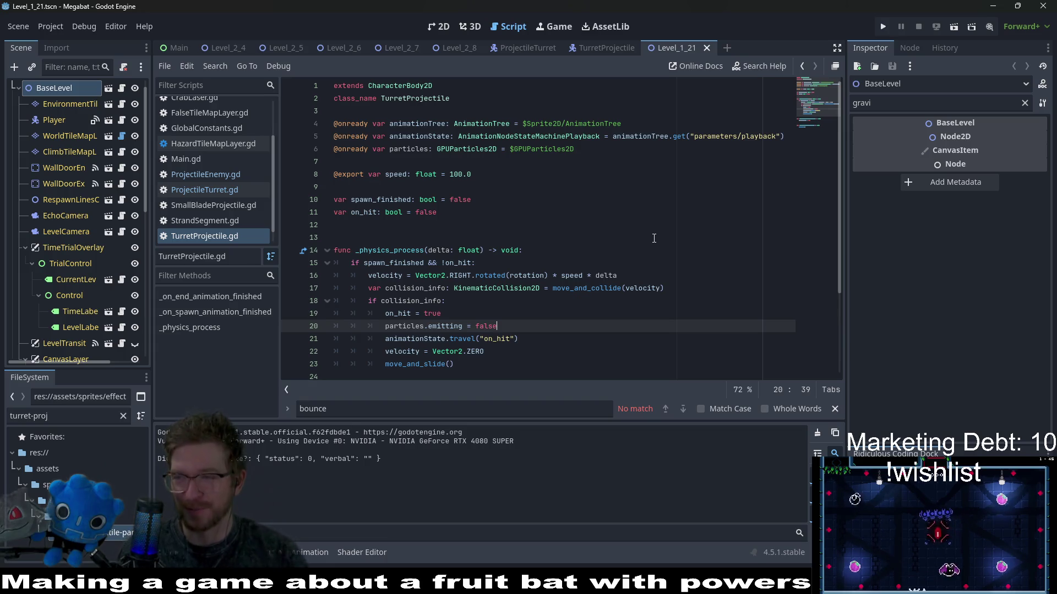
# Place the cursor on the script line computing velocity from rotation.
pyautogui.click(520, 274)
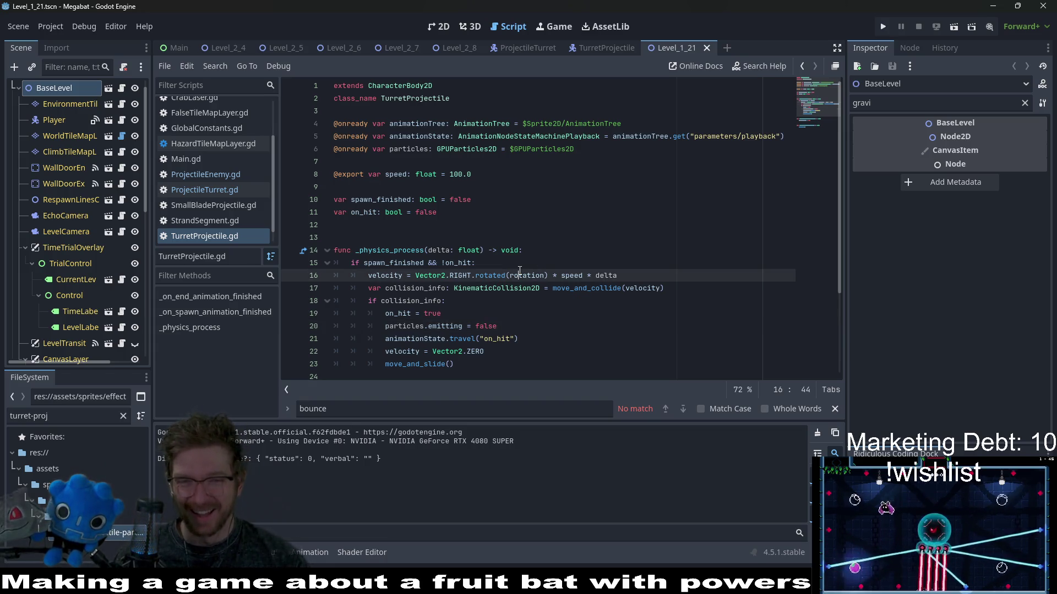
# Look over _physics_process down to line 21, then return to the TurretProjectile scene.
pyautogui.click(534, 255)
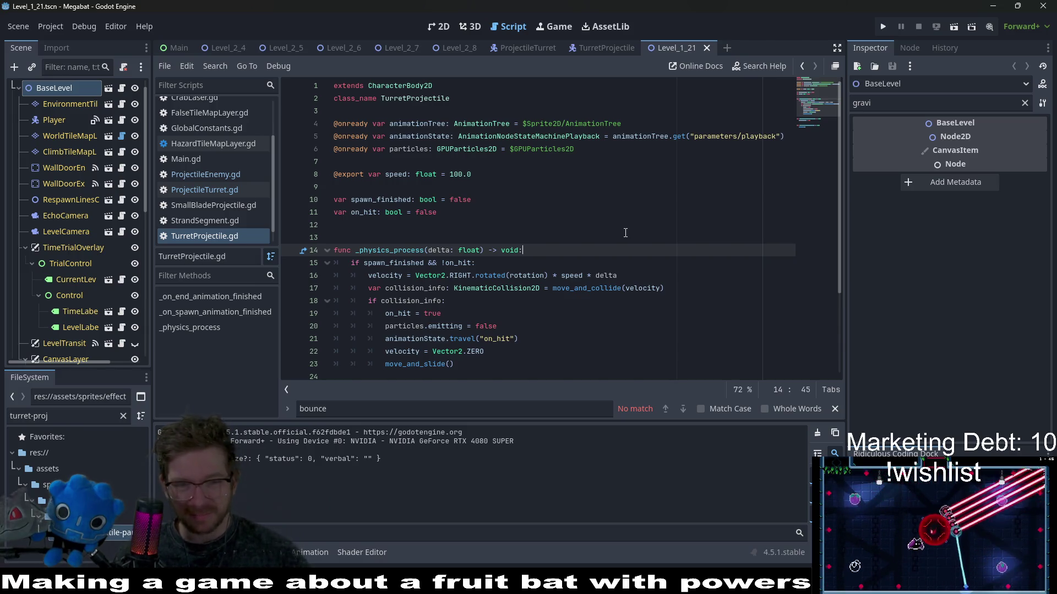
pyautogui.scroll(-3, 626, 233)
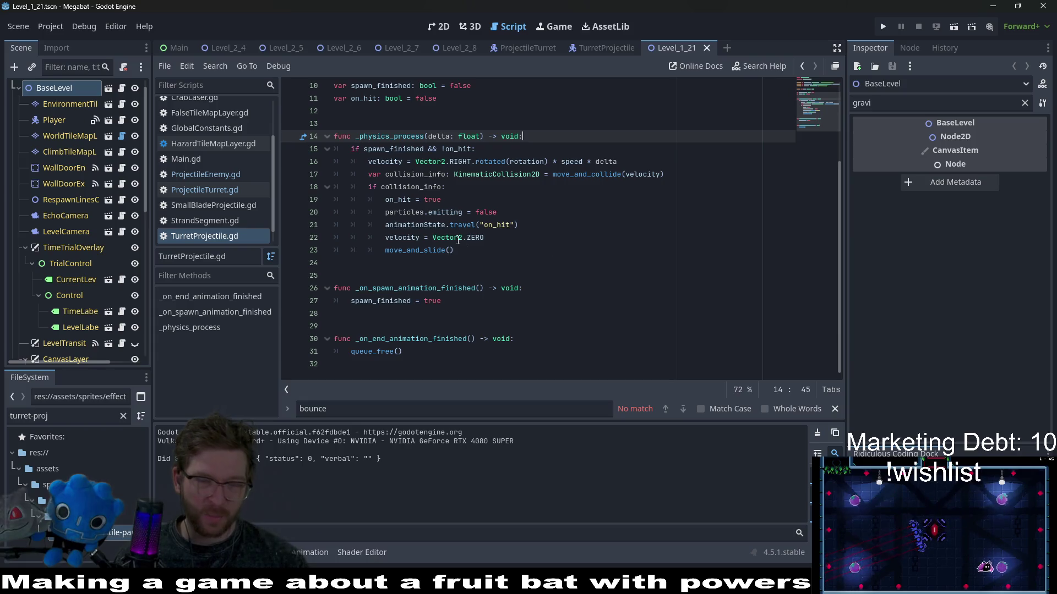
pyautogui.click(525, 228)
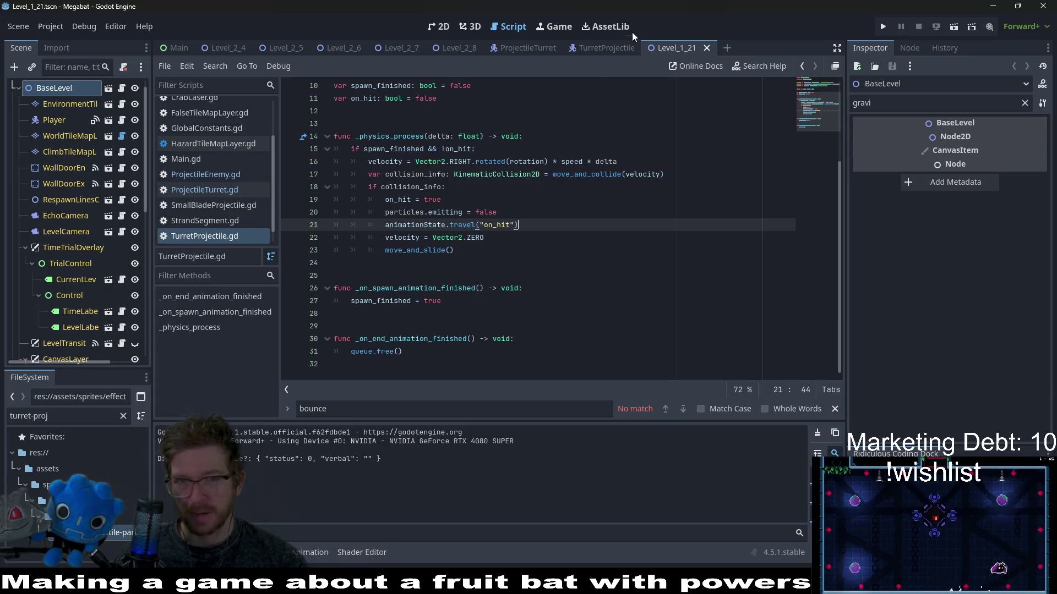
pyautogui.click(586, 47)
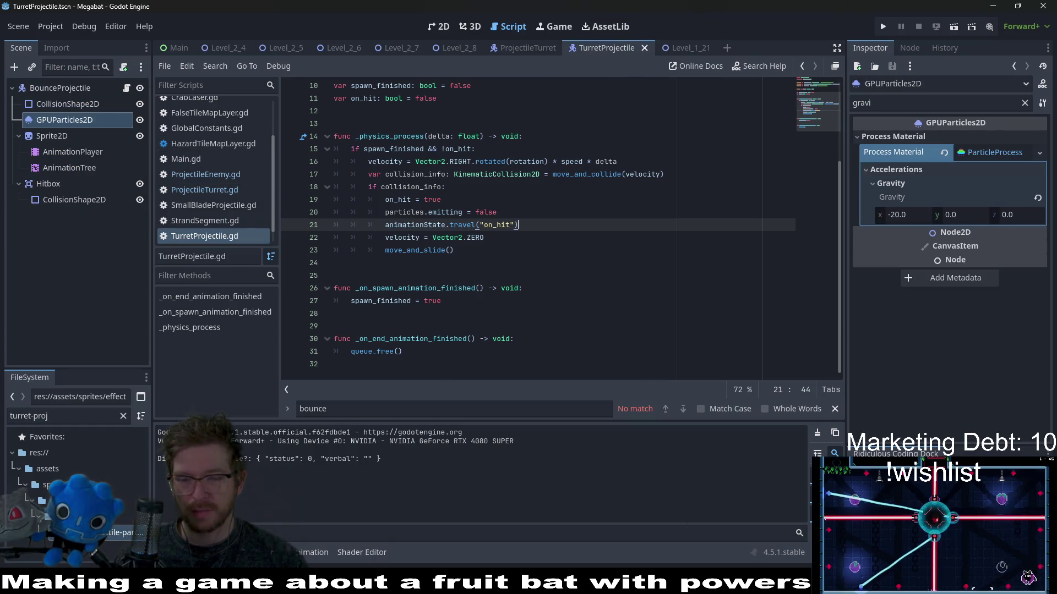
# In Aseprite, add mirrored white pixels to round the particle sprite into a diamond.
pyautogui.hotkey('alt', 'Tab')
pyautogui.hotkey('ctrl', 'z')
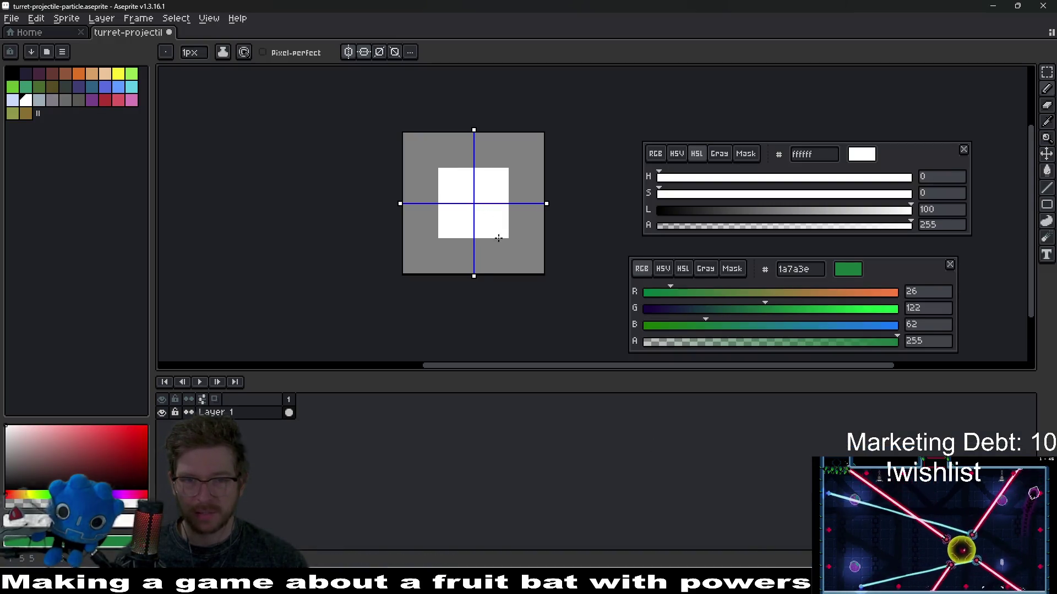
pyautogui.click(482, 247)
pyautogui.click(482, 159)
pyautogui.click(517, 212)
pyautogui.click(517, 195)
# Save and export the particle sprite, then go back to Godot's Level_1_21 scene.
pyautogui.hotkey('ctrl', 's')
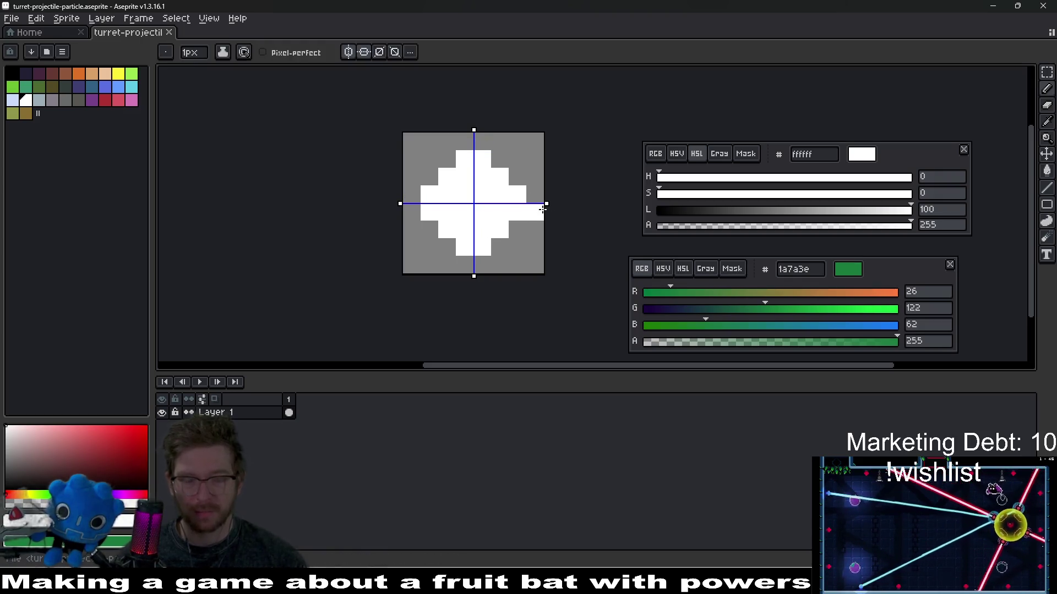
pyautogui.hotkey('ctrl', 'e')
pyautogui.press('Return')
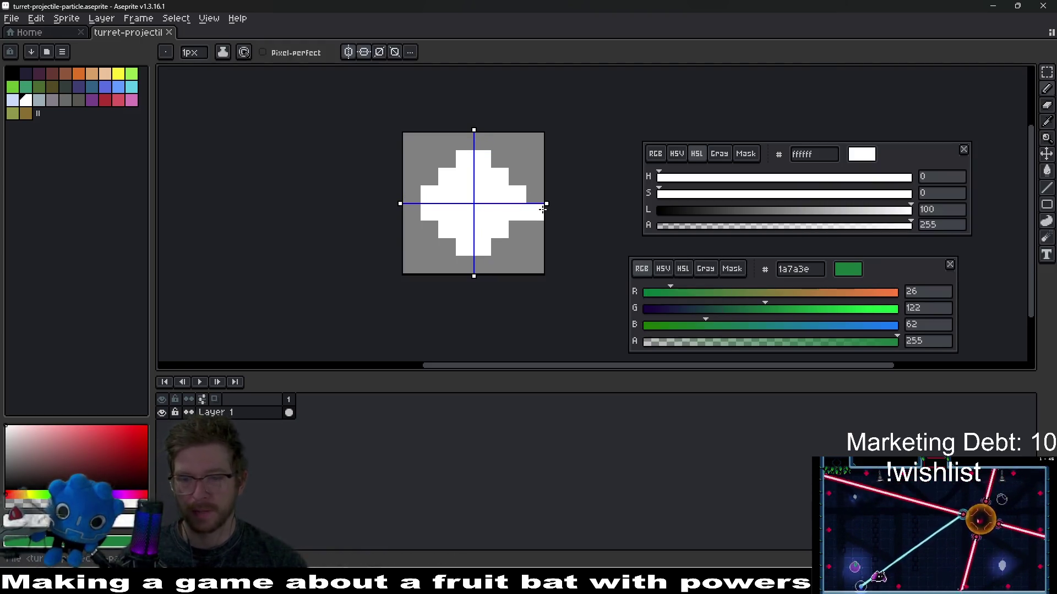
pyautogui.hotkey('alt', 'Tab')
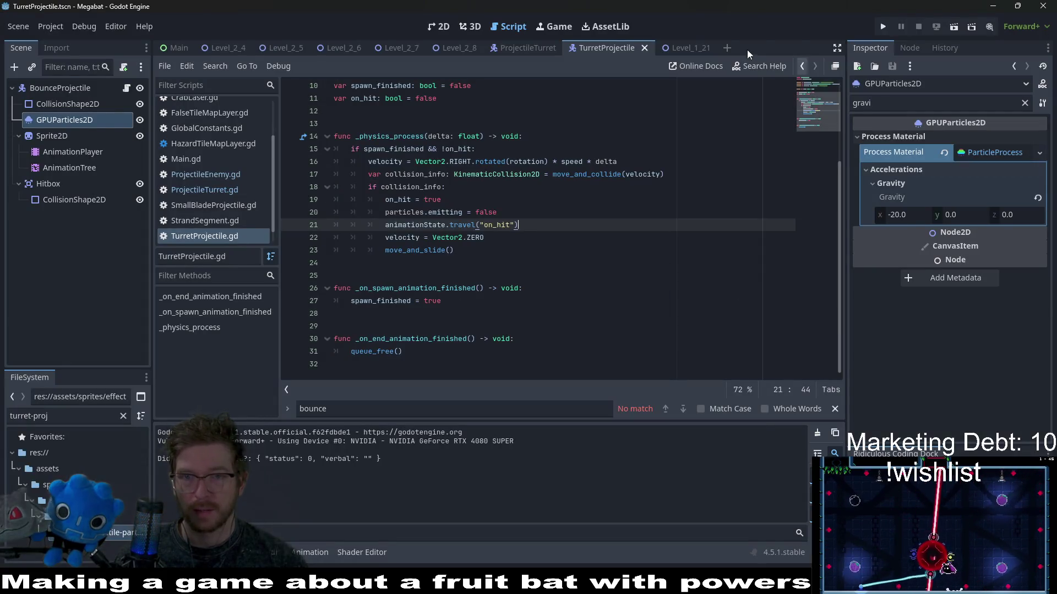
pyautogui.click(678, 48)
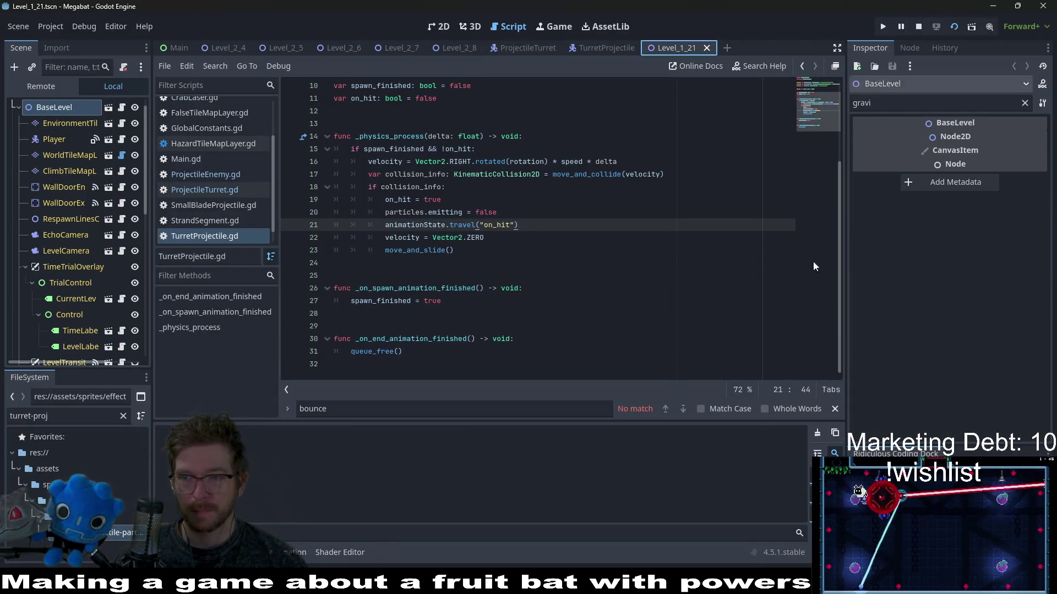
pyautogui.click(954, 26)
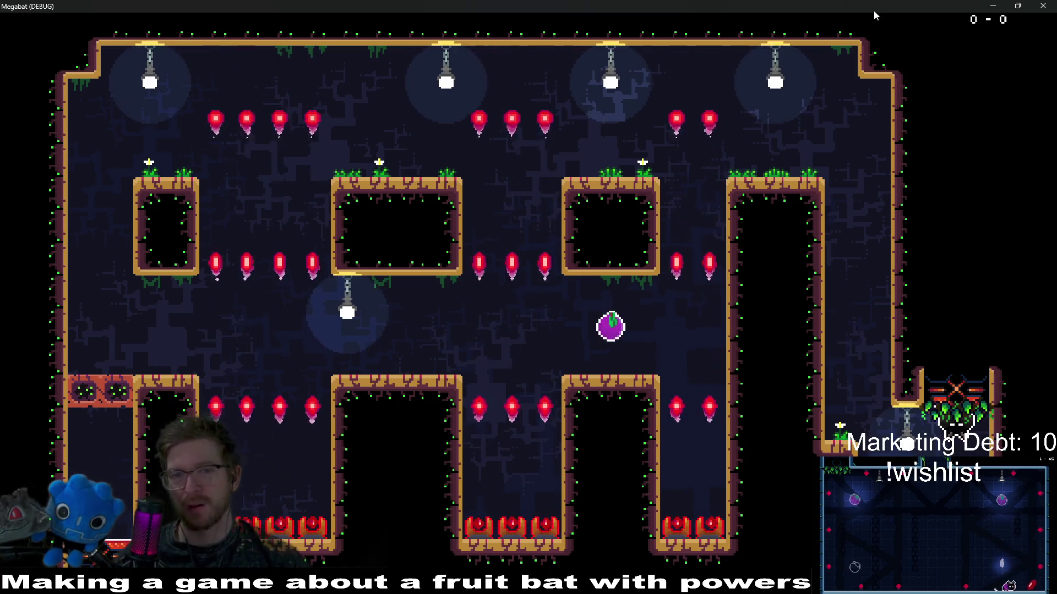
pyautogui.press('F8')
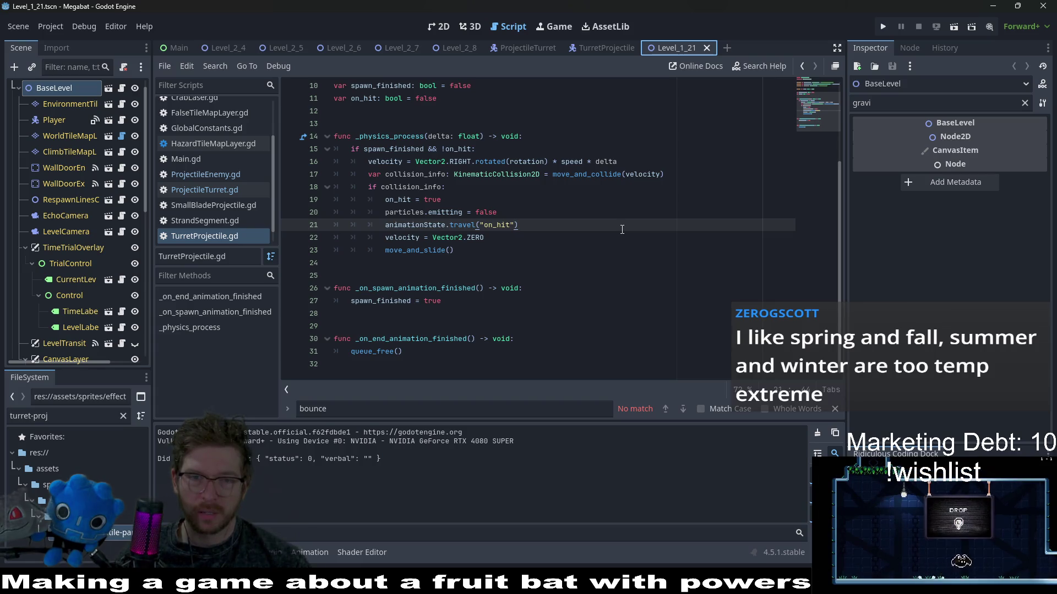
pyautogui.click(589, 48)
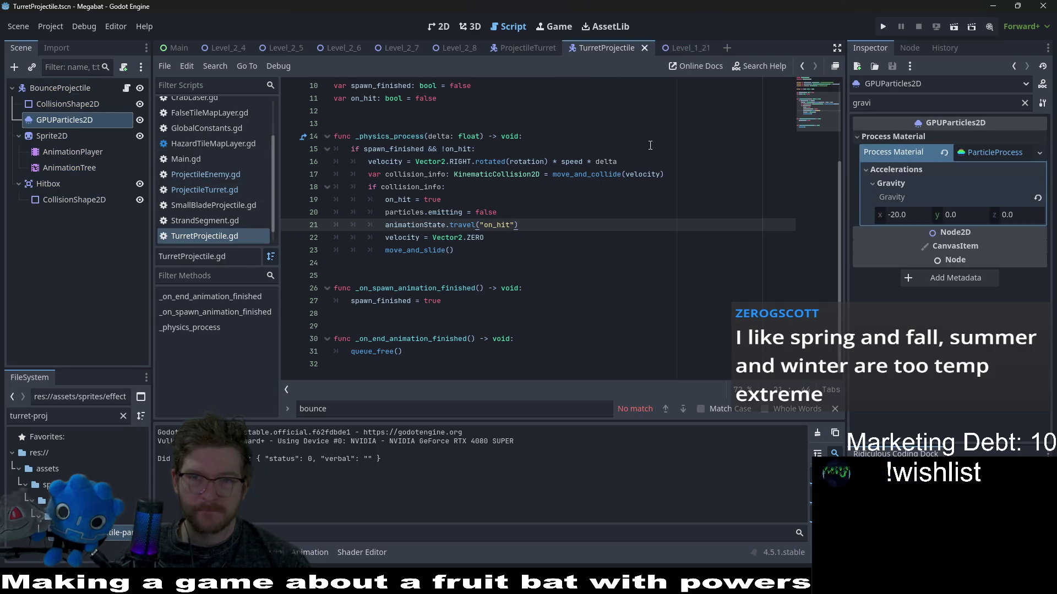
# Show the projectile in 2D view, clear the Inspector filter, and scroll to the Color Ramp.
pyautogui.click(443, 28)
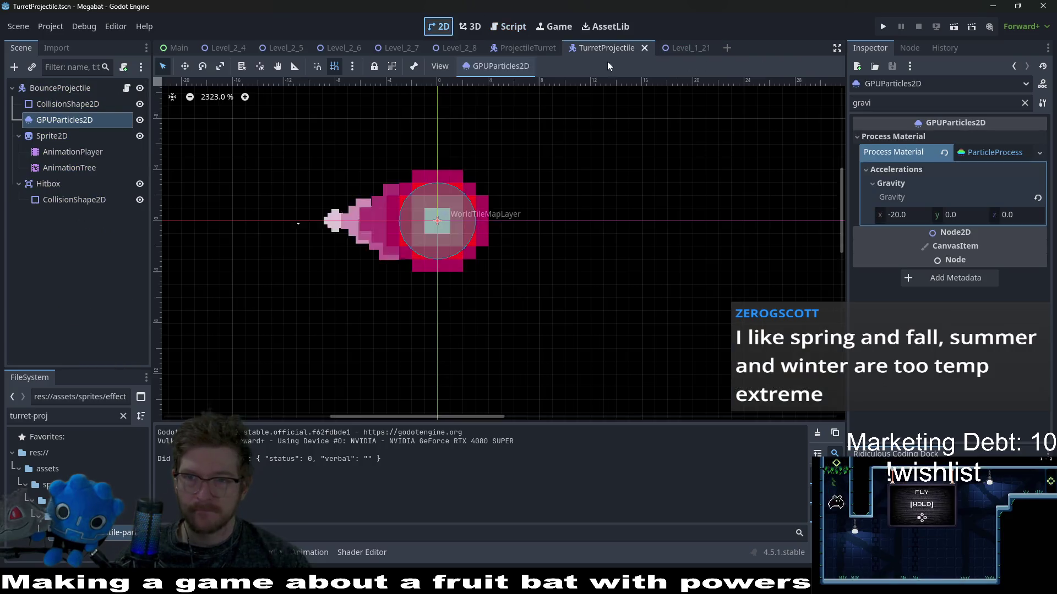
pyautogui.click(1024, 103)
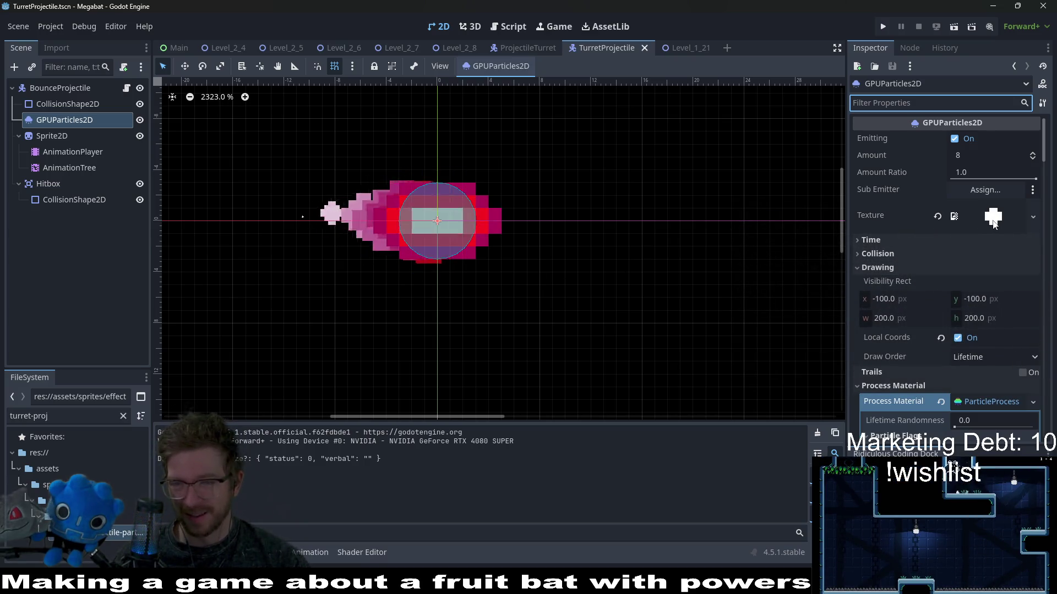
pyautogui.scroll(-15, 977, 363)
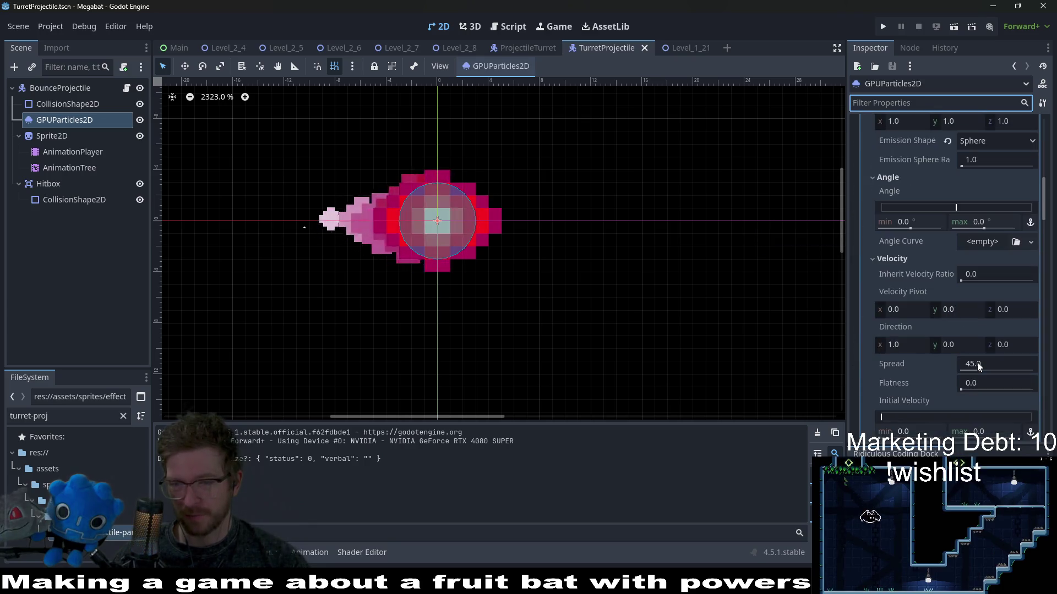
pyautogui.scroll(-5, 976, 362)
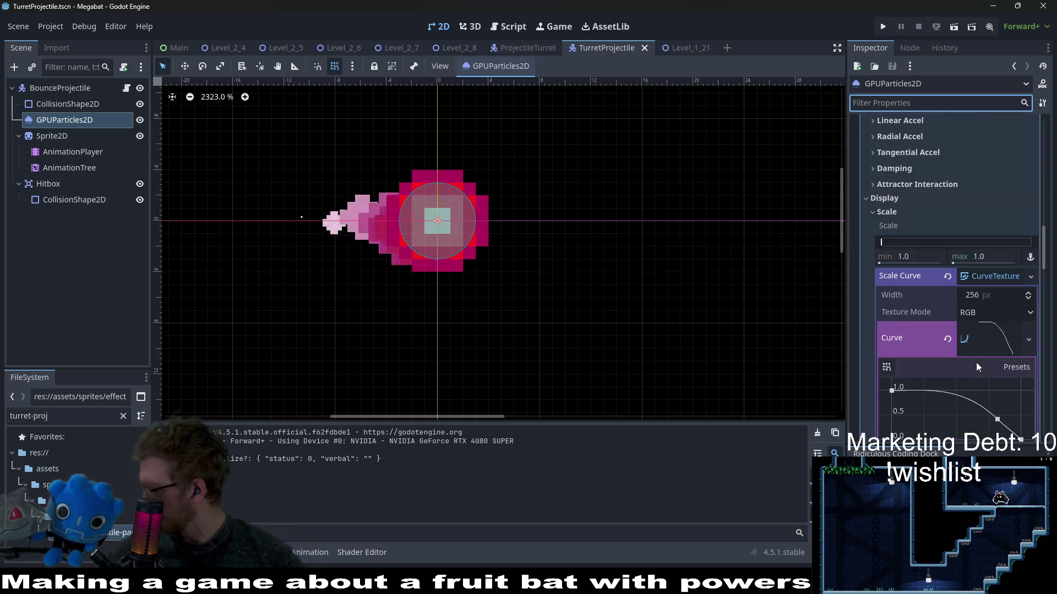
pyautogui.scroll(-6, 977, 362)
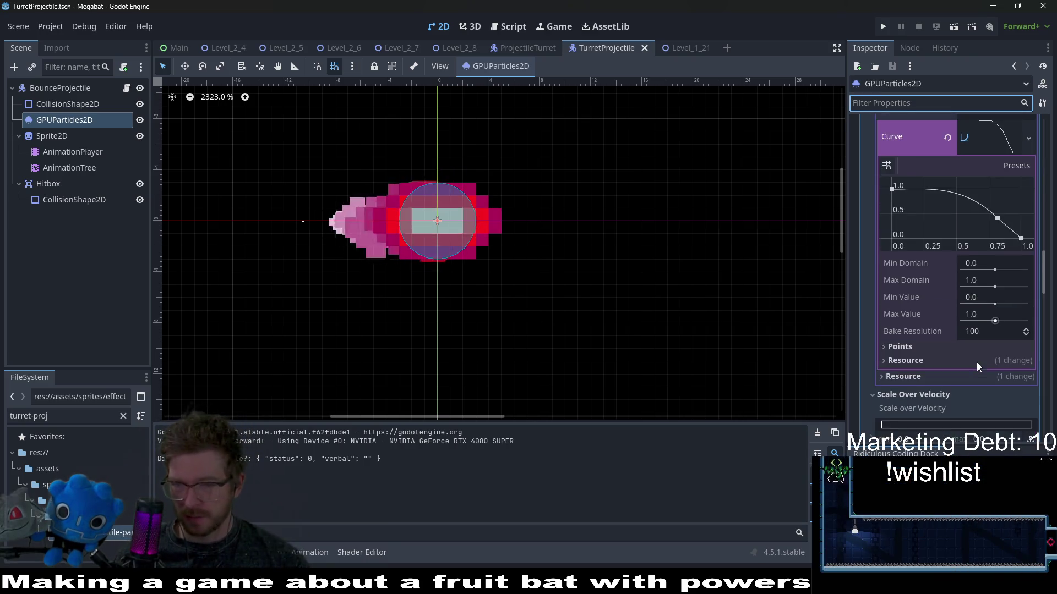
pyautogui.scroll(-2, 977, 362)
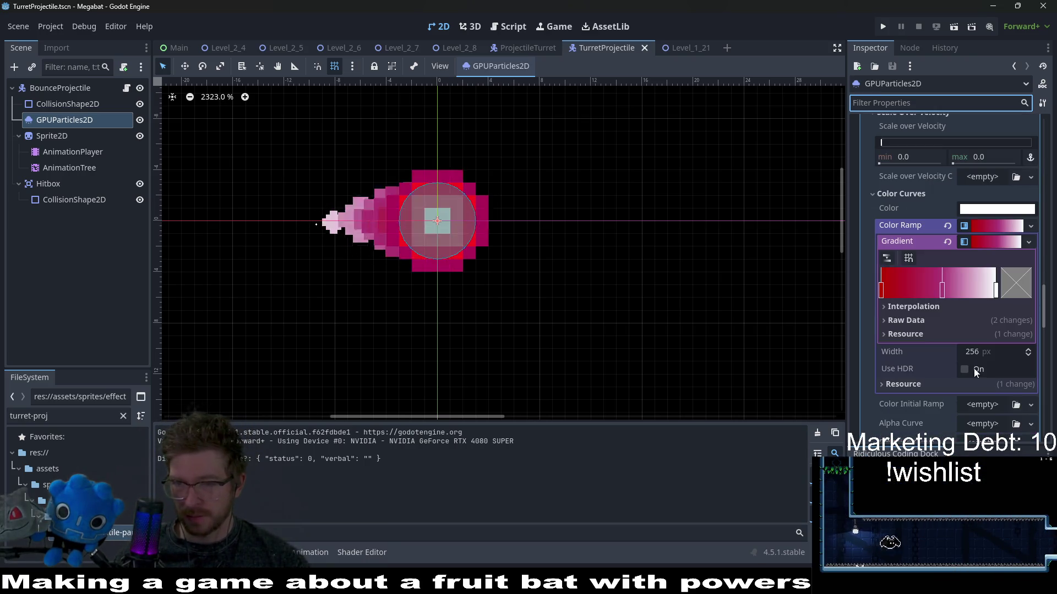
# Make the ramp's middle stop deep red with red at 255 and green removed.
pyautogui.doubleClick(940, 290)
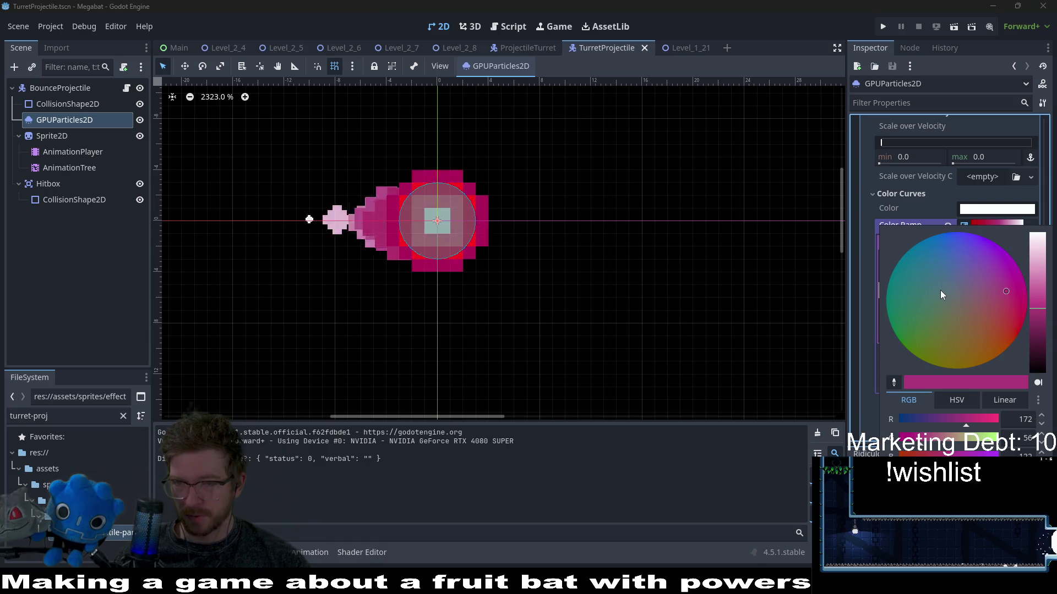
pyautogui.click(950, 420)
pyautogui.moveTo(950, 420); pyautogui.dragTo(992, 422)
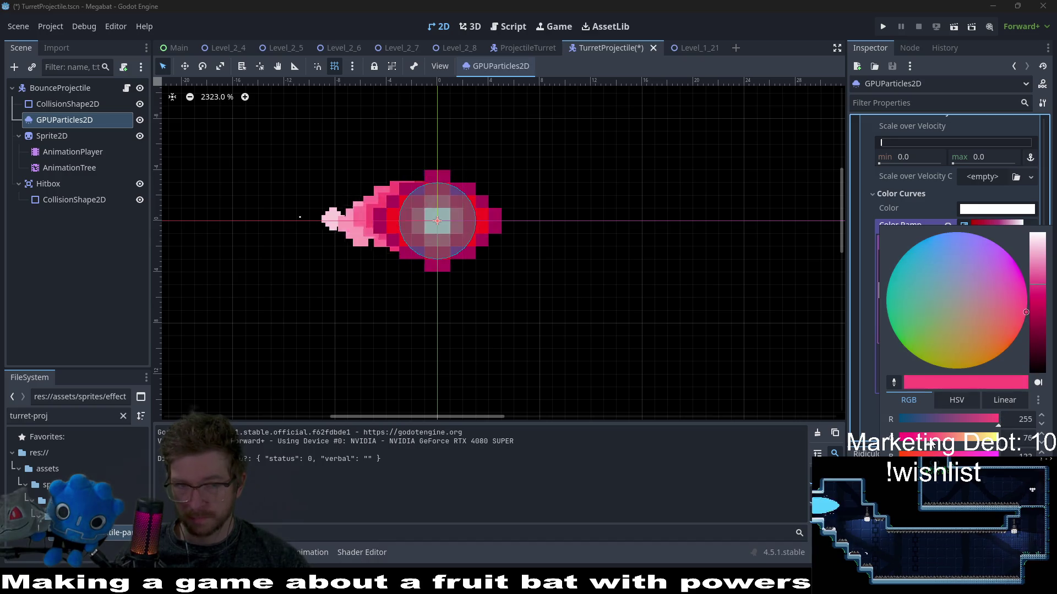
pyautogui.moveTo(925, 445); pyautogui.dragTo(899, 444)
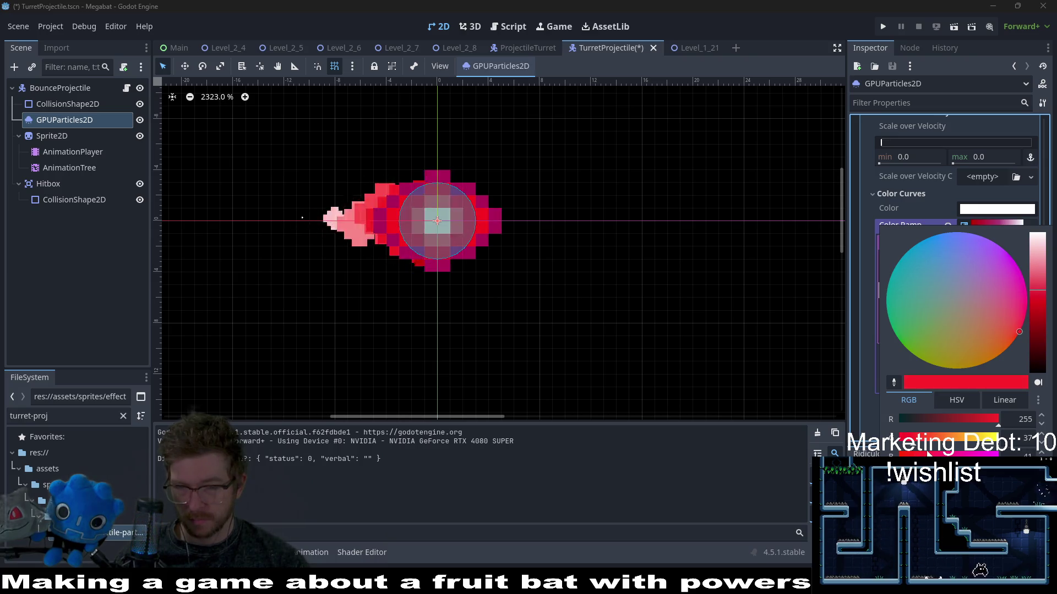
pyautogui.click(872, 410)
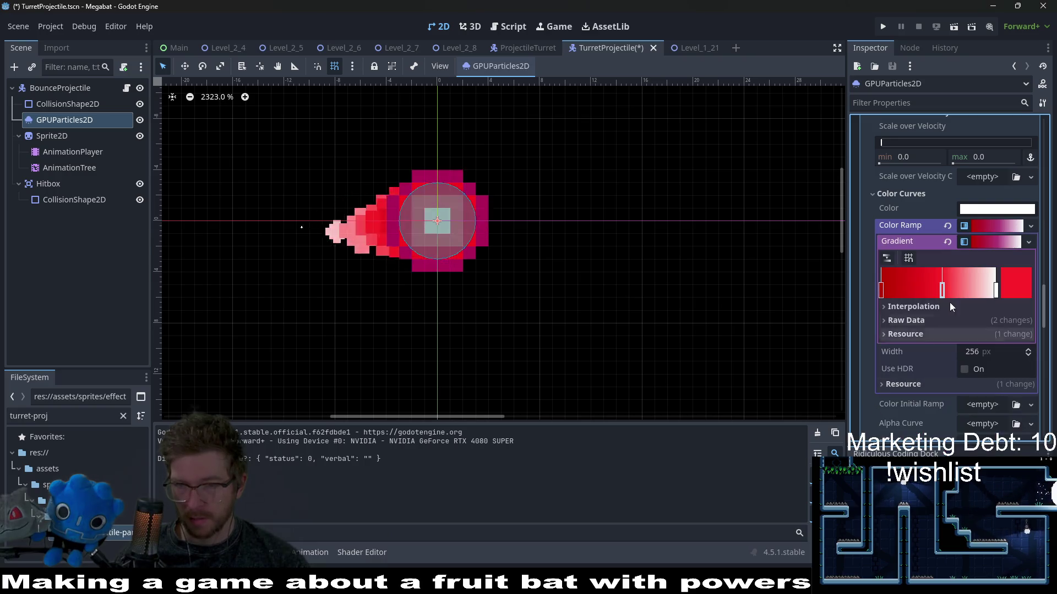
# Change the ramp's white end stop into a strongly saturated orange using RGB and HSV sliders.
pyautogui.doubleClick(996, 288)
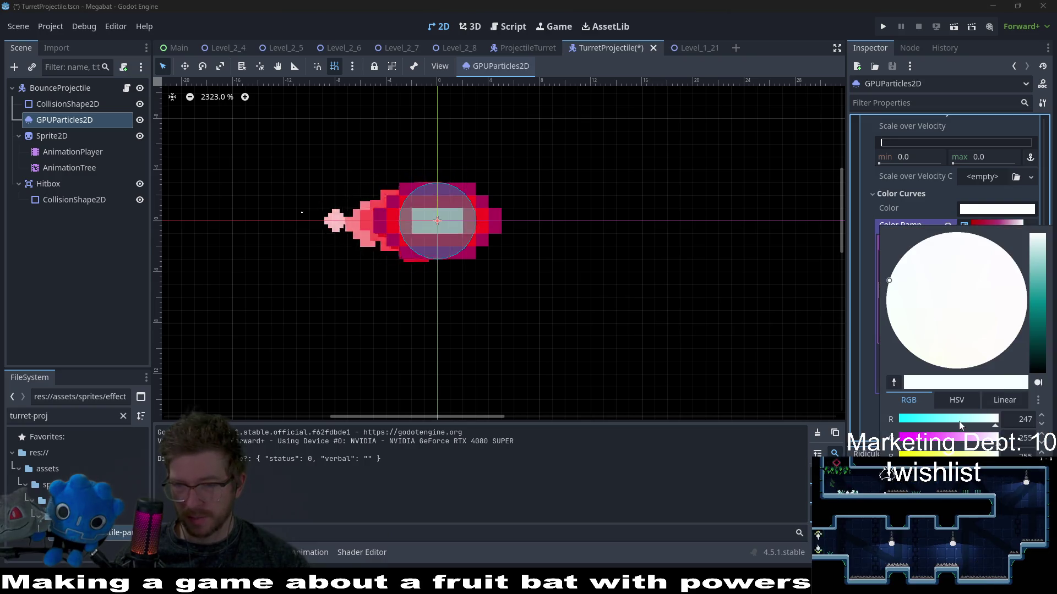
pyautogui.moveTo(932, 421)
pyautogui.mouseDown()
pyautogui.moveTo(908, 420)
pyautogui.moveTo(914, 437)
pyautogui.moveTo(900, 437)
pyautogui.moveTo(1000, 415)
pyautogui.mouseUp()
pyautogui.moveTo(998, 455); pyautogui.dragTo(969, 453)
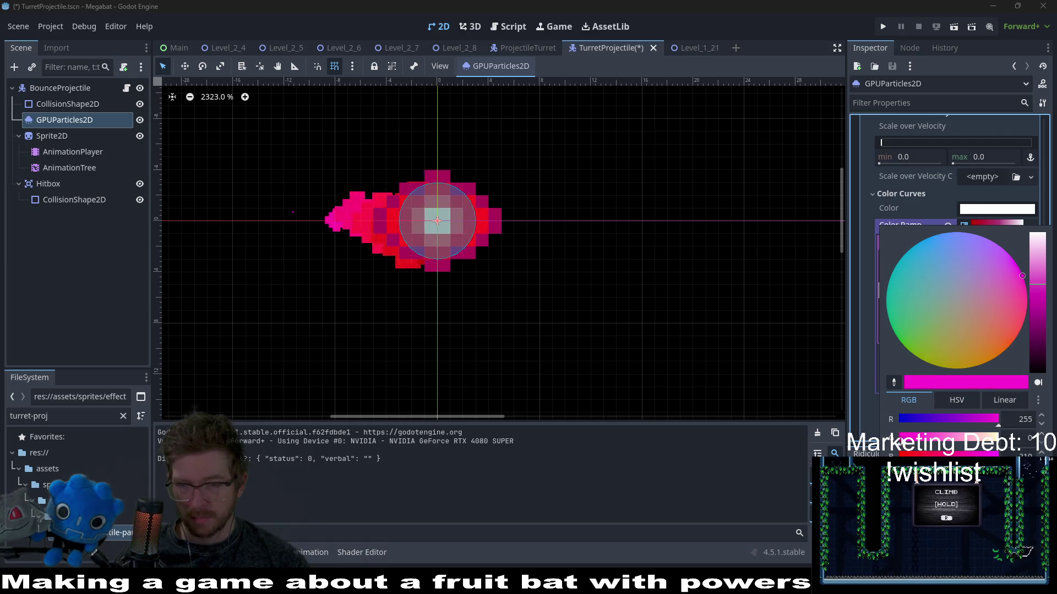
pyautogui.moveTo(917, 441); pyautogui.dragTo(954, 445)
pyautogui.click(1006, 349)
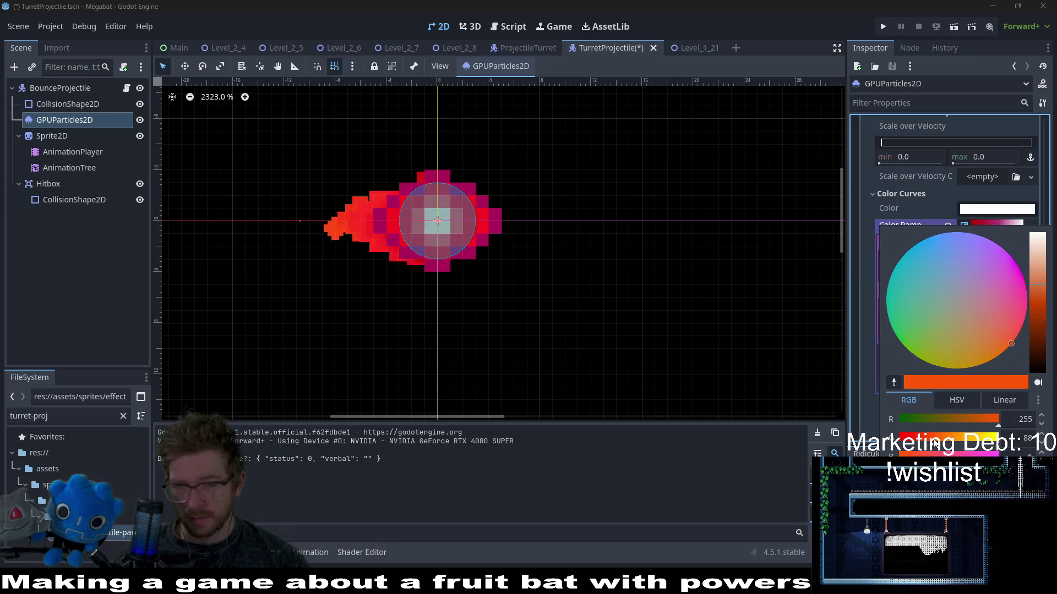
pyautogui.click(1015, 338)
pyautogui.click(1005, 350)
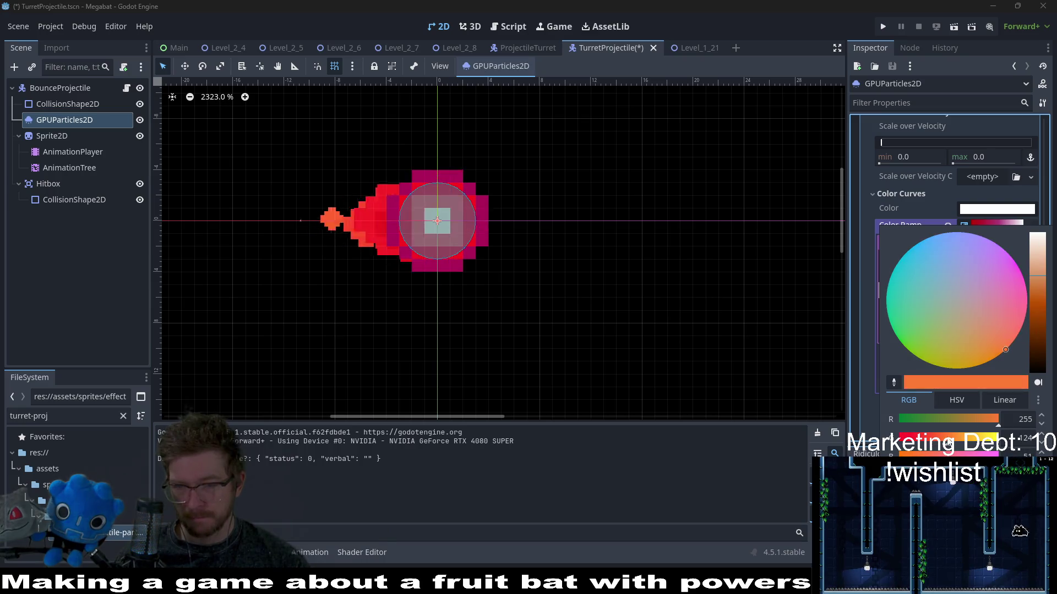
pyautogui.click(956, 401)
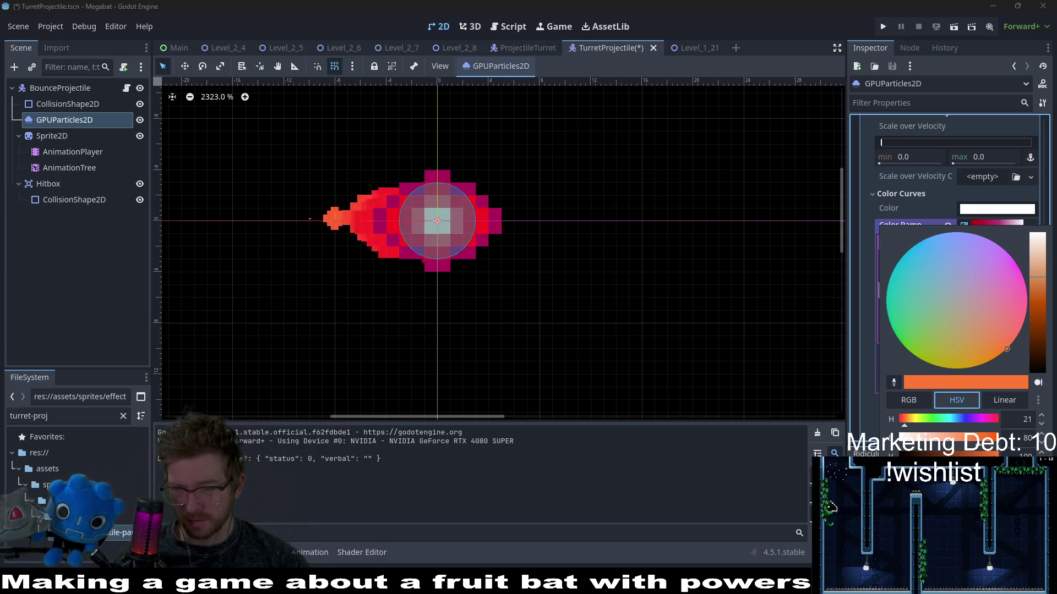
pyautogui.moveTo(974, 438); pyautogui.dragTo(950, 438)
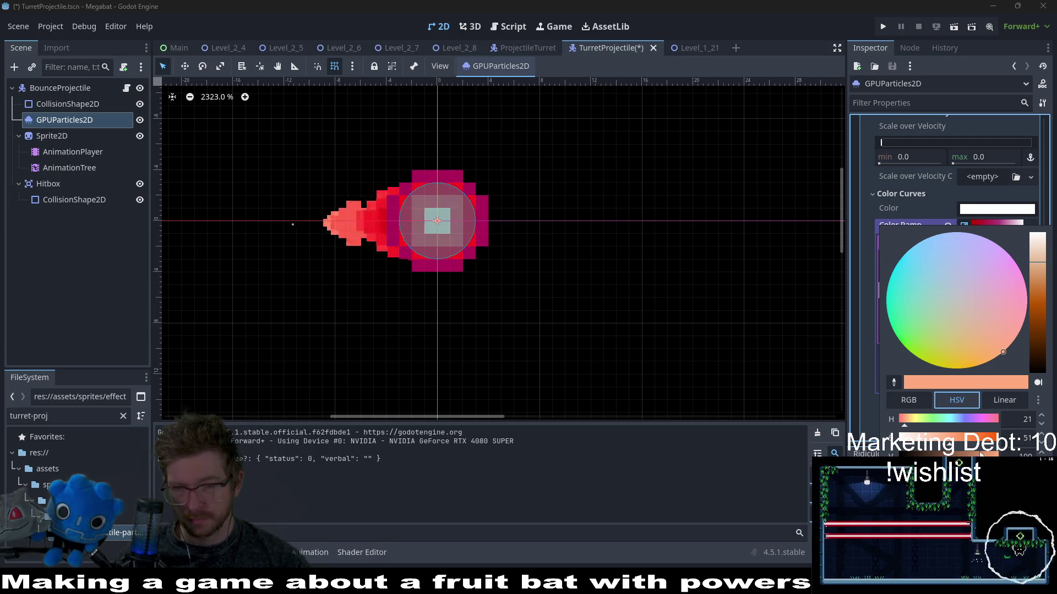
pyautogui.moveTo(946, 439)
pyautogui.mouseDown()
pyautogui.moveTo(911, 438)
pyautogui.moveTo(1016, 433)
pyautogui.mouseUp()
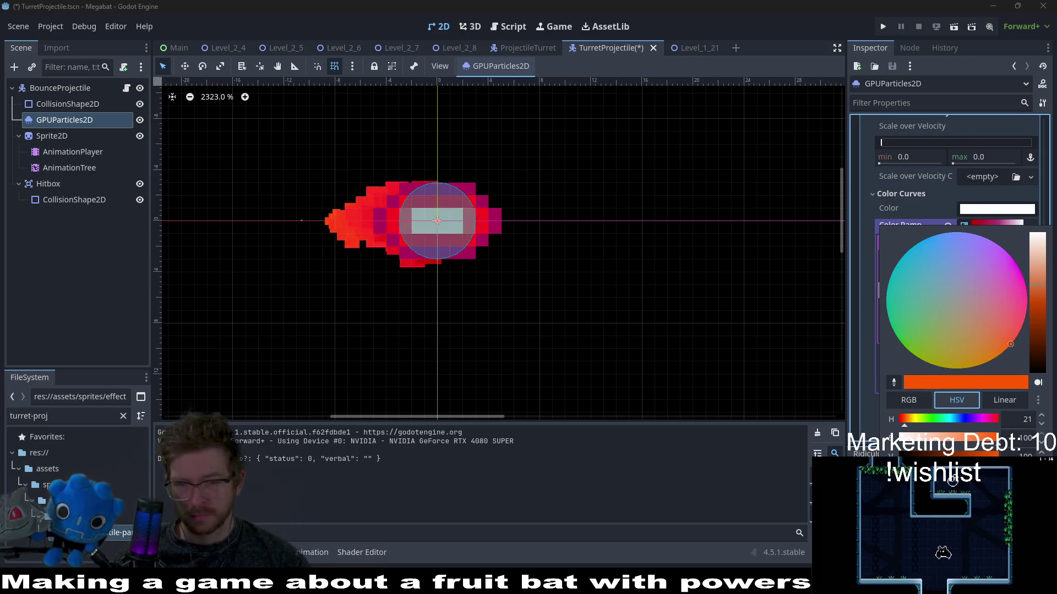
pyautogui.hotkey('alt', 'Tab')
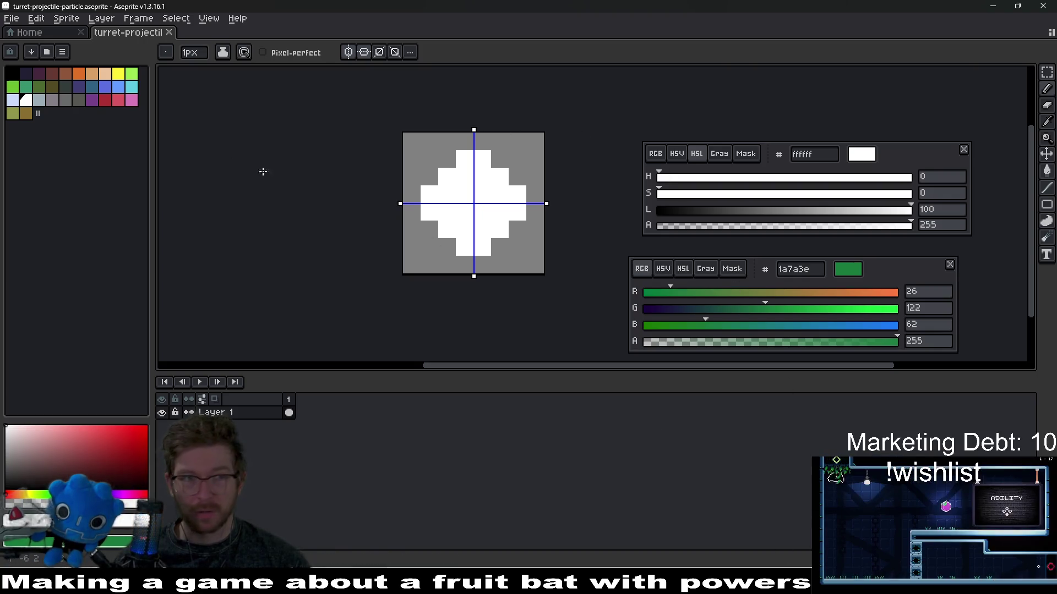
# Save the projectile scene, run Level_1_21 with F6 to test, and stop it with F8.
pyautogui.hotkey('alt', 'Tab')
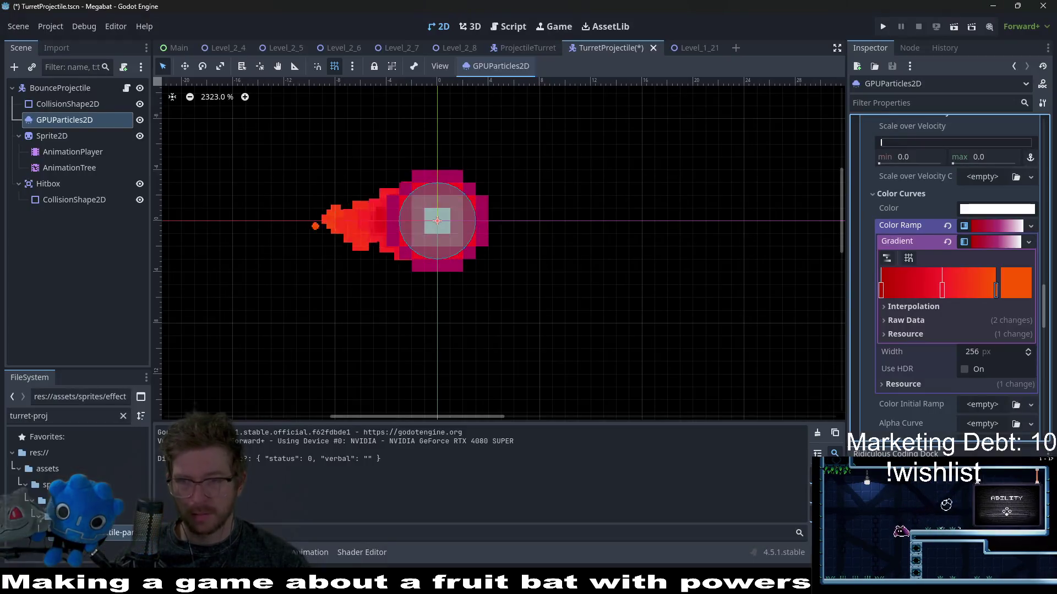
pyautogui.hotkey('ctrl', 's')
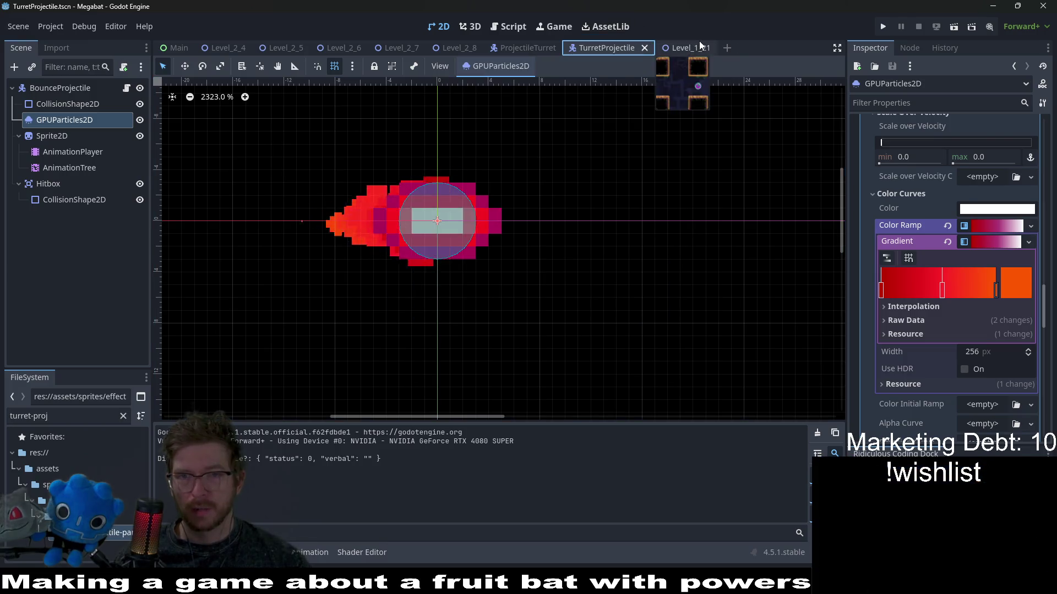
pyautogui.click(697, 48)
pyautogui.press('F6')
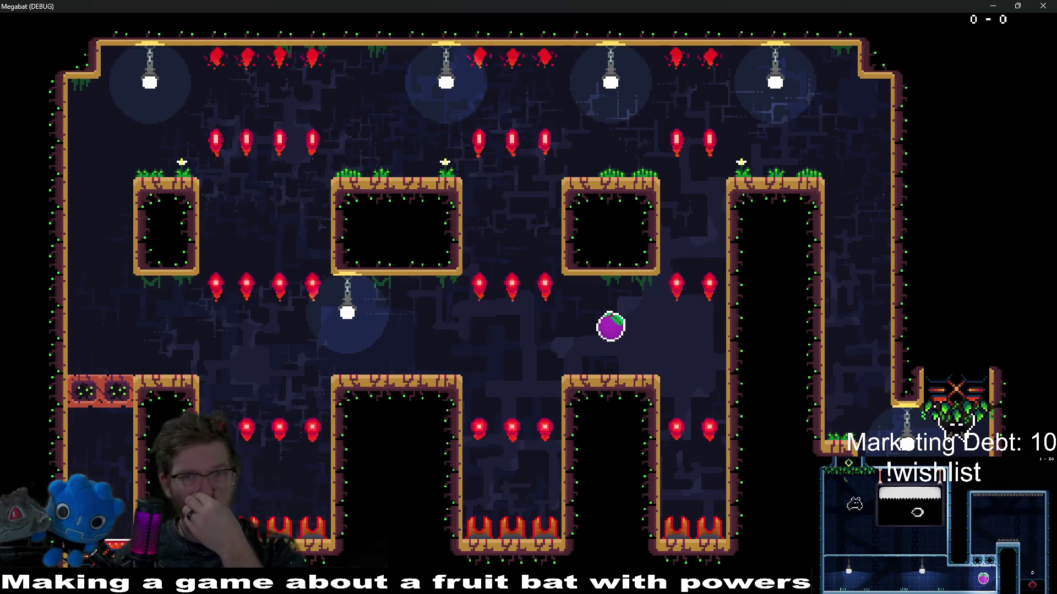
pyautogui.press('F8')
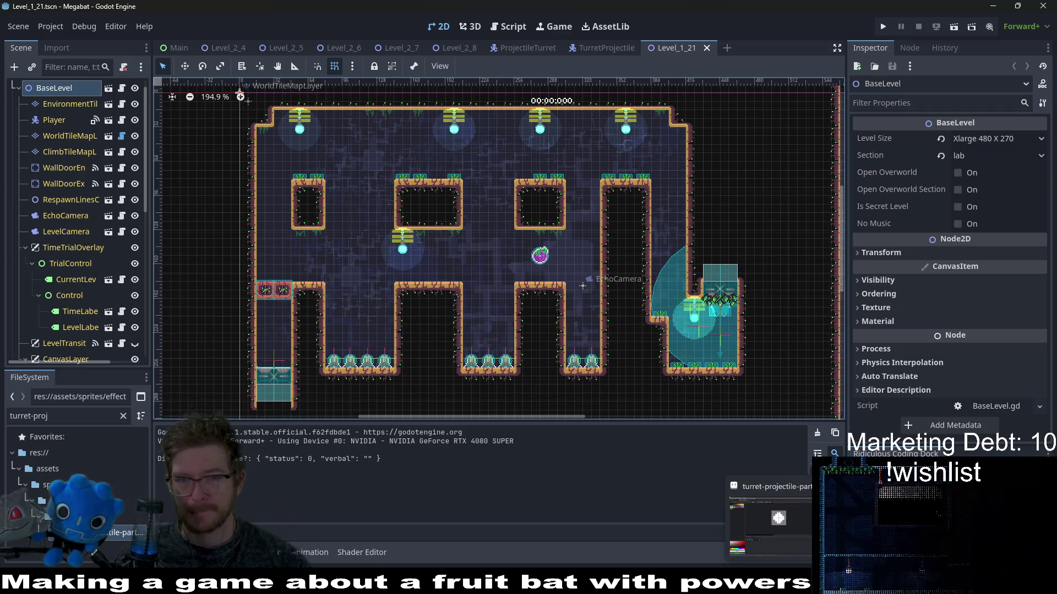
# Select the TurretProjectile's Sprite2D node to view its texture, then switch to Aseprite.
pyautogui.click(622, 47)
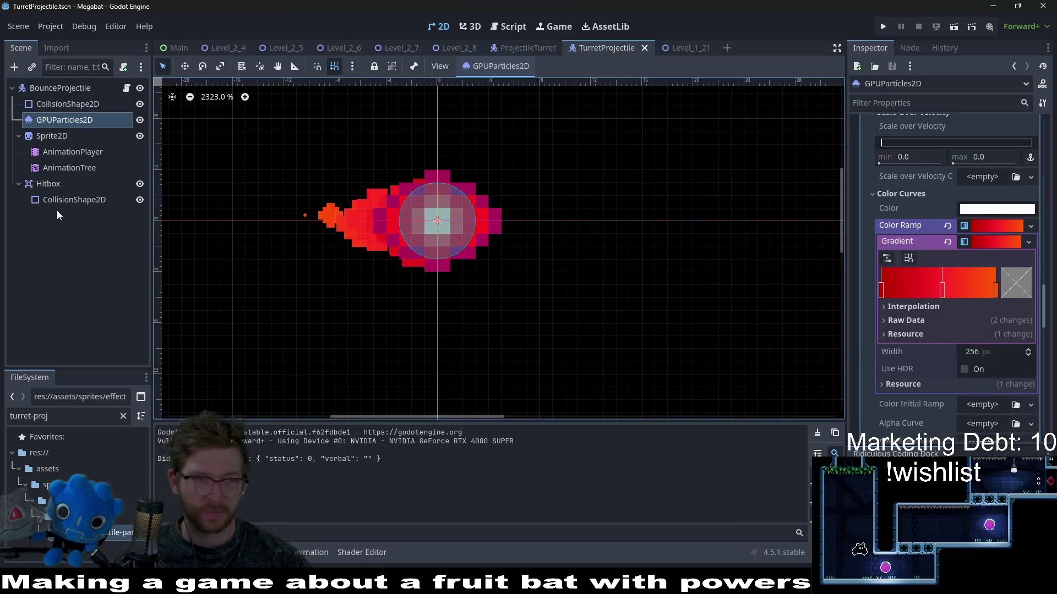
pyautogui.click(58, 138)
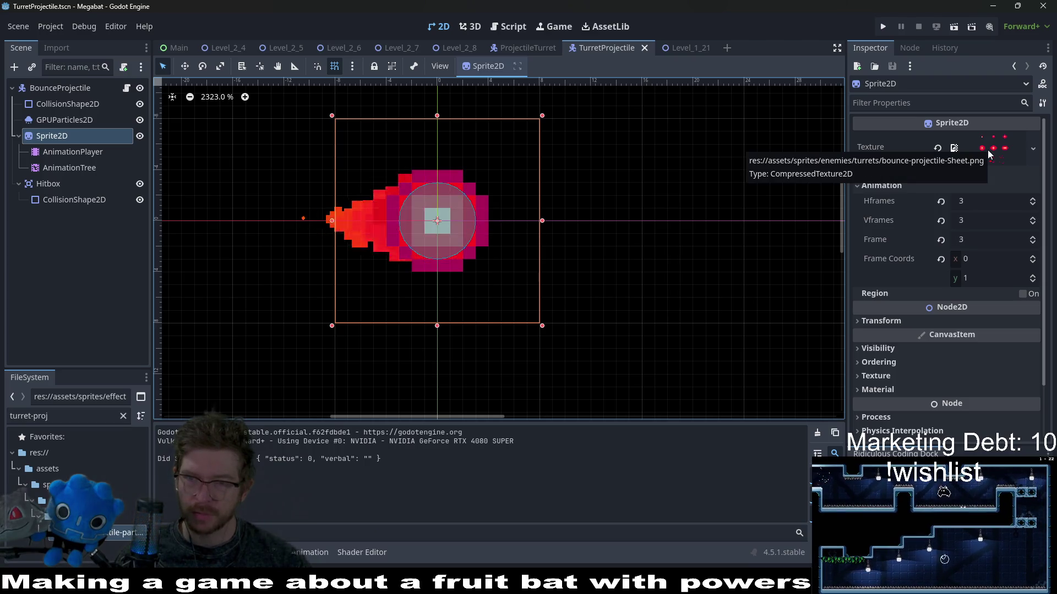
pyautogui.hotkey('alt', 'Tab')
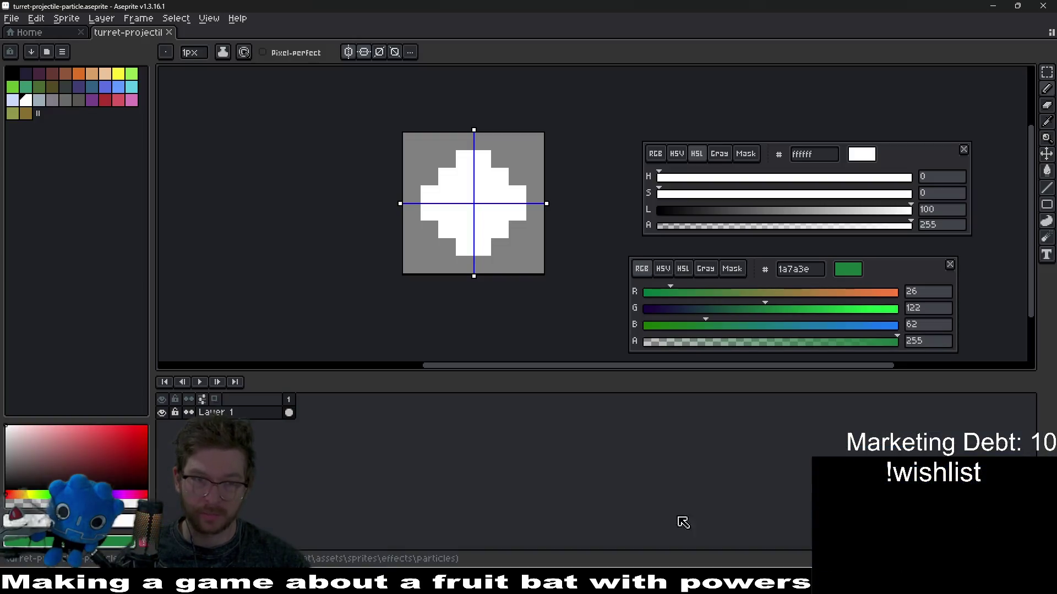
# Open bounce-projectile.aseprite from the sprites > enemies > turrets folder.
pyautogui.hotkey('alt', 'f')
pyautogui.press('Up')
pyautogui.press('Up')
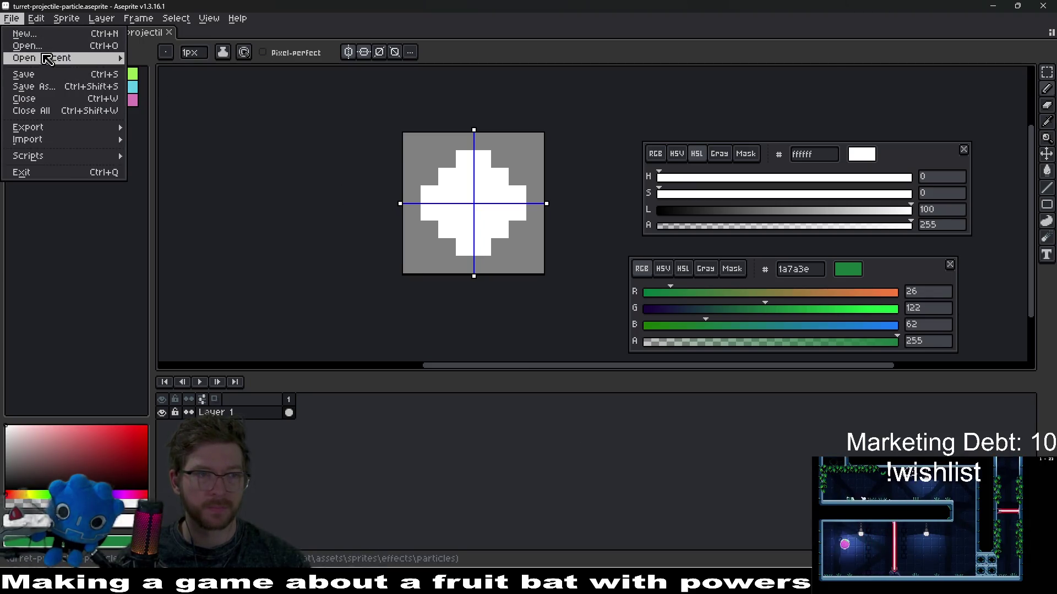
pyautogui.press('Return')
pyautogui.click(166, 50)
pyautogui.click(166, 49)
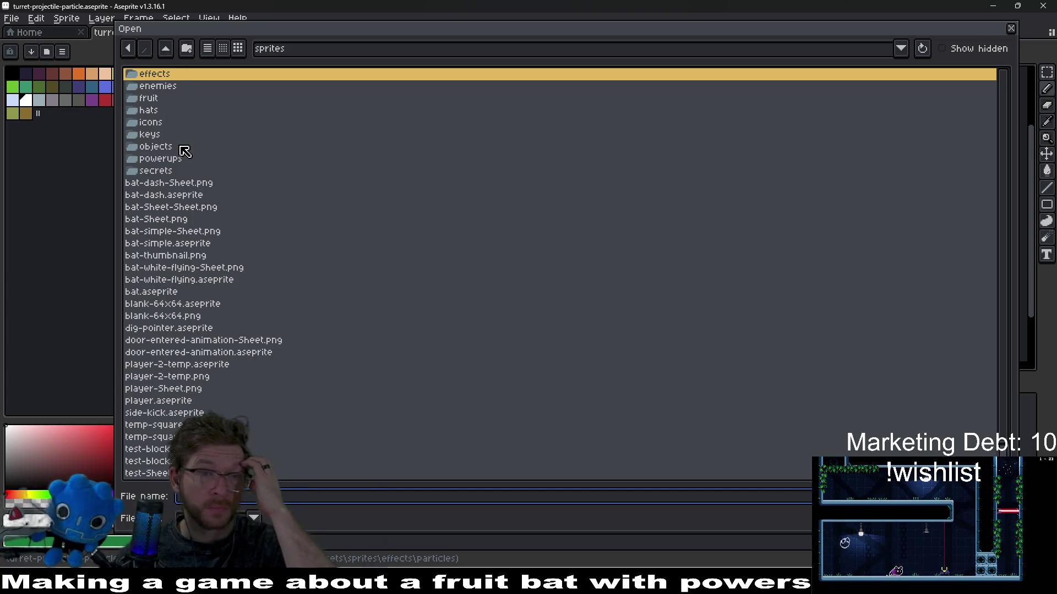
pyautogui.doubleClick(157, 86)
pyautogui.click(174, 124)
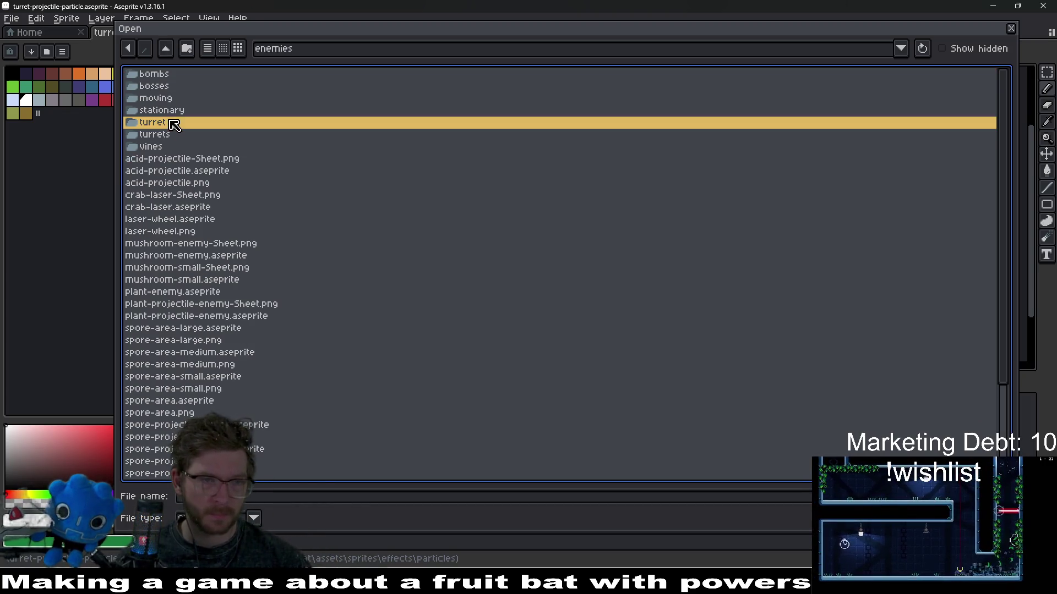
pyautogui.doubleClick(168, 135)
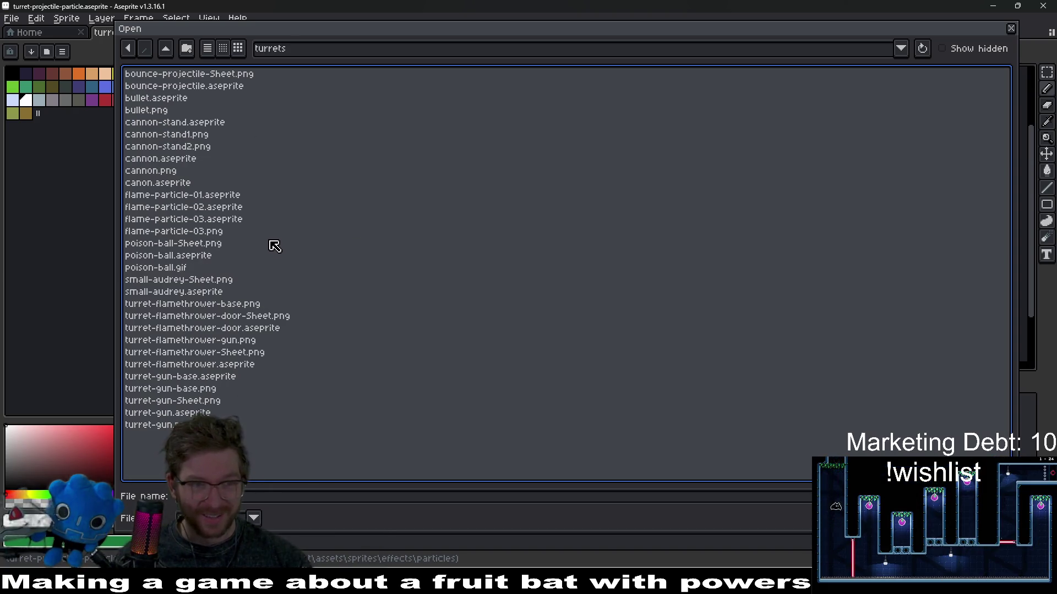
pyautogui.doubleClick(219, 87)
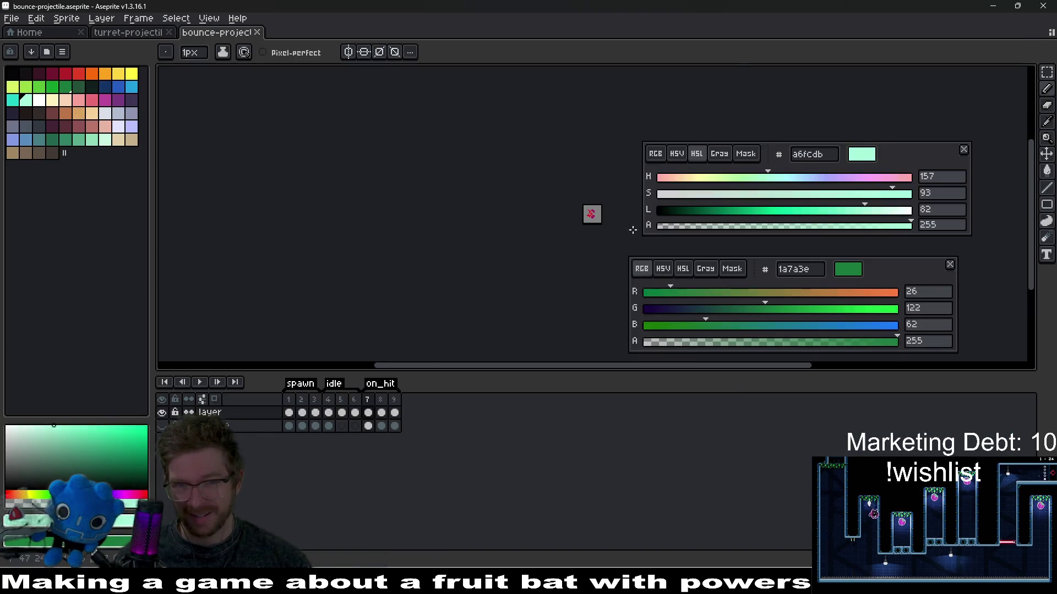
# On frame 4, sample the projectile's magenta edge colour with the eyedropper.
pyautogui.scroll(4, 635, 231)
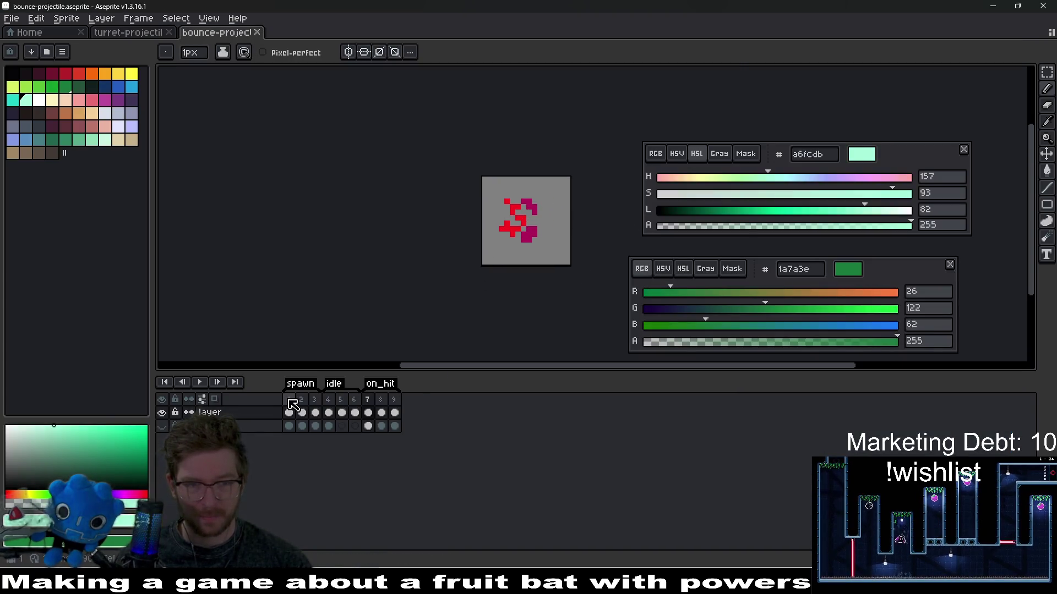
pyautogui.click(314, 400)
pyautogui.scroll(4, 556, 198)
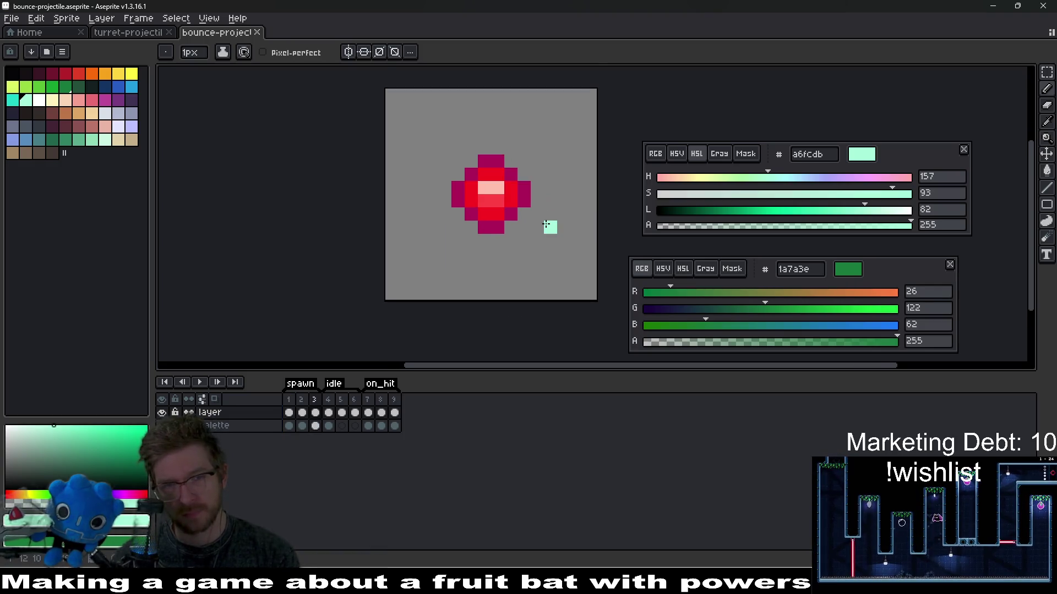
pyautogui.press('.')
pyautogui.press('i')
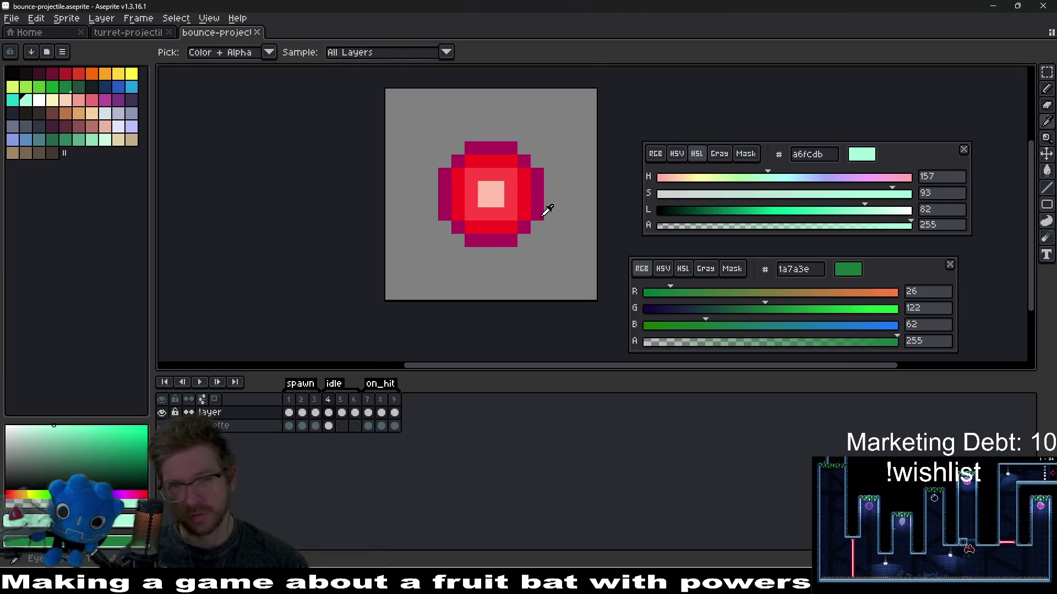
pyautogui.click(538, 205)
# Mix a bright orange in HSL and preview it as a Replace Color swap, then cancel.
pyautogui.click(682, 270)
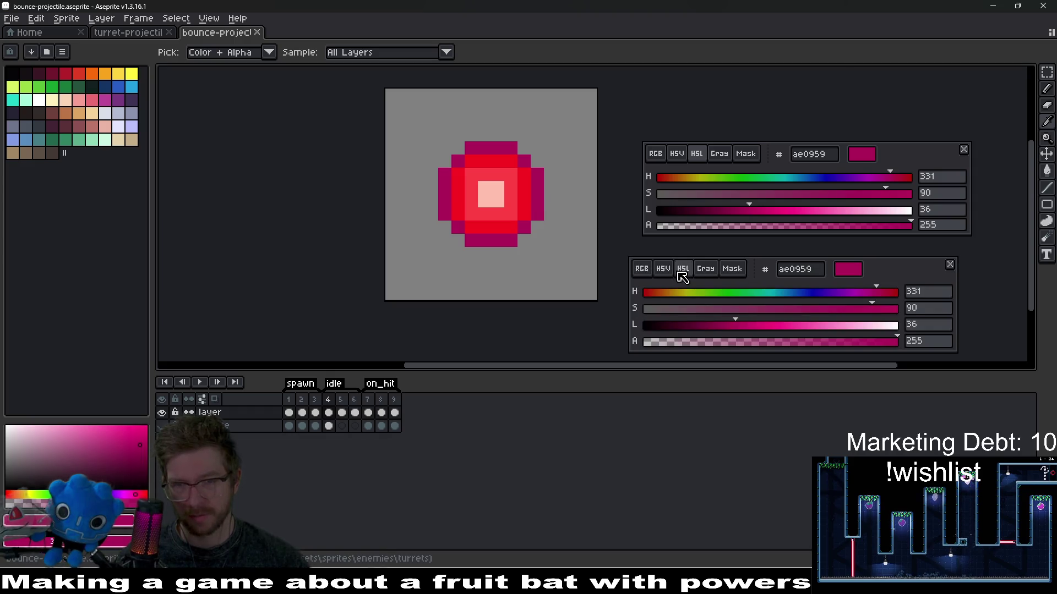
pyautogui.moveTo(701, 297)
pyautogui.mouseDown()
pyautogui.moveTo(658, 294)
pyautogui.moveTo(726, 292)
pyautogui.moveTo(663, 306)
pyautogui.mouseUp()
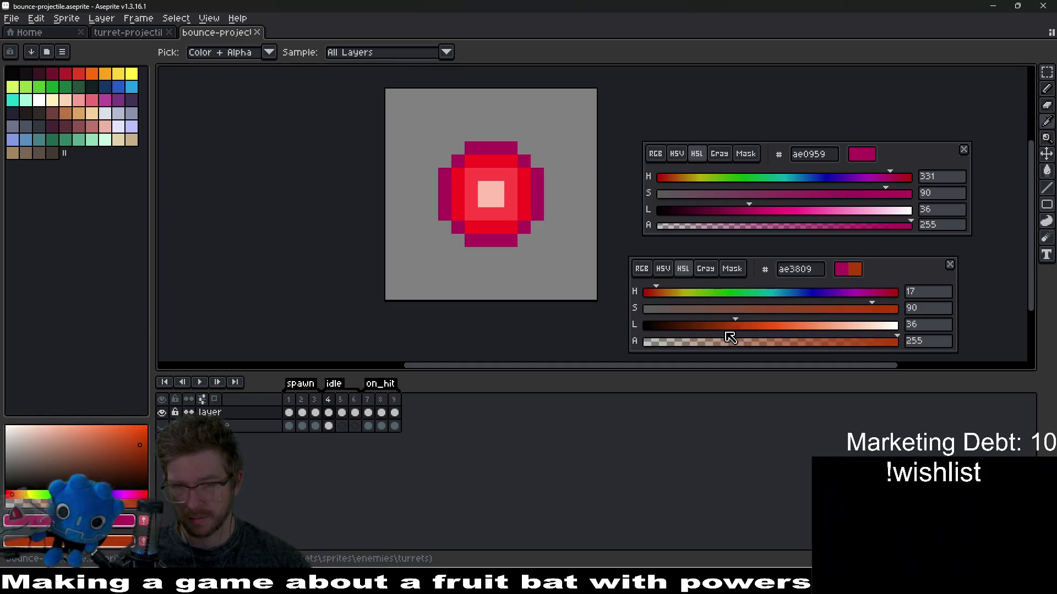
pyautogui.moveTo(735, 332)
pyautogui.mouseDown()
pyautogui.moveTo(779, 324)
pyautogui.moveTo(745, 337)
pyautogui.moveTo(767, 325)
pyautogui.mouseUp()
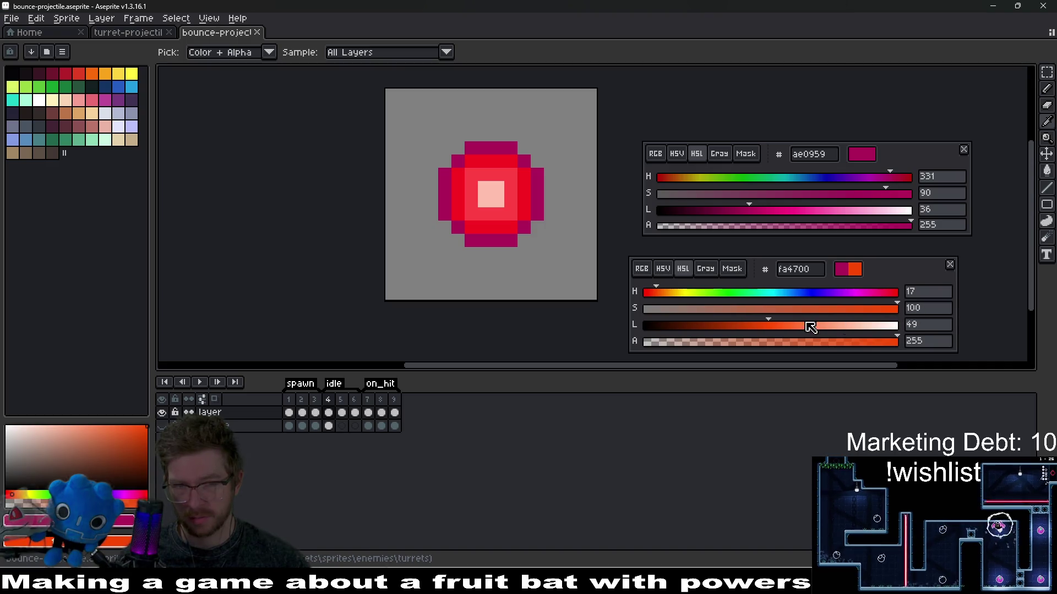
pyautogui.hotkey('shift', 'r')
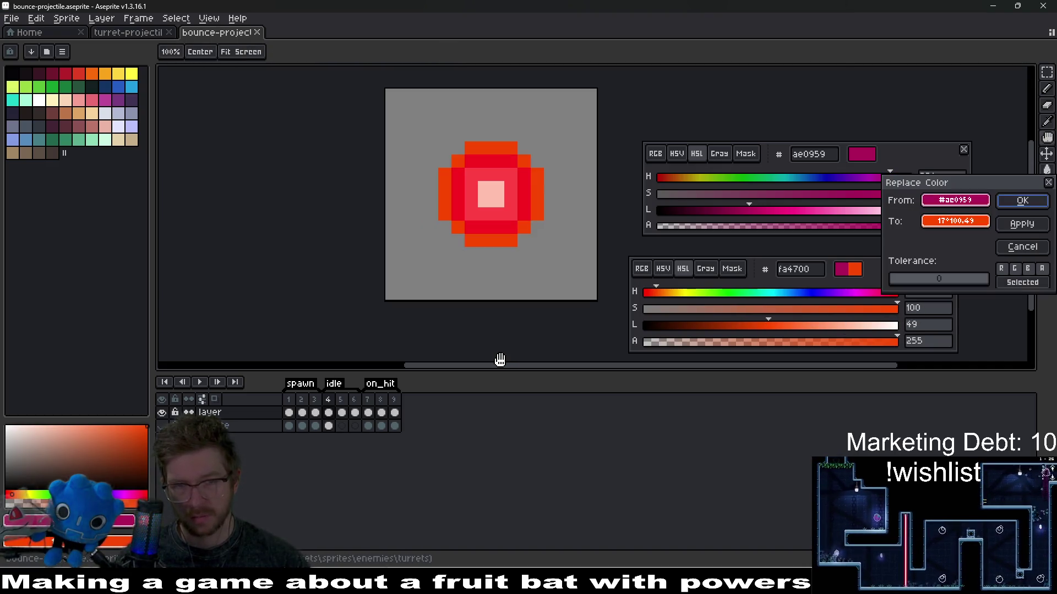
pyautogui.press('Escape')
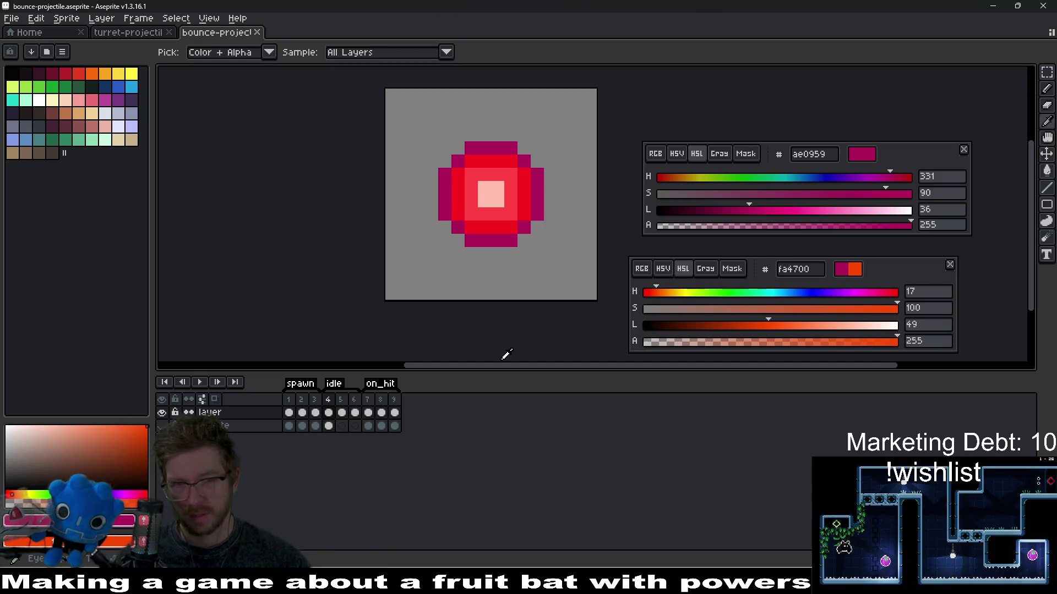
# Set the replacement to pure red (hue 0), preview the swap, cancel, and resample the edge colours.
pyautogui.moveTo(659, 294); pyautogui.dragTo(643, 293)
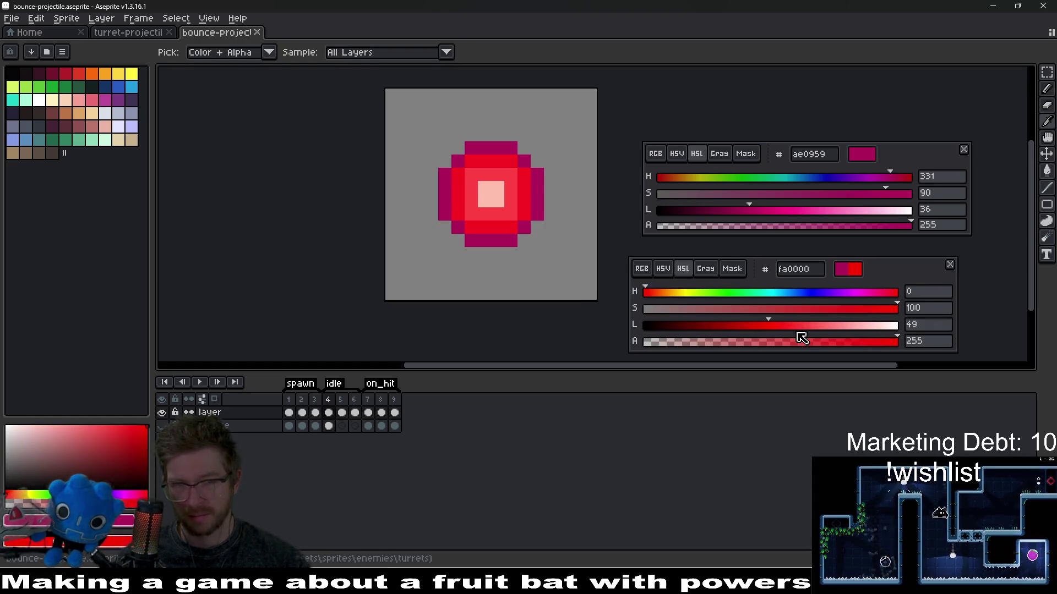
pyautogui.hotkey('shift', 'r')
pyautogui.press('Escape')
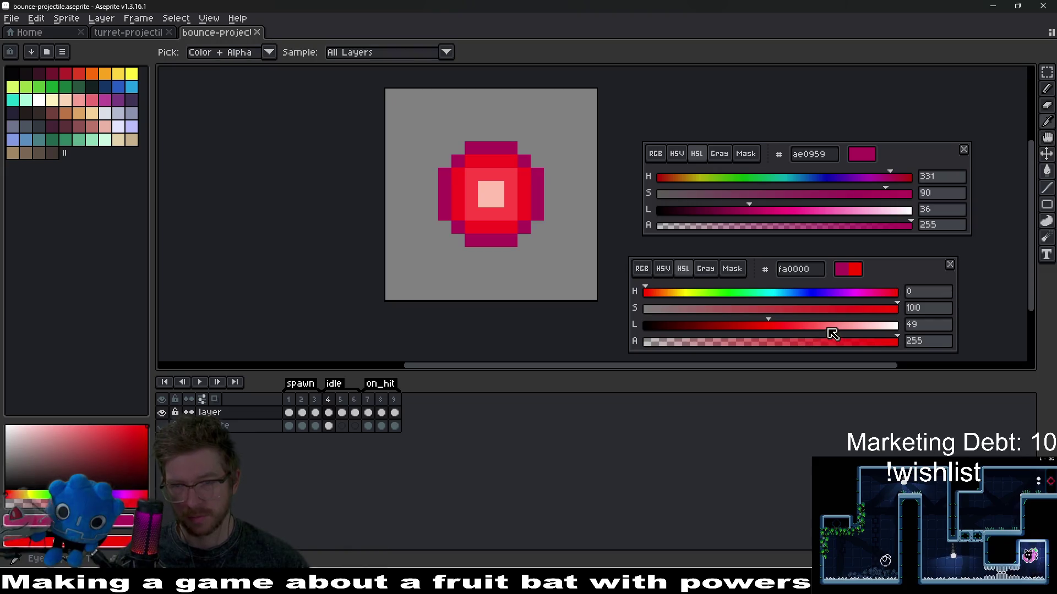
pyautogui.click(528, 186)
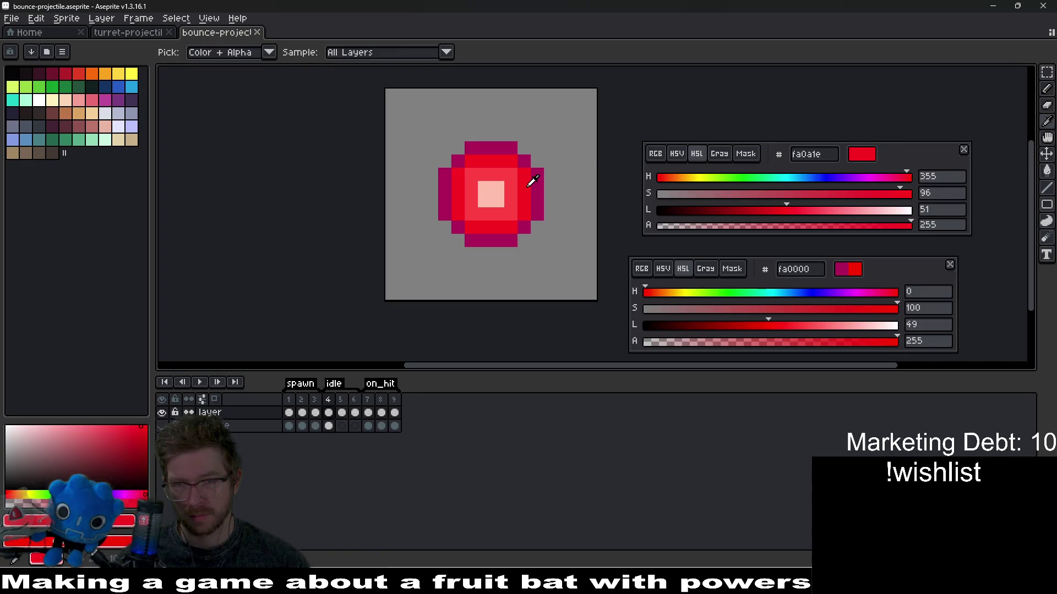
pyautogui.click(541, 179)
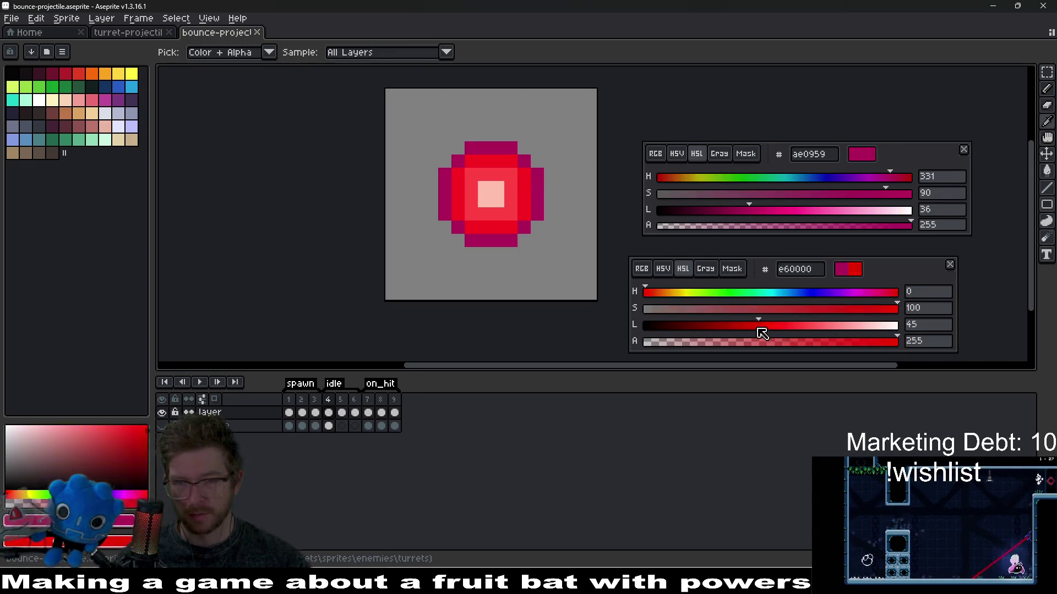
pyautogui.moveTo(760, 330); pyautogui.dragTo(733, 328)
pyautogui.hotkey('shift', 'r')
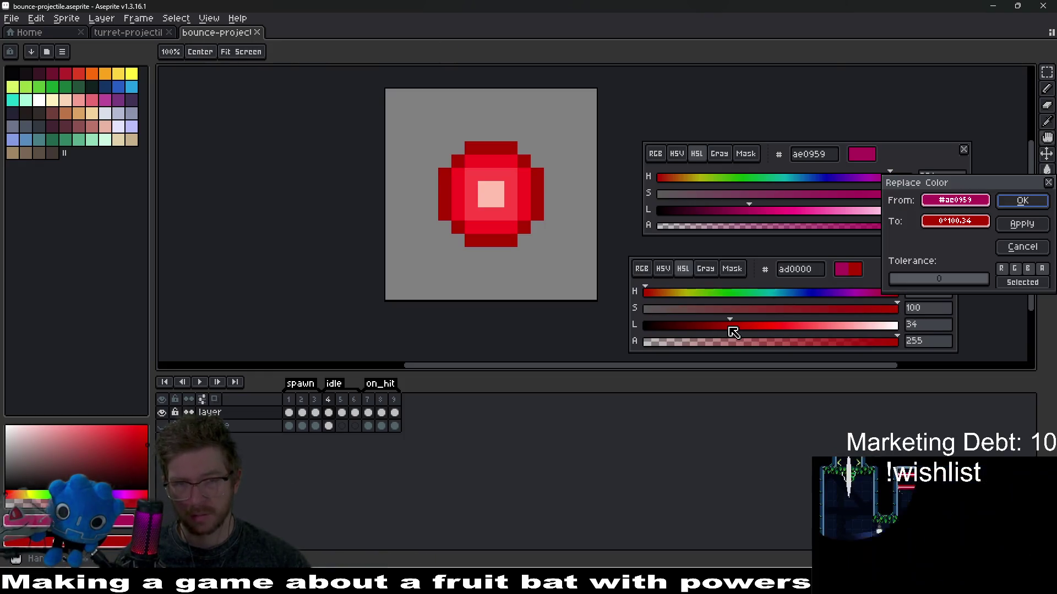
pyautogui.press('Escape')
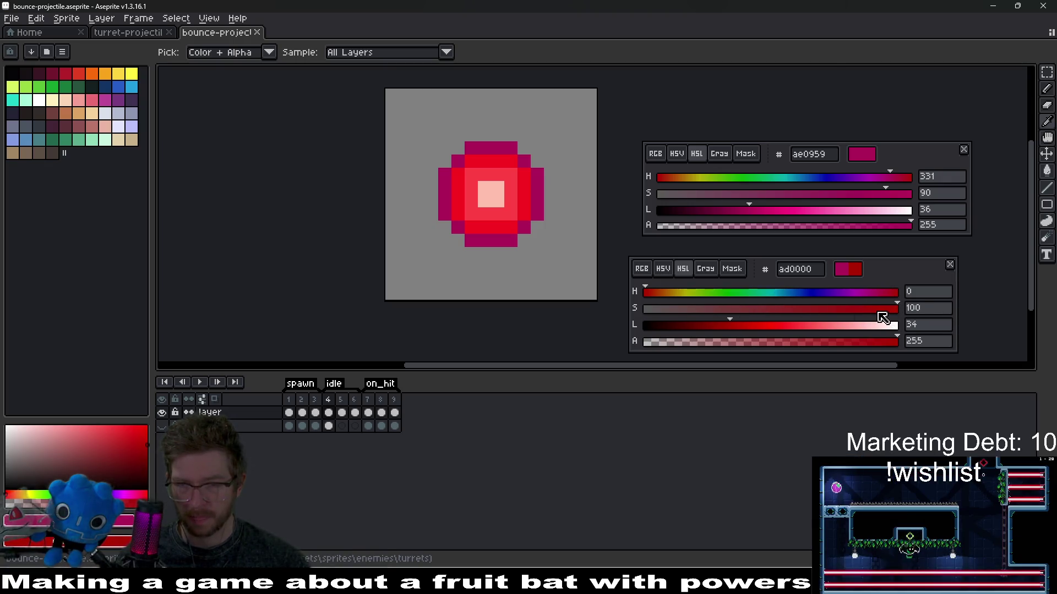
pyautogui.moveTo(870, 315); pyautogui.dragTo(861, 317)
pyautogui.hotkey('shift', 'r')
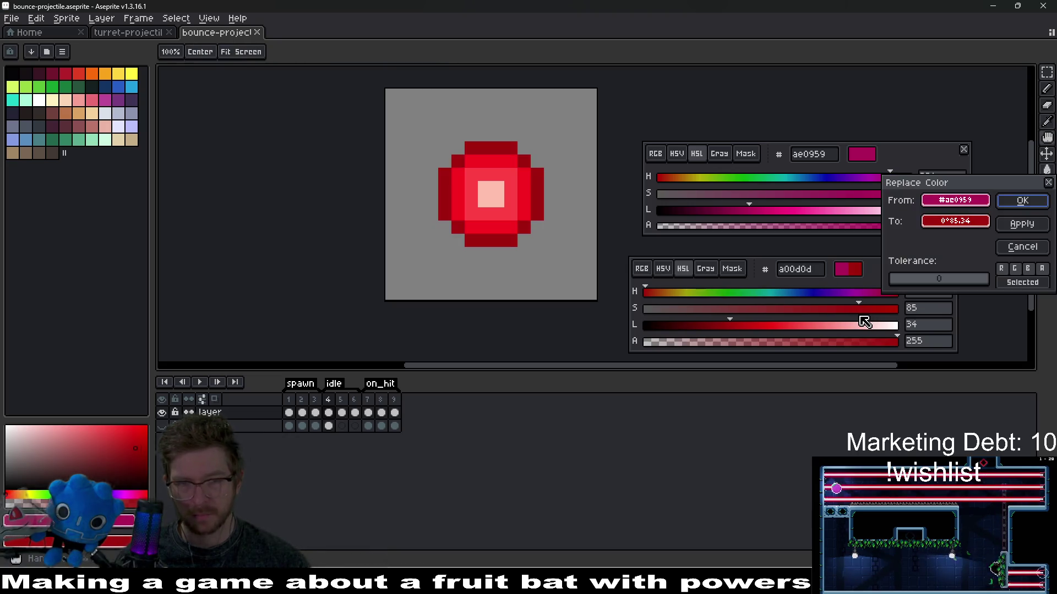
pyautogui.moveTo(748, 327); pyautogui.dragTo(753, 327)
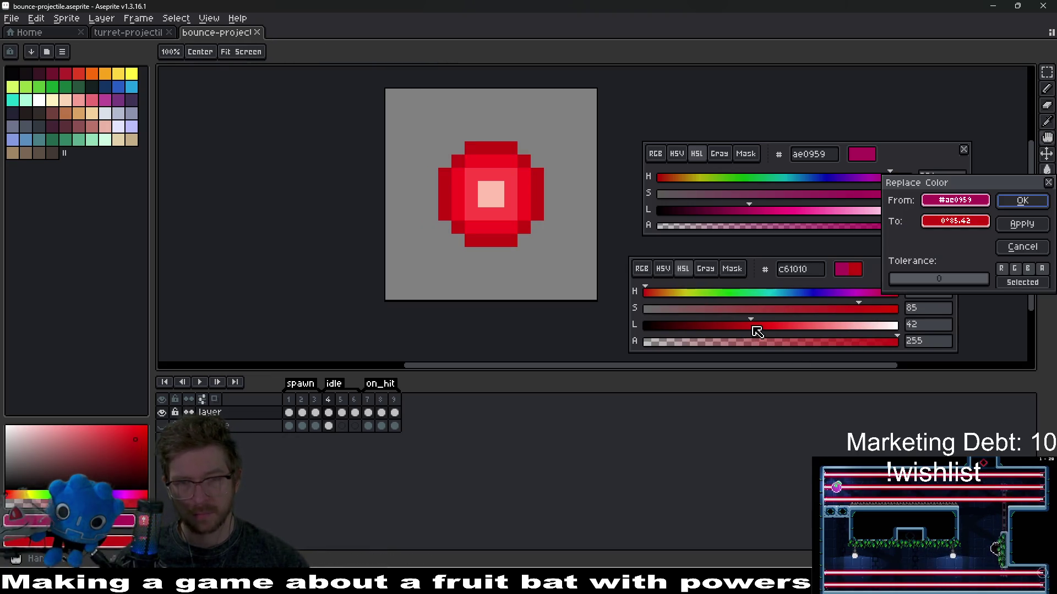
pyautogui.click(774, 327)
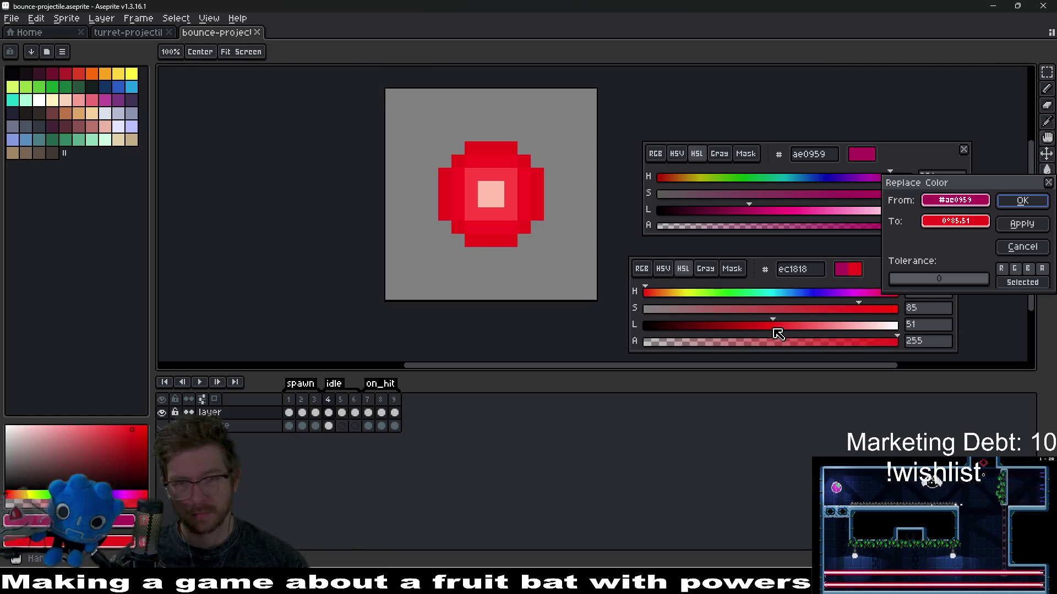
pyautogui.moveTo(775, 327); pyautogui.dragTo(768, 327)
pyautogui.press('Escape')
pyautogui.hotkey('shift', 'r')
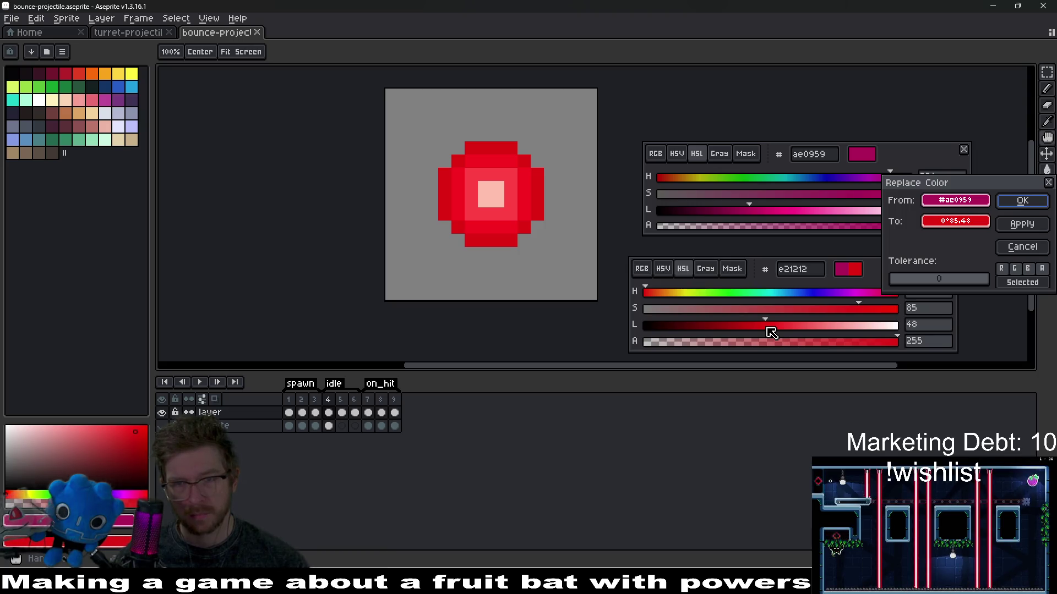
pyautogui.press('Escape')
pyautogui.hotkey('shift', 'r')
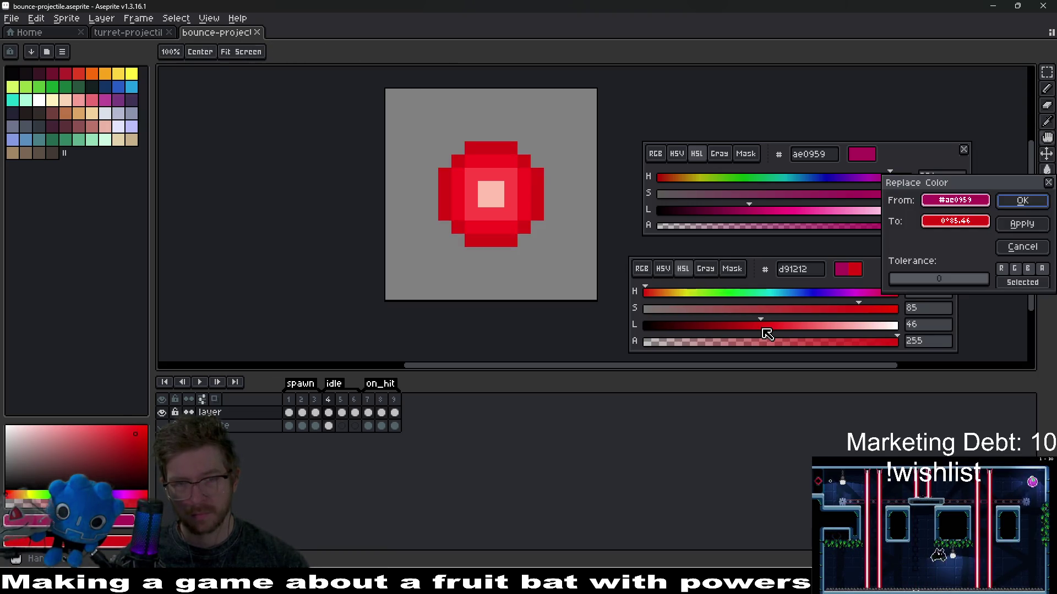
pyautogui.press('Escape')
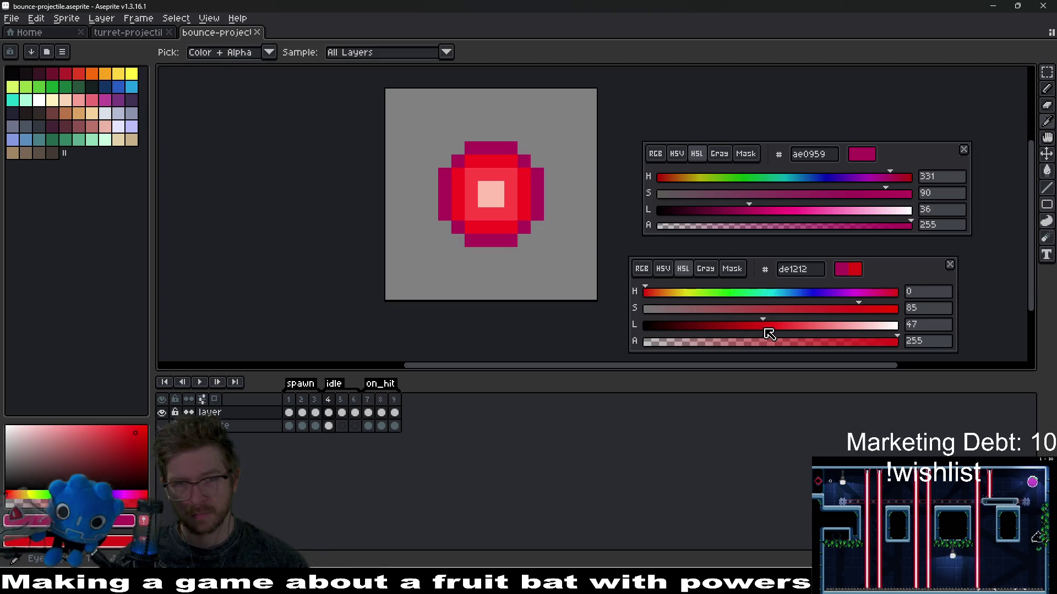
pyautogui.hotkey('shift', 'r')
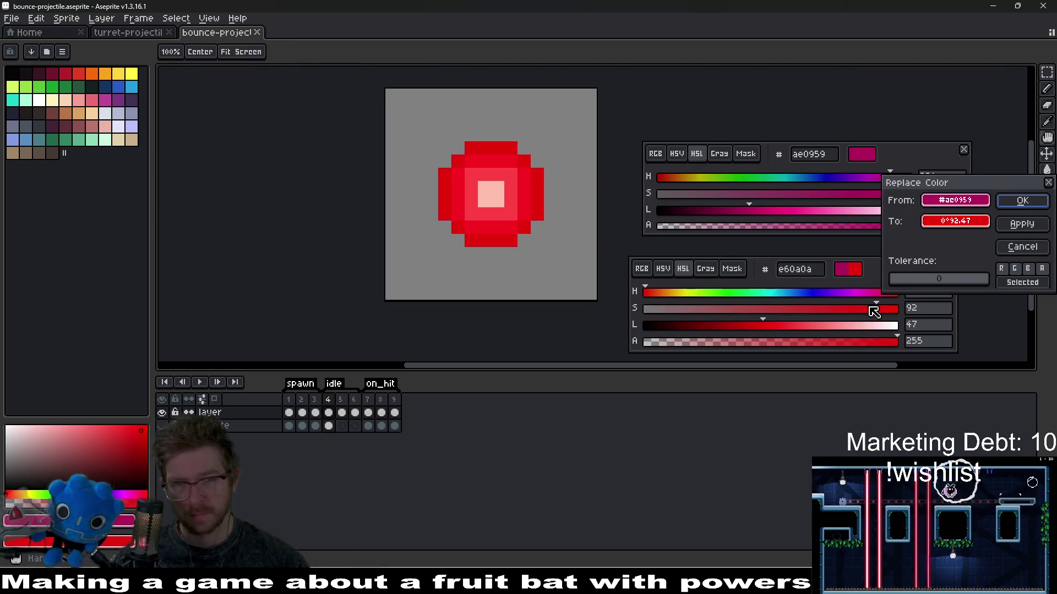
pyautogui.press('Escape')
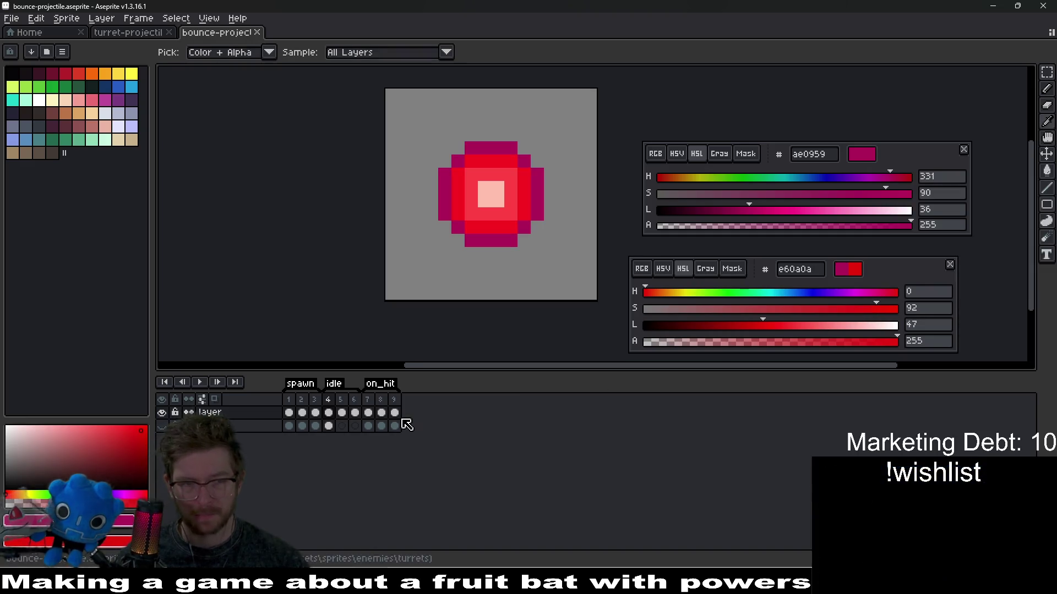
pyautogui.click(355, 413)
# Replace frame 1's magenta pixel with red and save the sprite.
pyautogui.click(290, 413)
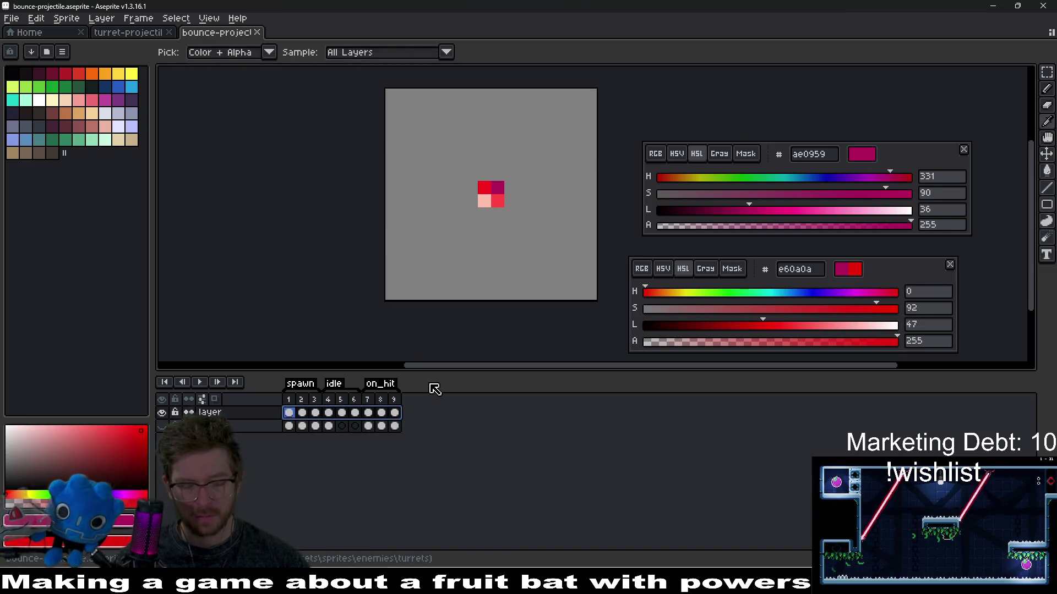
pyautogui.hotkey('shift', 'r')
pyautogui.press('Return')
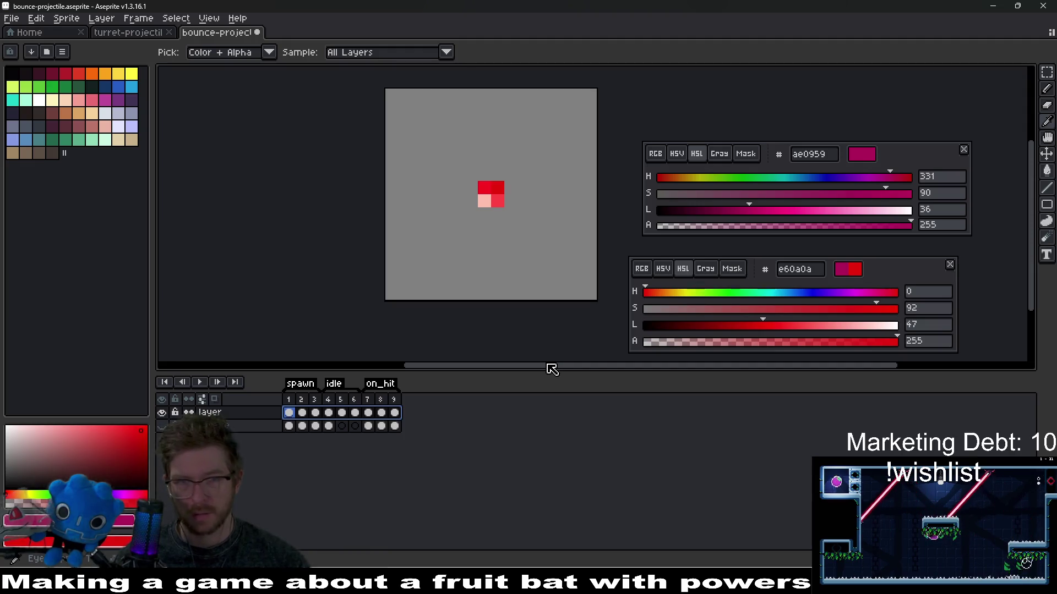
pyautogui.hotkey('ctrl', 's')
# Re-export bounce-projectile-Sheet.png over the existing sheet and close the sheet preview.
pyautogui.hotkey('ctrl', 'e')
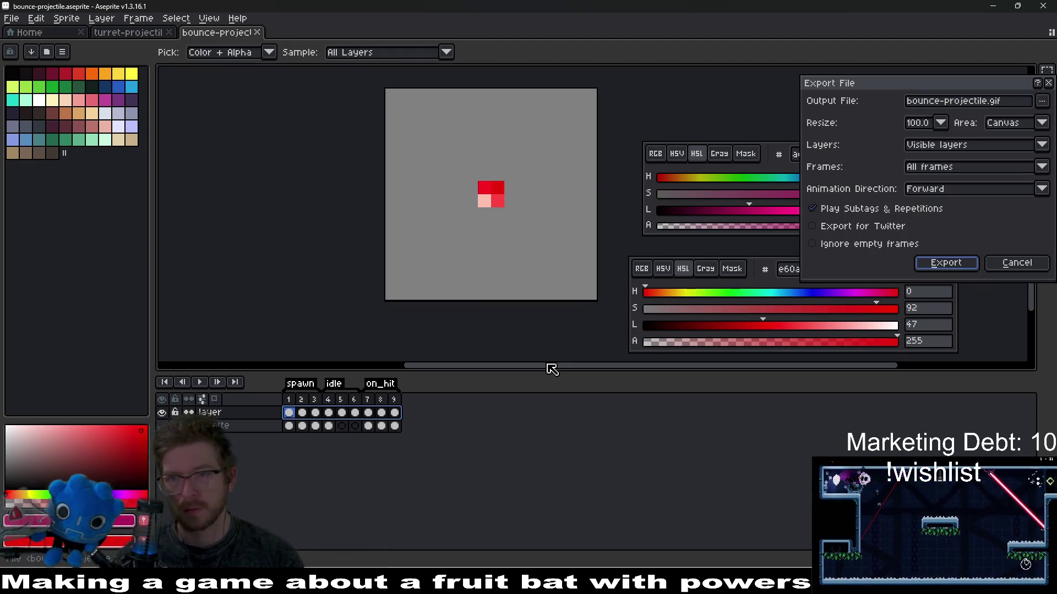
pyautogui.press('Escape')
pyautogui.hotkey('ctrl', 'e')
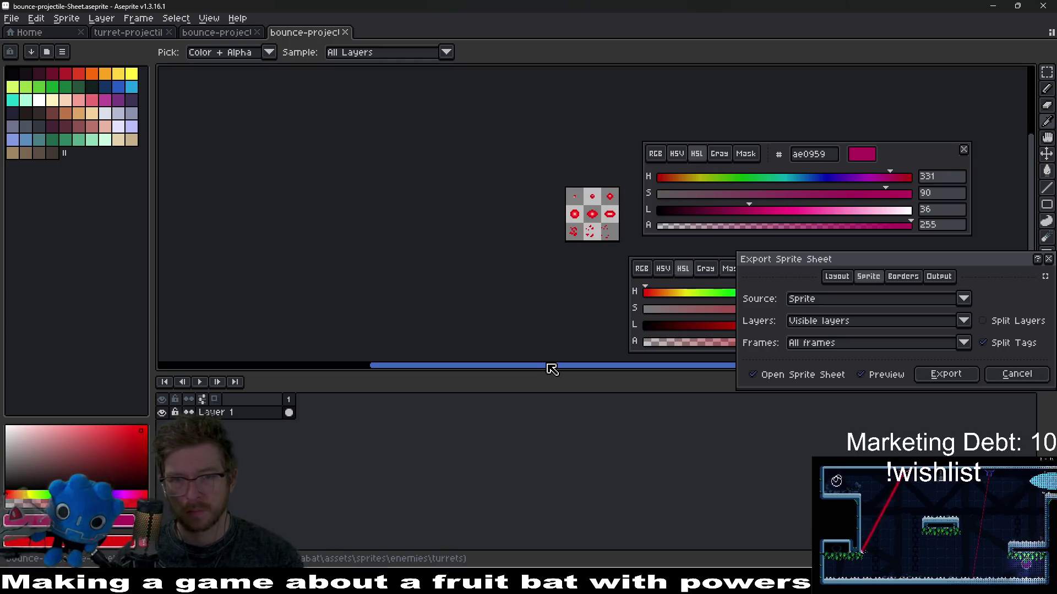
pyautogui.press('Return')
pyautogui.hotkey('ctrl', 'alt', 'shift', 's')
pyautogui.press('Return')
pyautogui.press('Return')
pyautogui.hotkey('ctrl', 'w')
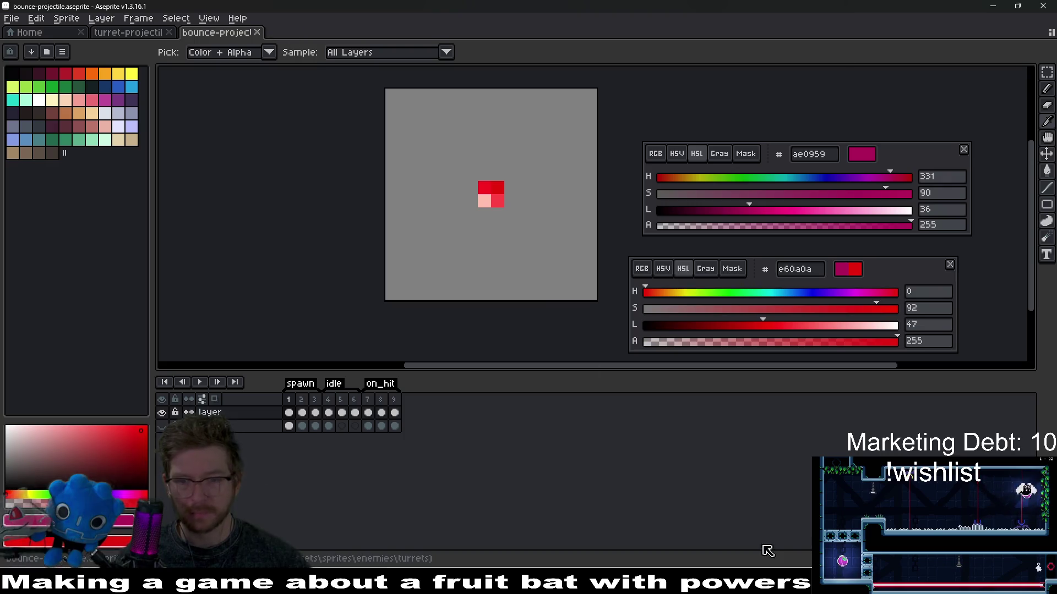
pyautogui.hotkey('alt', 'Tab')
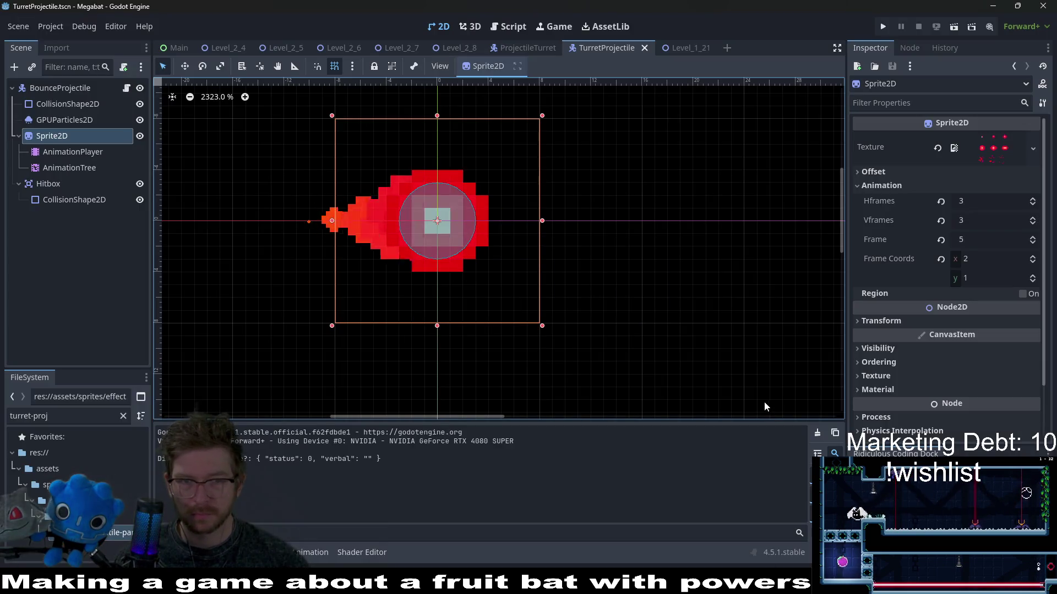
# Run Level_1_21 to watch the turrets fire all-red projectiles, then close the game.
pyautogui.click(664, 53)
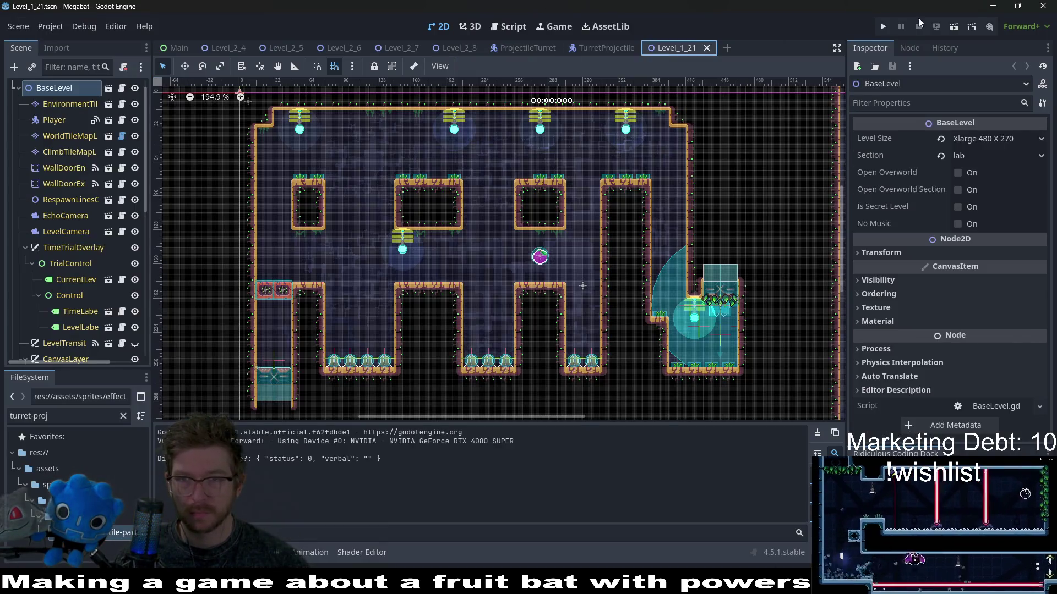
pyautogui.click(955, 29)
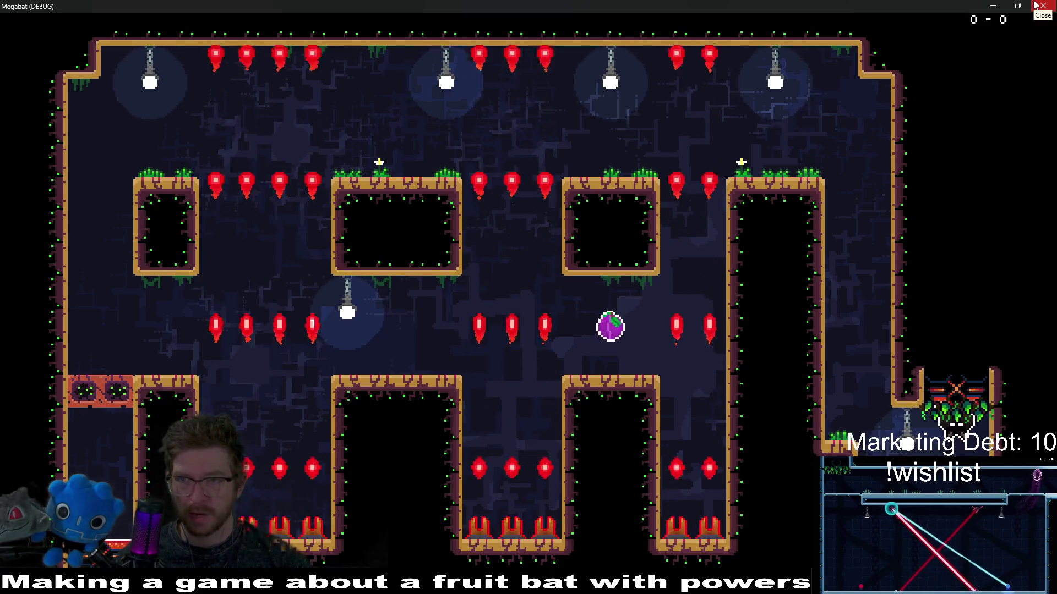
pyautogui.click(1034, 5)
# Compare the projectile's on_hit frames 6 and 7 in Aseprite before returning to Godot.
pyautogui.hotkey('alt', 'Tab')
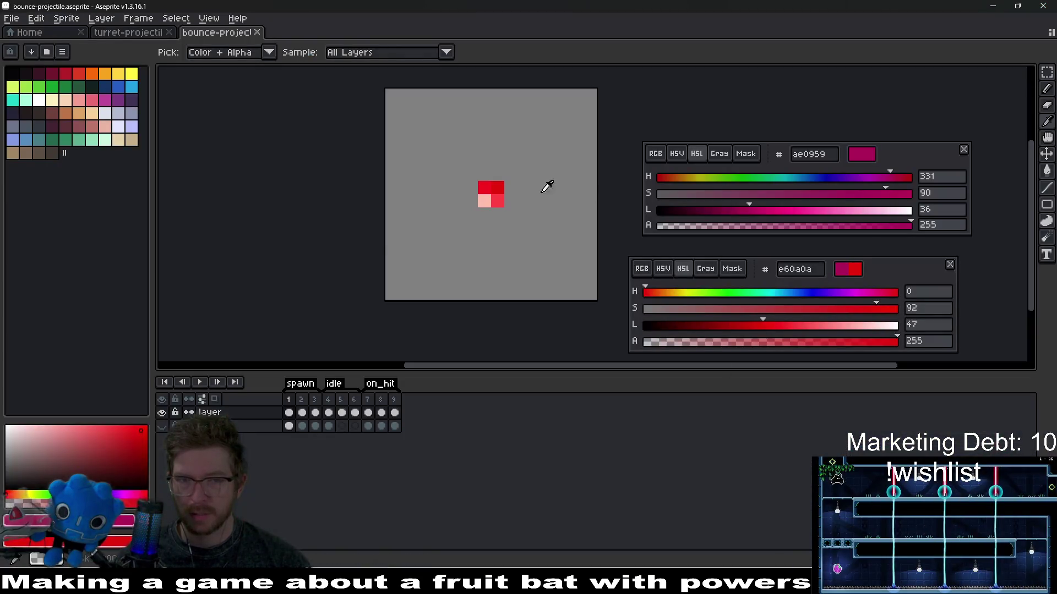
pyautogui.click(368, 406)
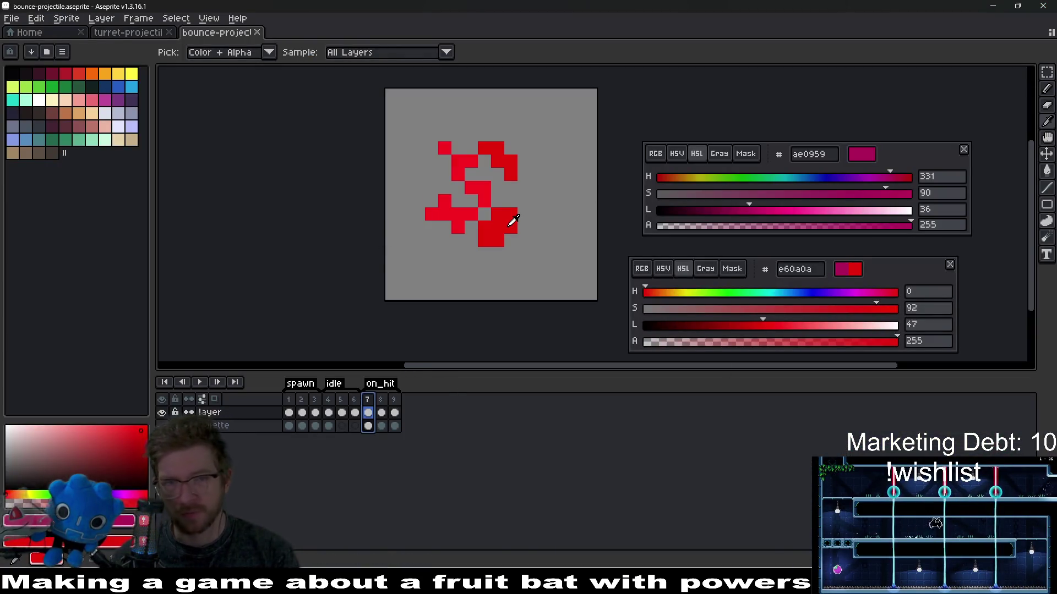
pyautogui.press('Left')
pyautogui.press('Right')
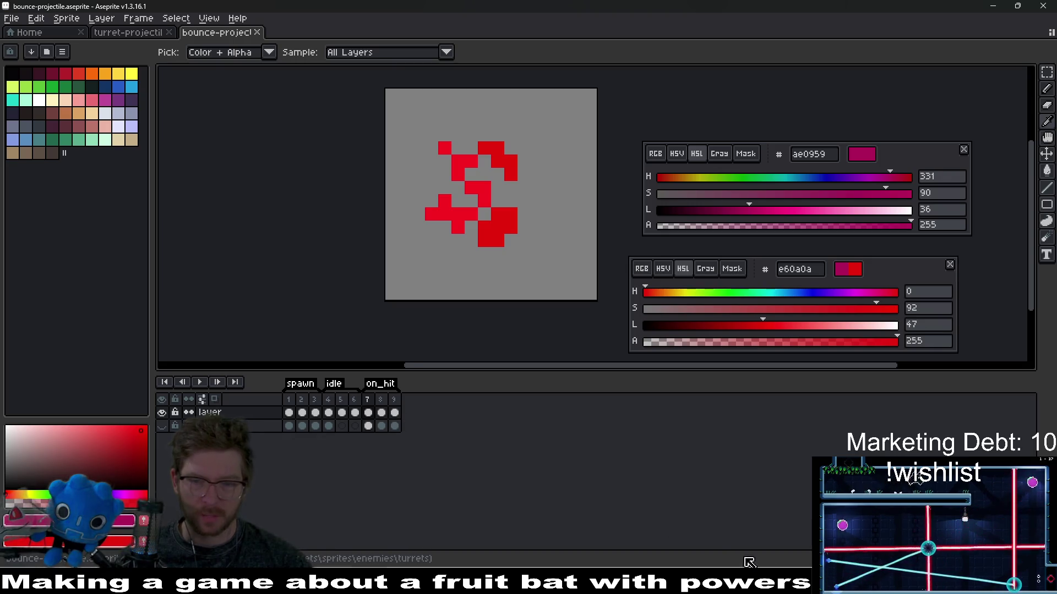
pyautogui.hotkey('alt', 'Tab')
pyautogui.moveTo(606, 55)
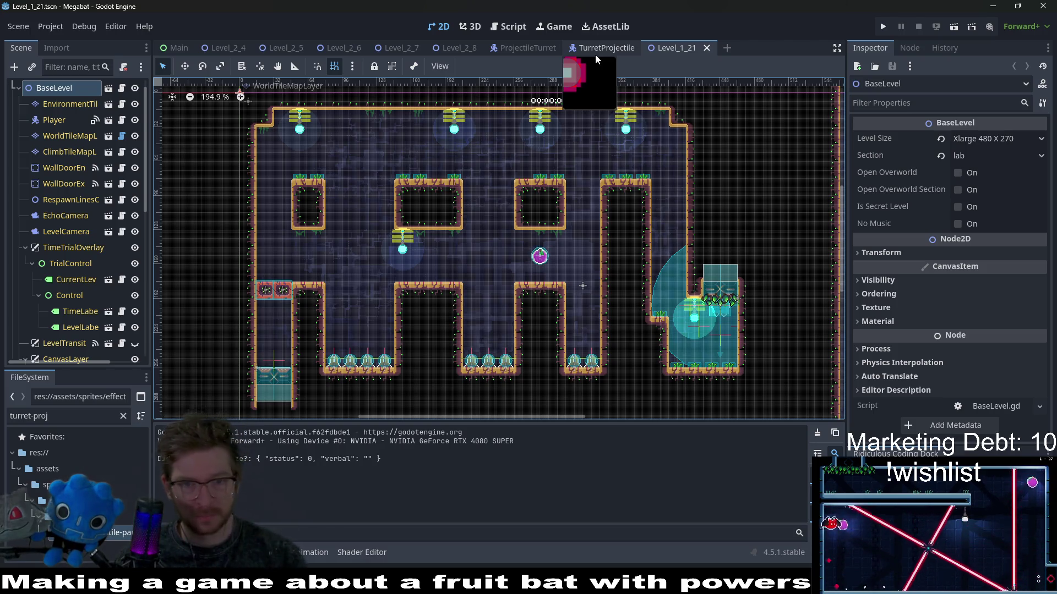
# Desaturate the GPUParticles2D ramp's end stop to pale peach (saturation 48) and save TurretProjectile.
pyautogui.click(595, 55)
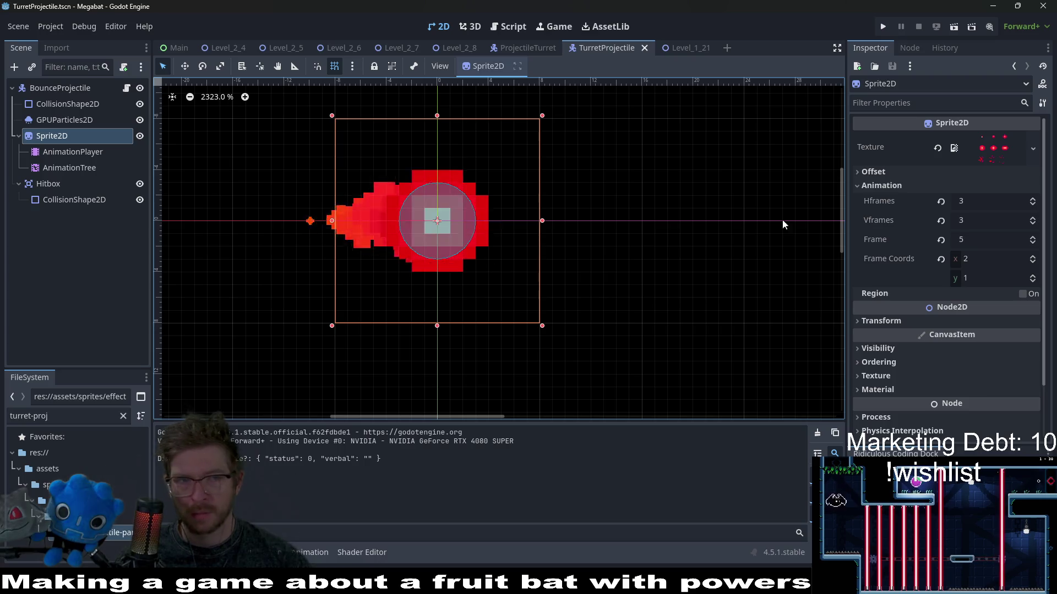
pyautogui.click(59, 201)
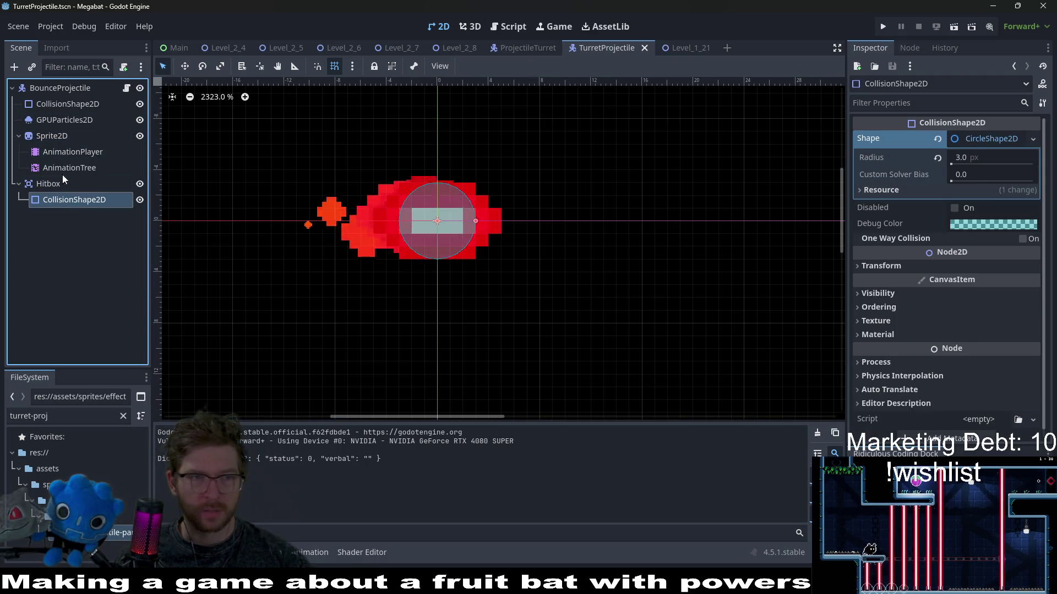
pyautogui.click(59, 119)
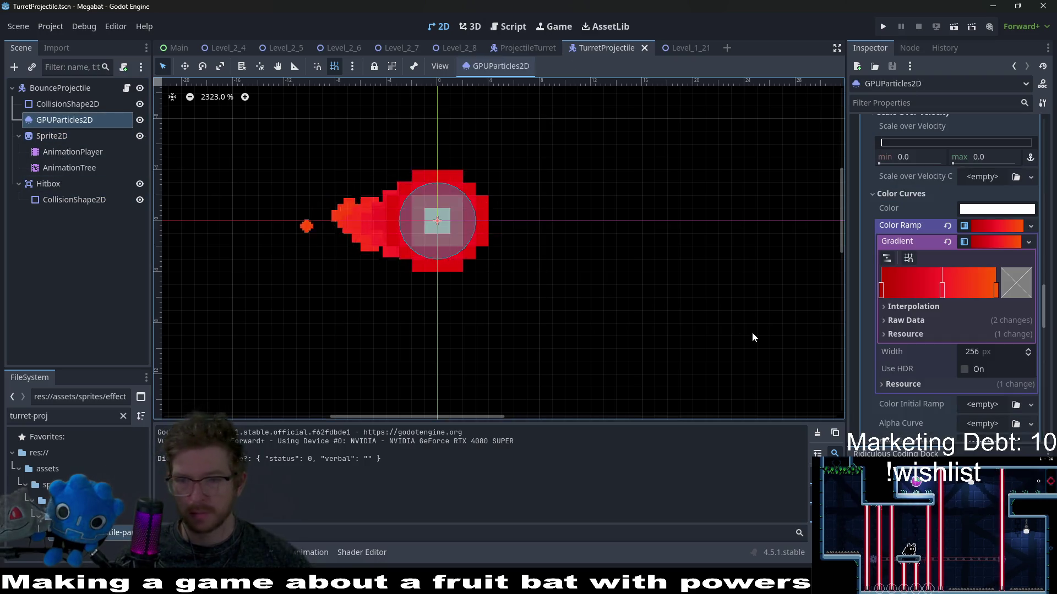
pyautogui.doubleClick(995, 291)
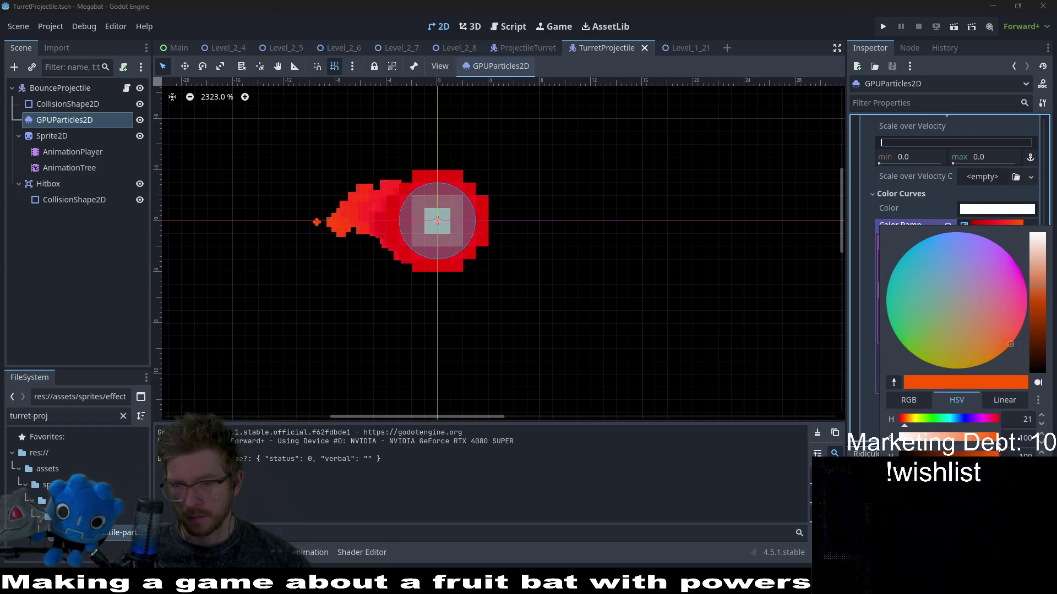
pyautogui.moveTo(997, 440); pyautogui.dragTo(951, 441)
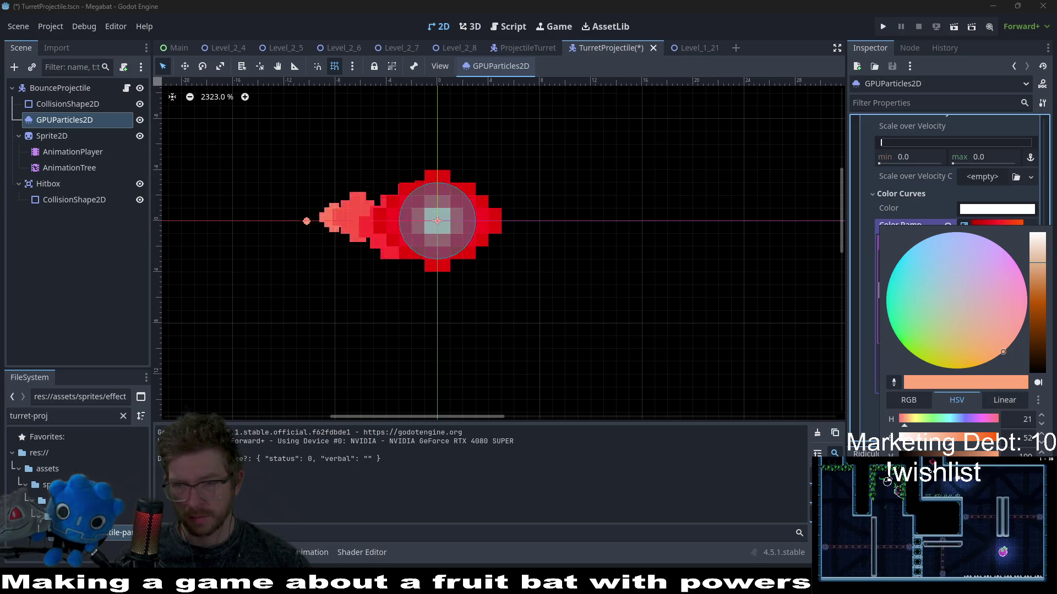
pyautogui.moveTo(956, 451); pyautogui.dragTo(951, 450)
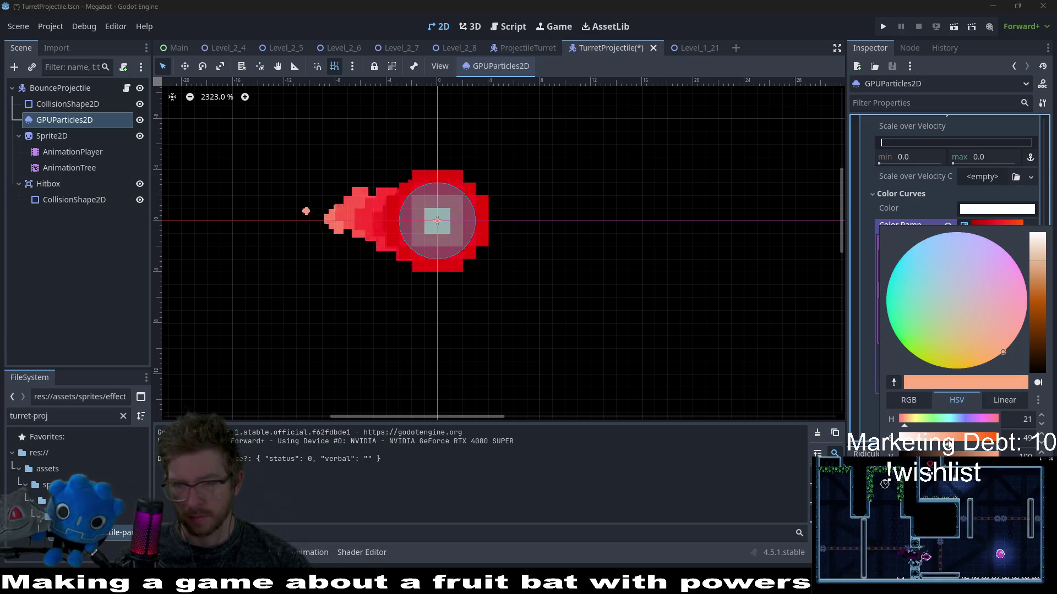
pyautogui.click(874, 421)
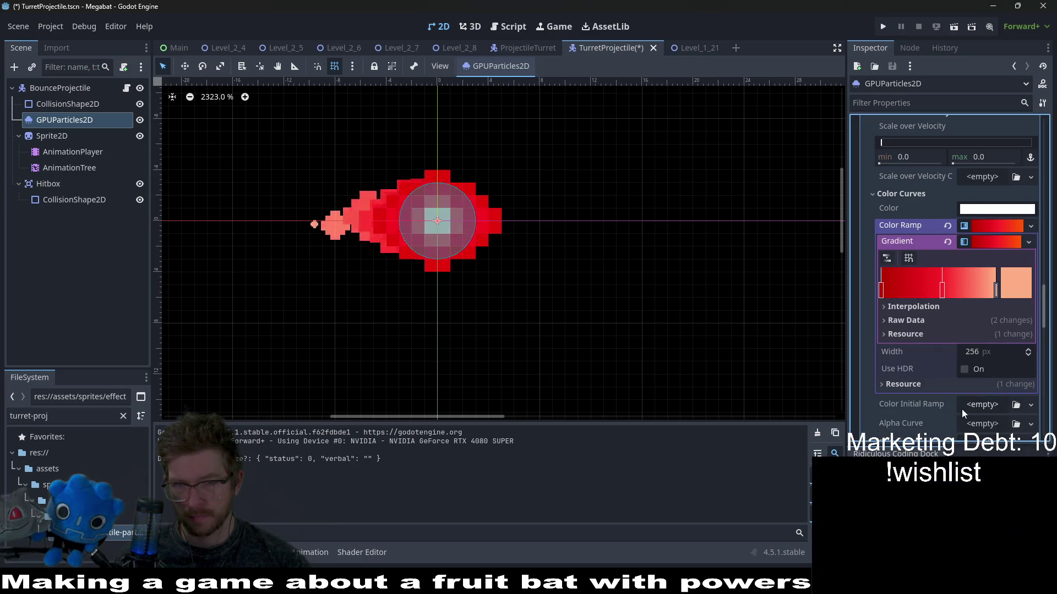
pyautogui.hotkey('ctrl', 's')
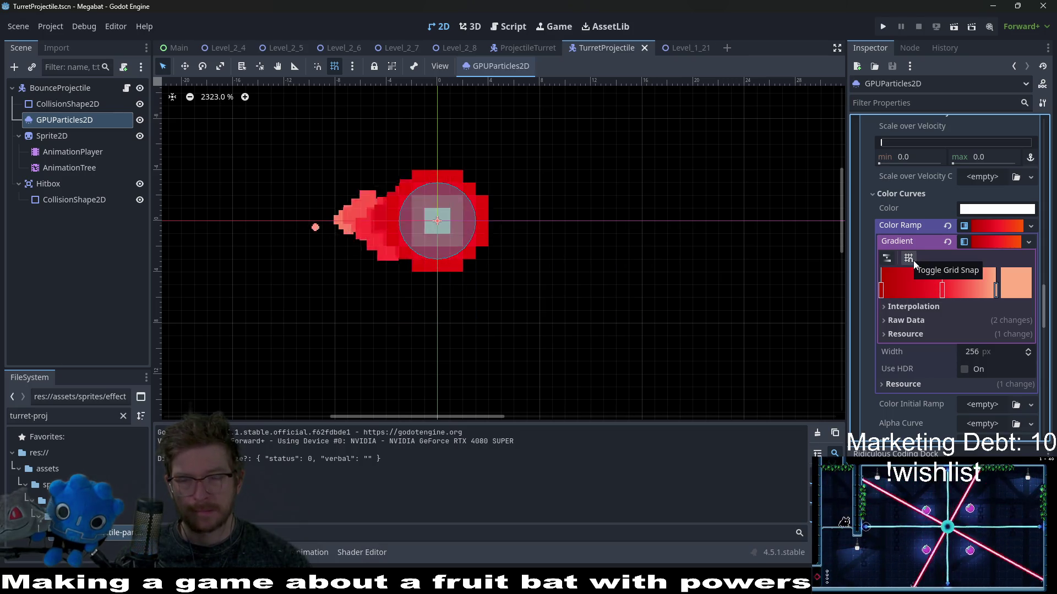
# Make the trail's gravity x negative, giving -30.
pyautogui.scroll(-1, 1005, 296)
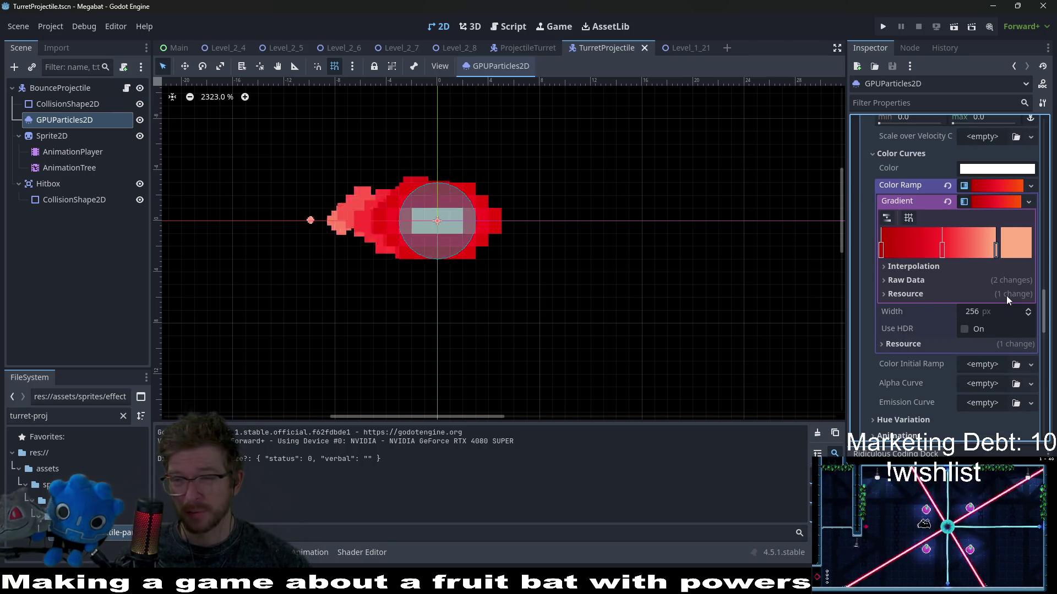
pyautogui.scroll(5, 1006, 296)
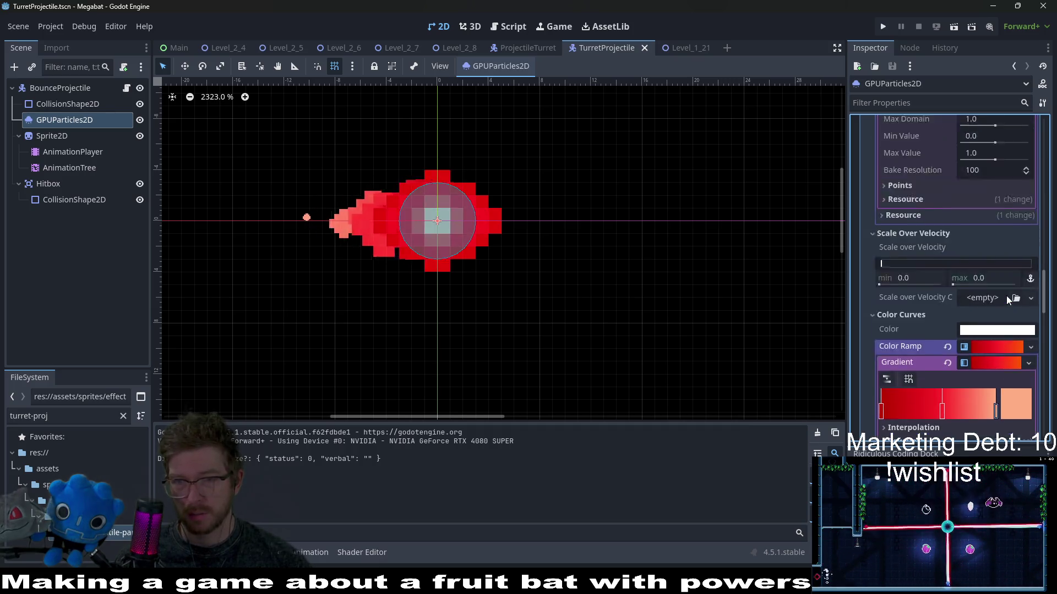
pyautogui.scroll(8, 1006, 295)
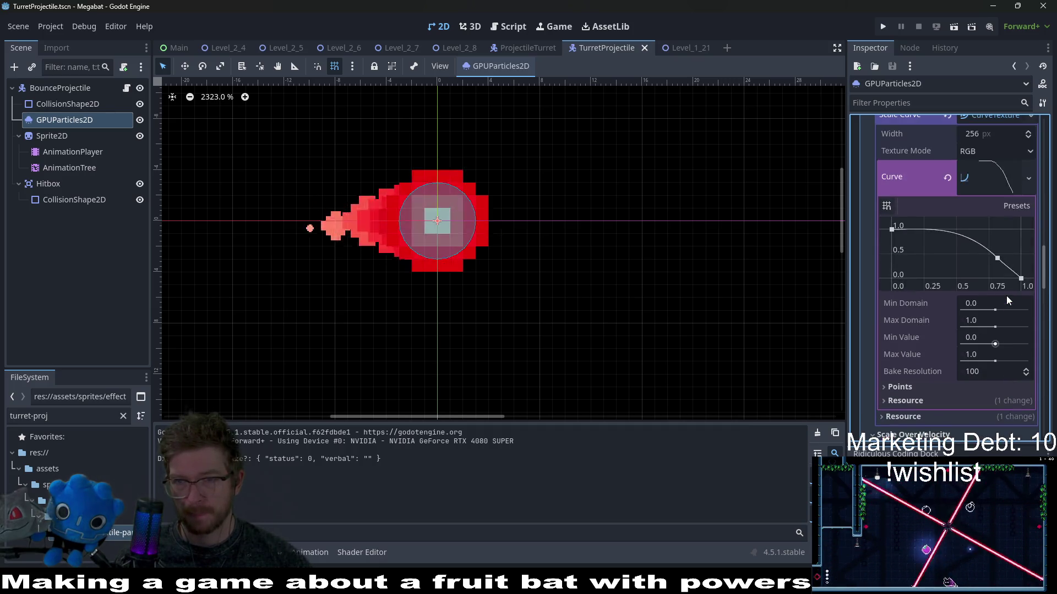
pyautogui.scroll(10, 1006, 296)
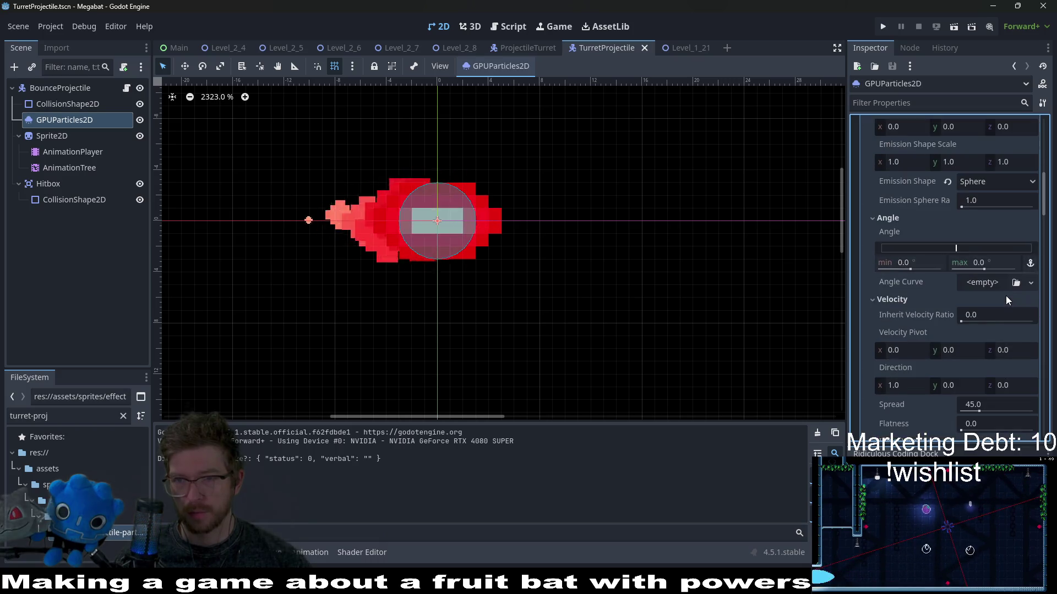
pyautogui.scroll(4, 984, 206)
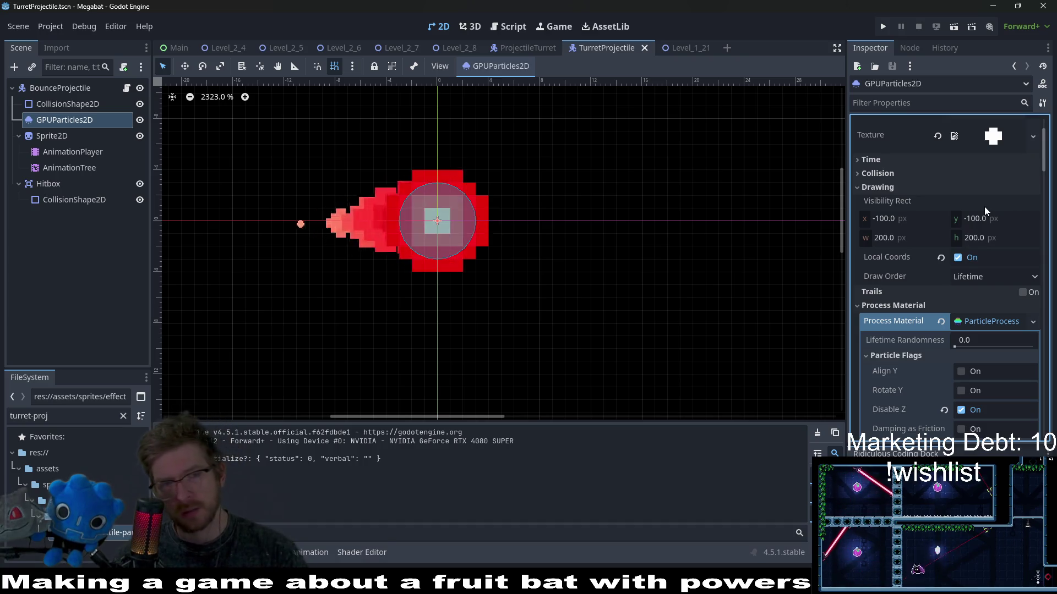
pyautogui.moveTo(982, 207)
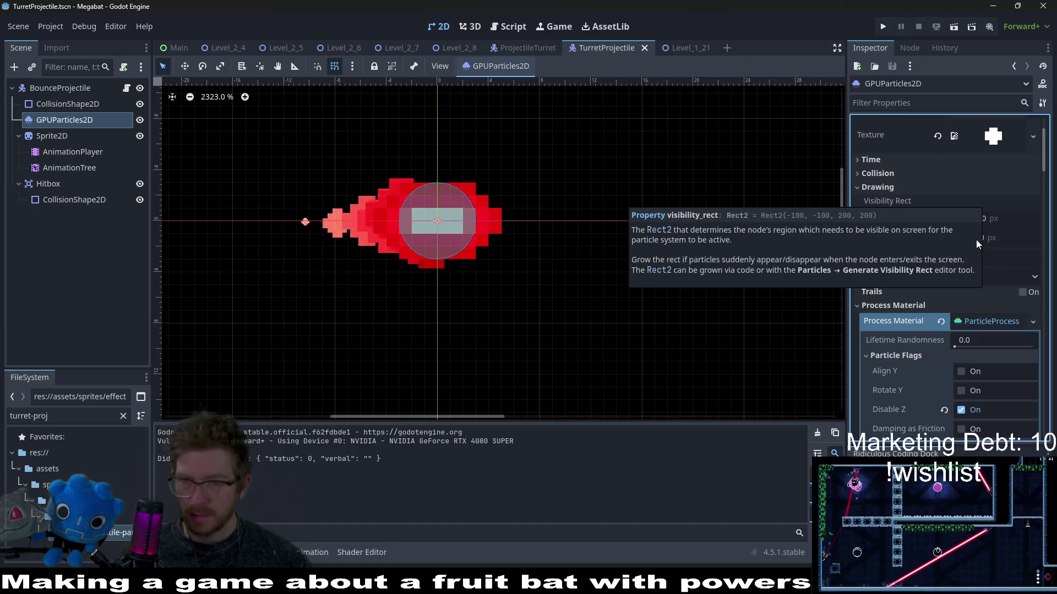
pyautogui.scroll(2, 982, 250)
pyautogui.scroll(-3, 979, 233)
pyautogui.scroll(3, 979, 233)
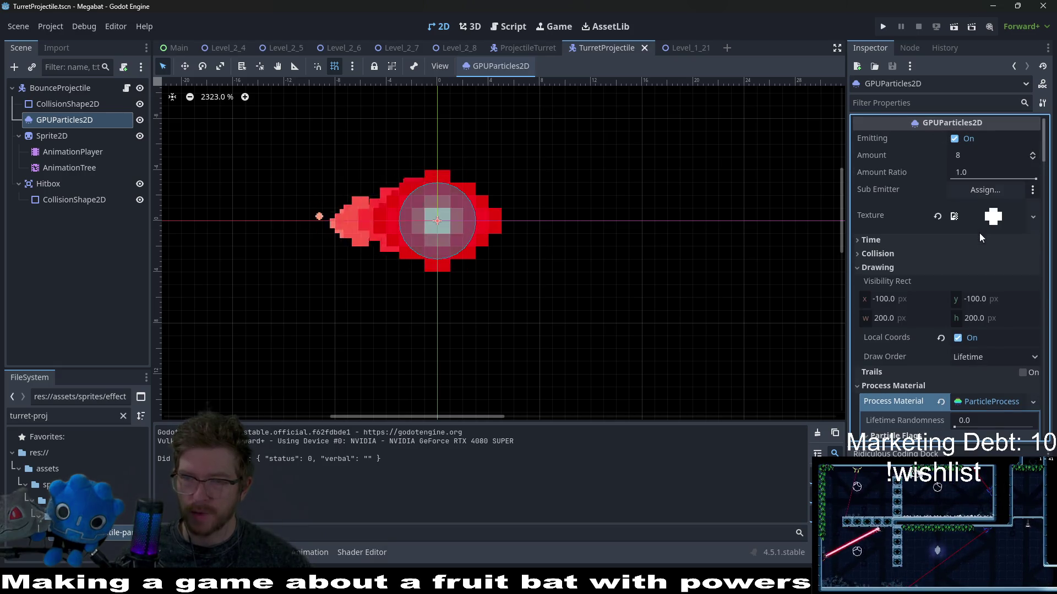
pyautogui.scroll(-10, 979, 233)
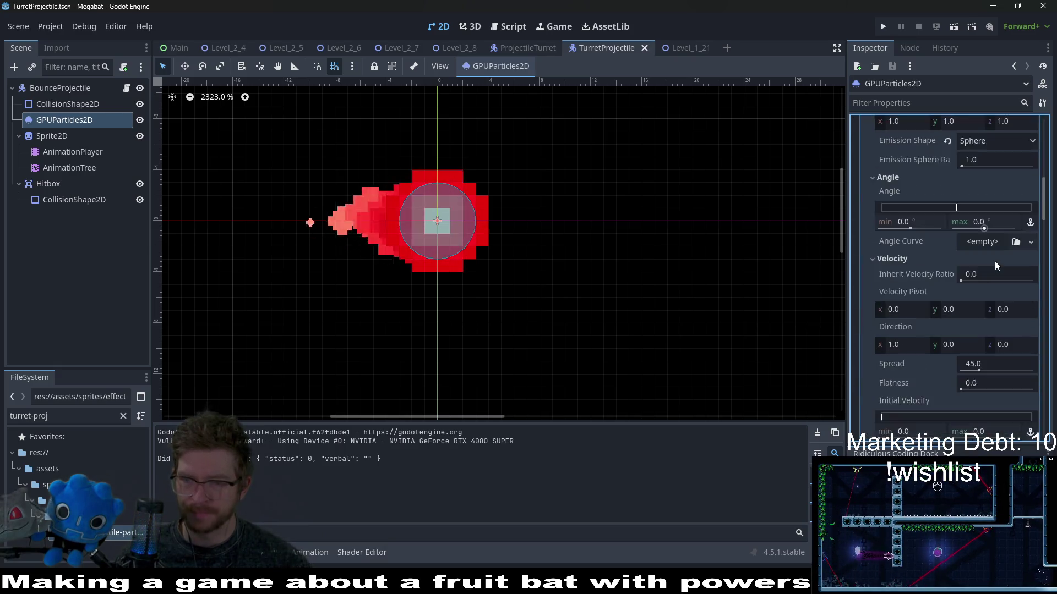
pyautogui.scroll(-5, 995, 261)
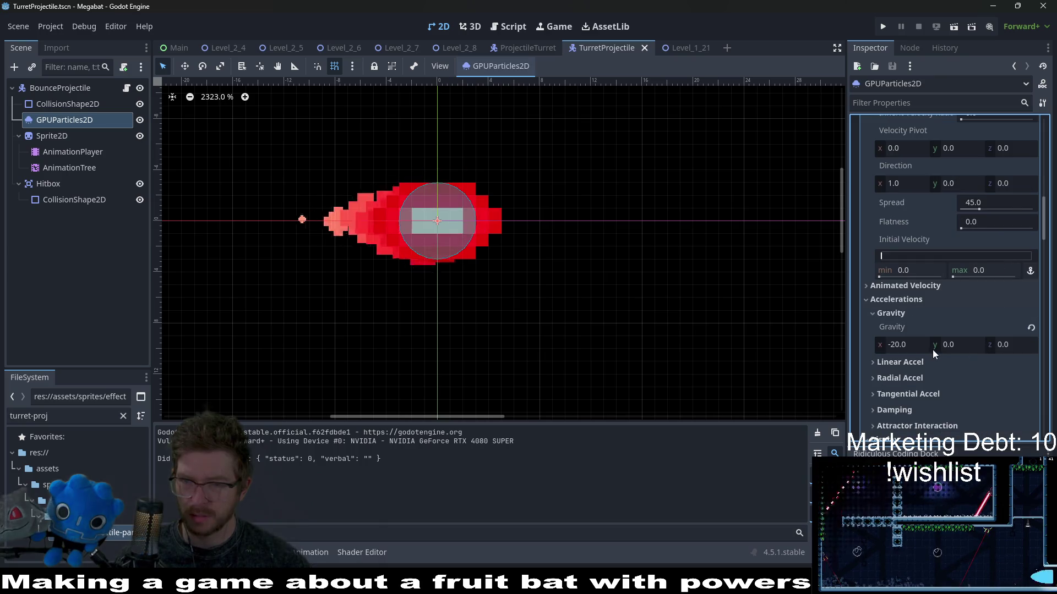
pyautogui.click(919, 345)
pyautogui.write('-')
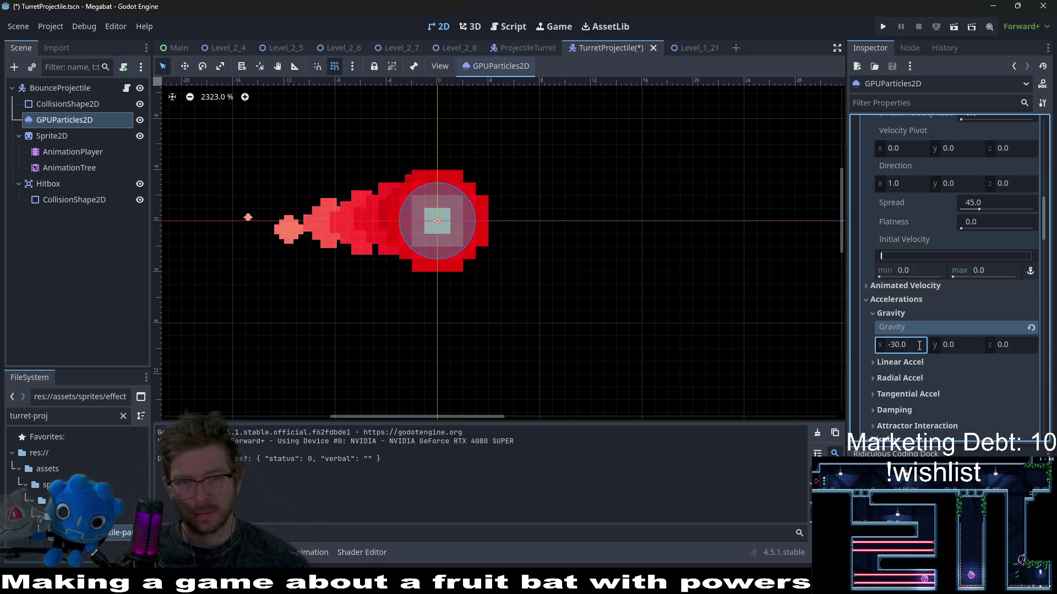
pyautogui.scroll(15, 974, 241)
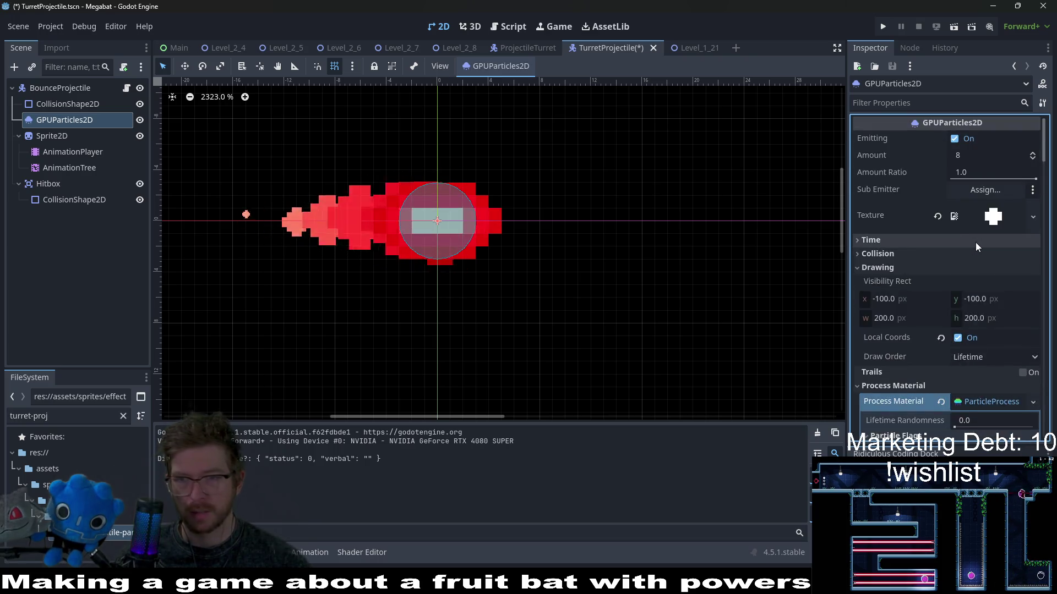
# Raise the trail's particle Amount to 12 and run Level_1_21 to test it.
pyautogui.click(966, 158)
pyautogui.write('12')
pyautogui.press('Return')
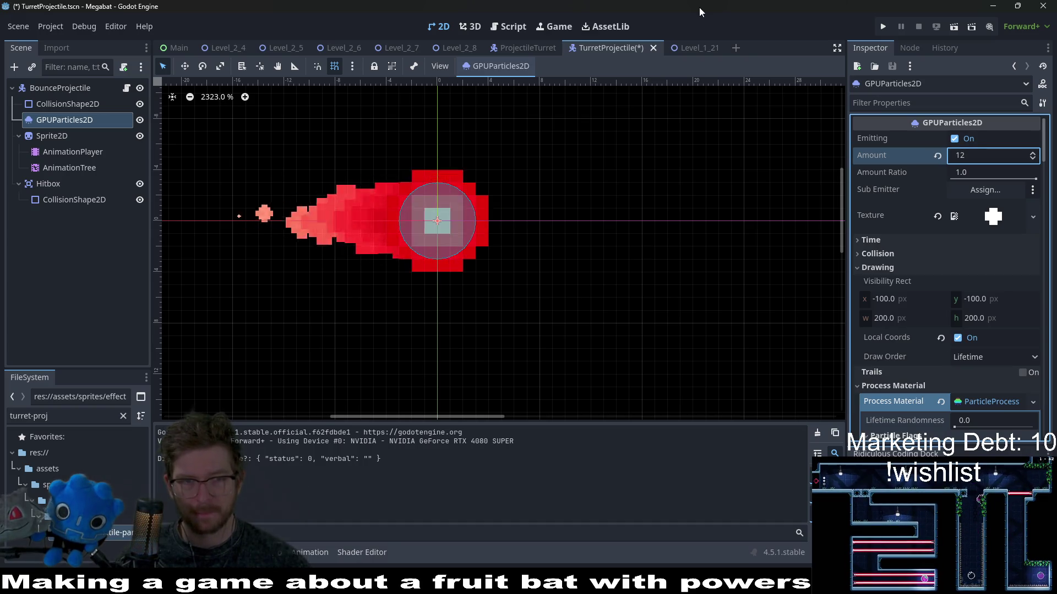
pyautogui.click(699, 44)
pyautogui.press('F6')
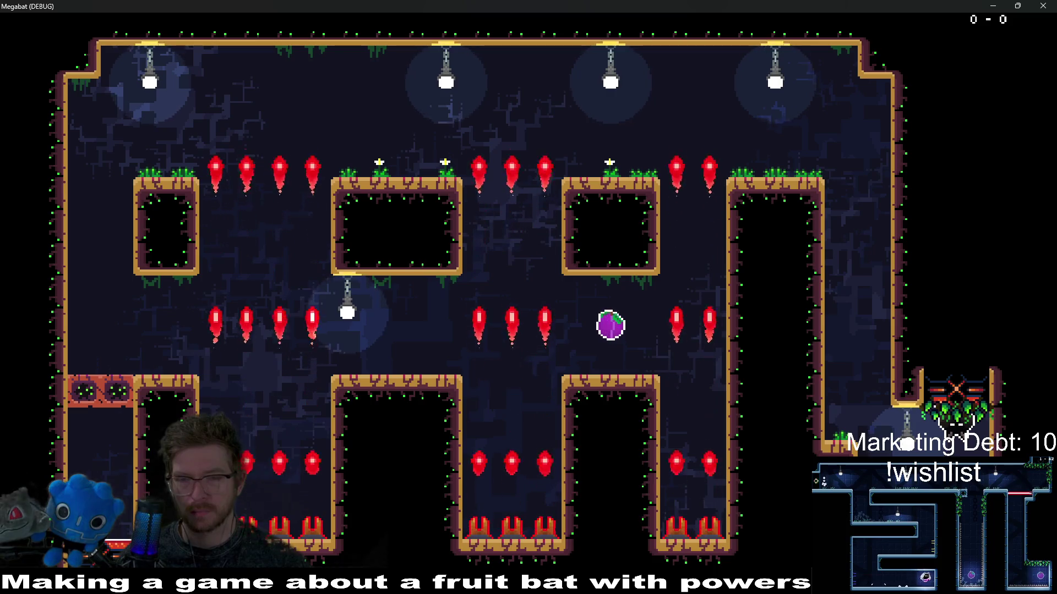
# Stop the play-test and return to the TurretProjectile scene.
pyautogui.press('F8')
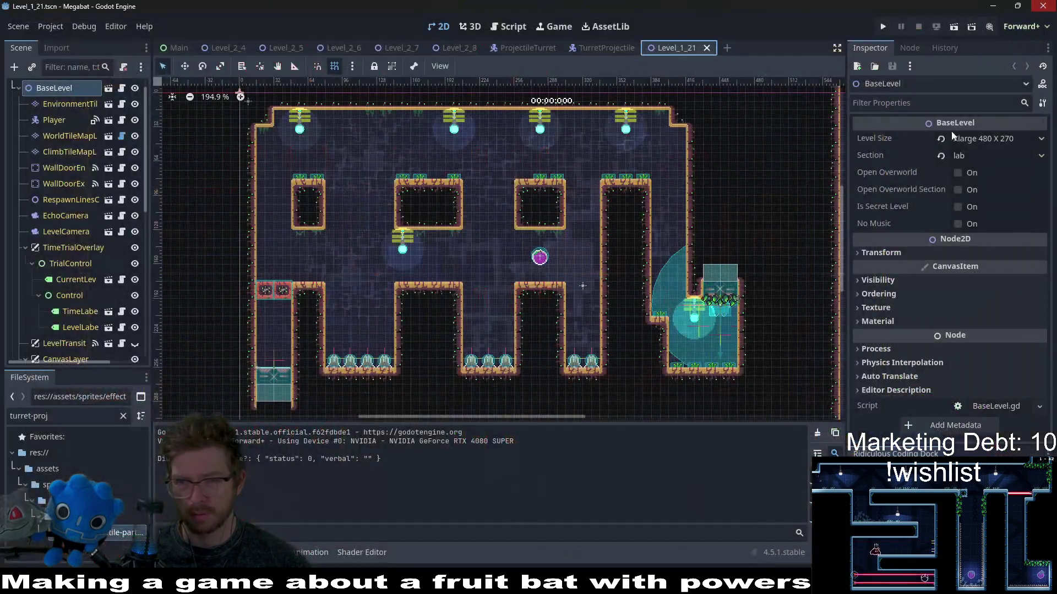
pyautogui.click(605, 48)
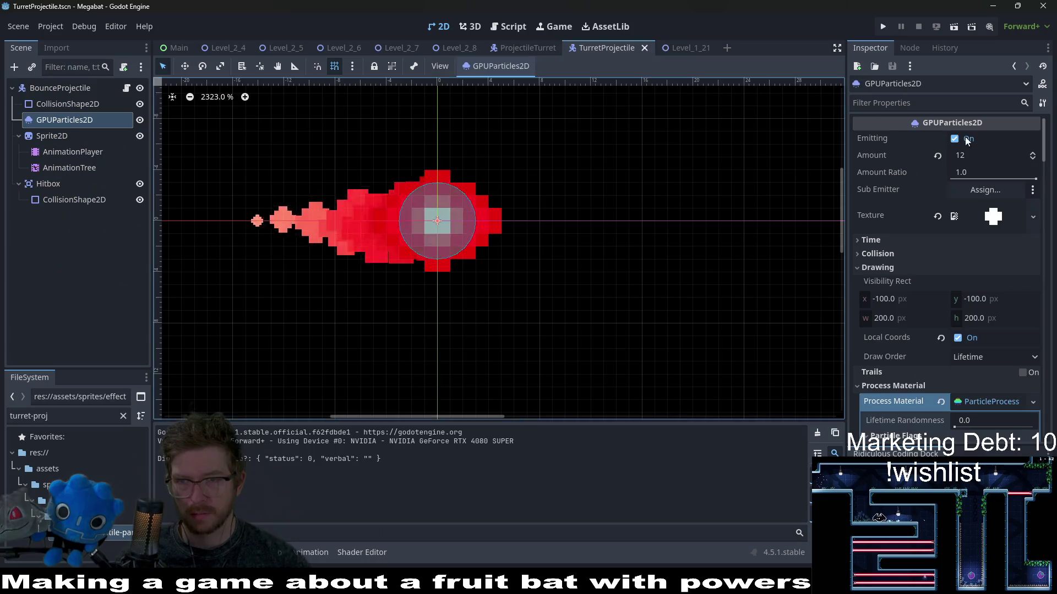
# Lower the trail's particle Amount to 10.
pyautogui.write('10')
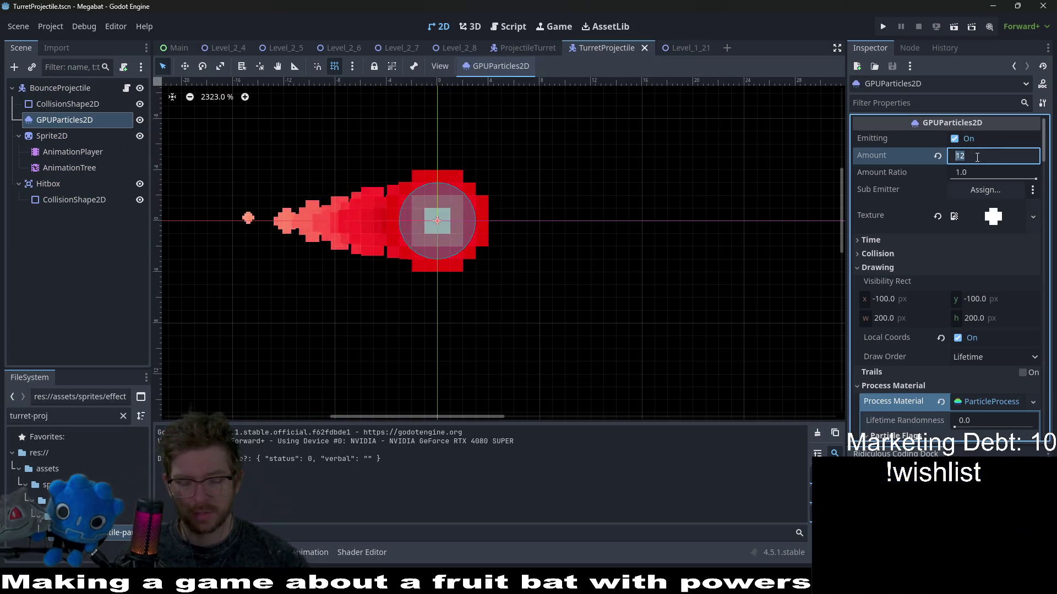
pyautogui.press('Return')
pyautogui.scroll(-10, 897, 325)
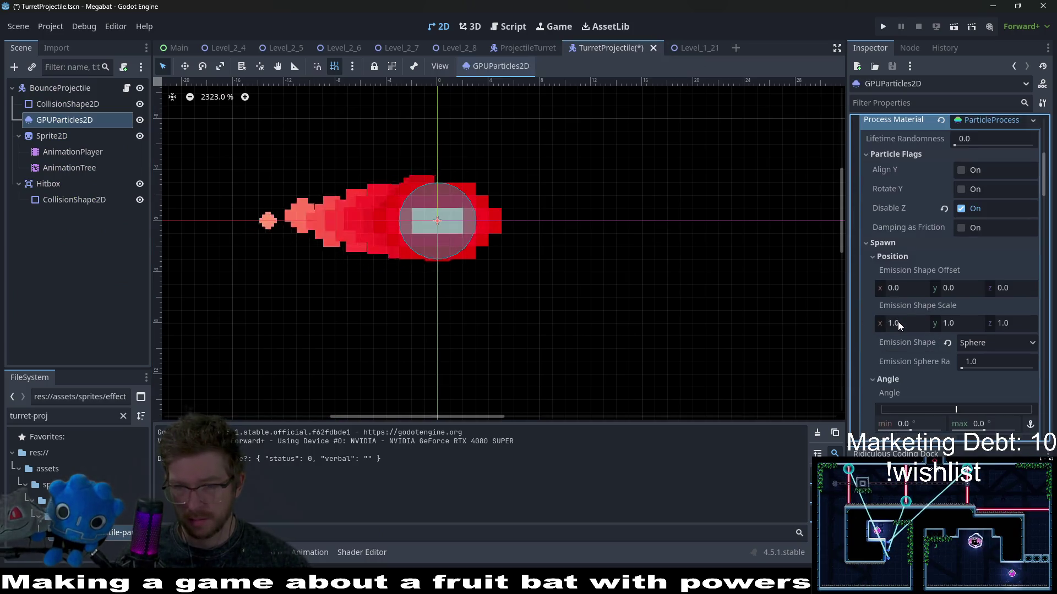
pyautogui.scroll(-5, 953, 325)
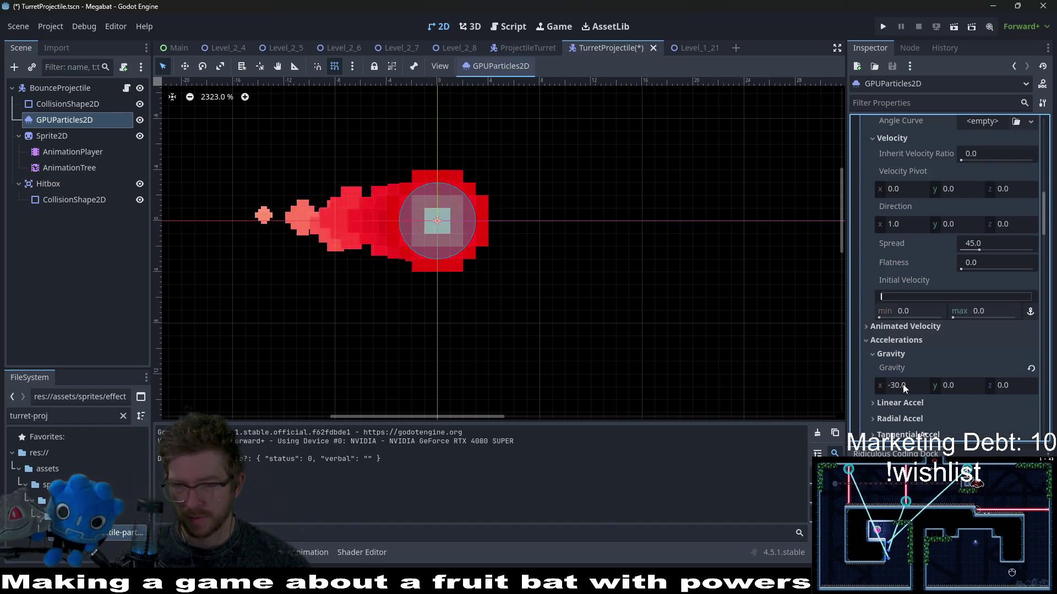
# Set the trail's gravity x to -25 and bring up Level_1_21.
pyautogui.click(903, 384)
pyautogui.write('0')
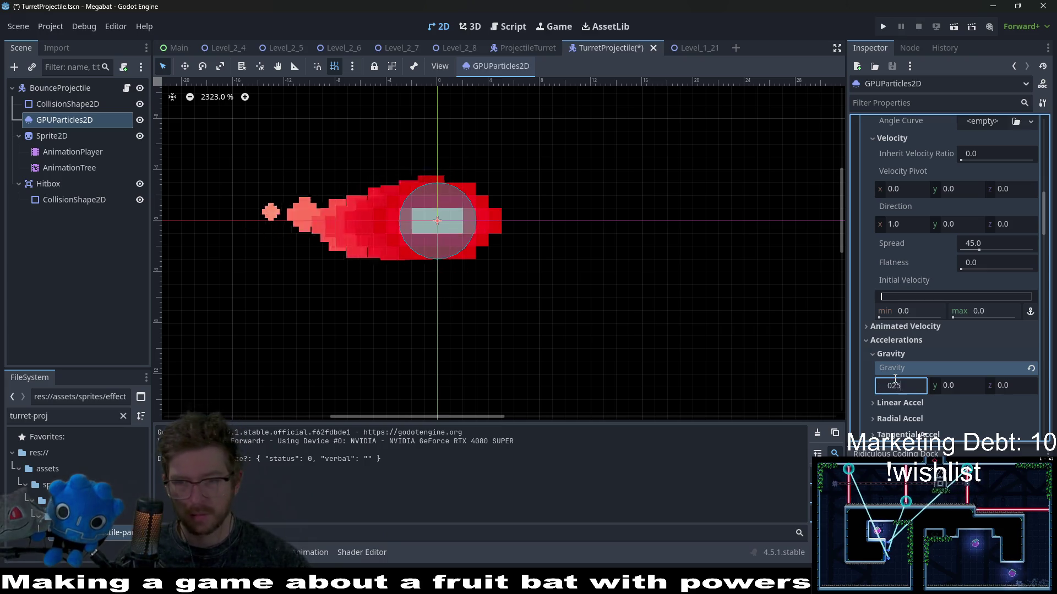
pyautogui.press('BackSpace')
pyautogui.write('-25')
pyautogui.press('Return')
pyautogui.click(689, 46)
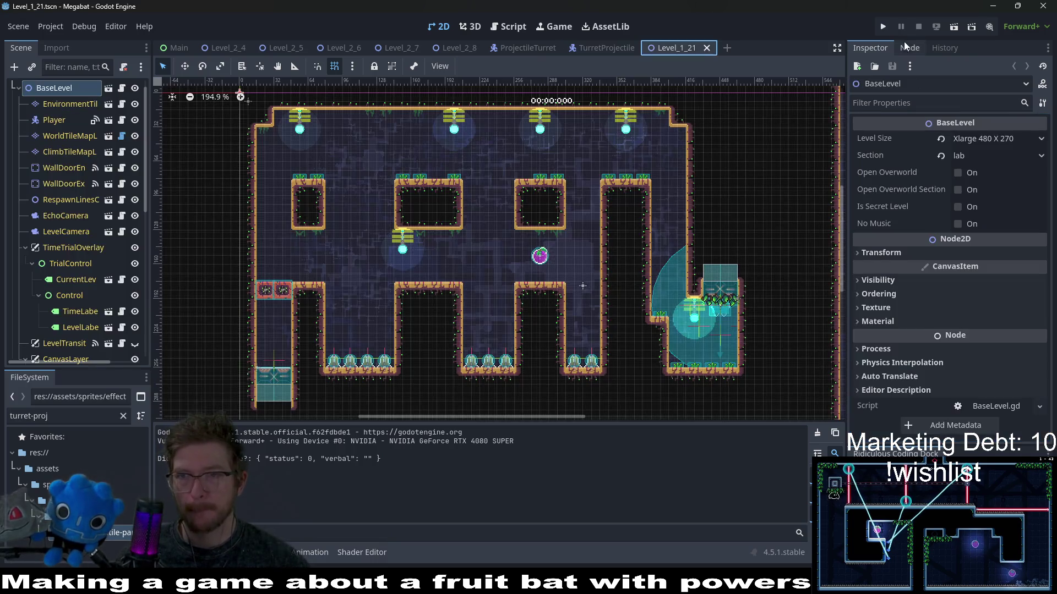
# Play-test Level_1_21 with the adjusted trail, then return to TurretProjectile.
pyautogui.click(955, 28)
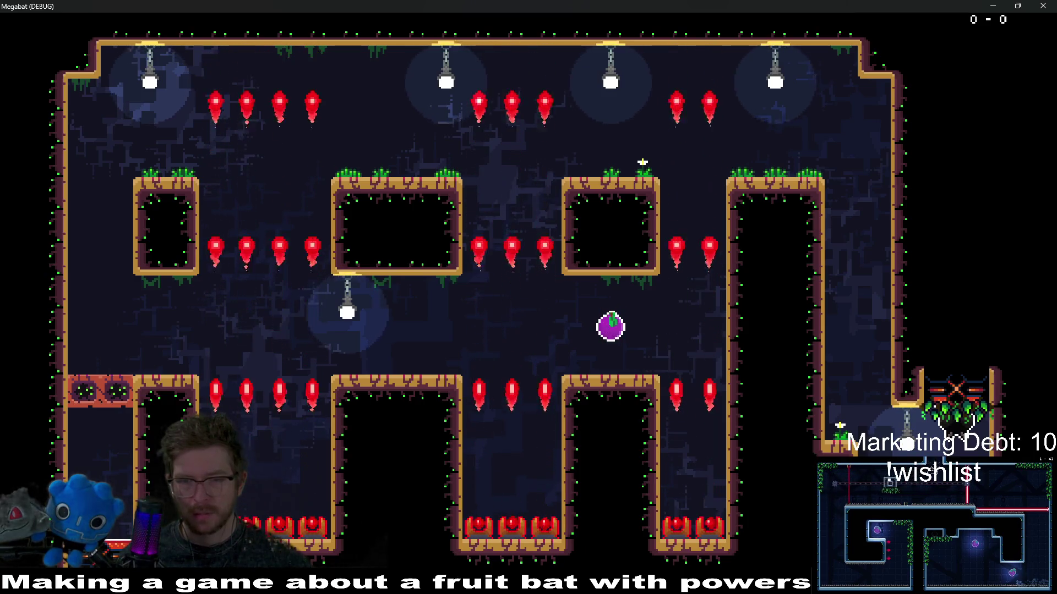
pyautogui.press('F8')
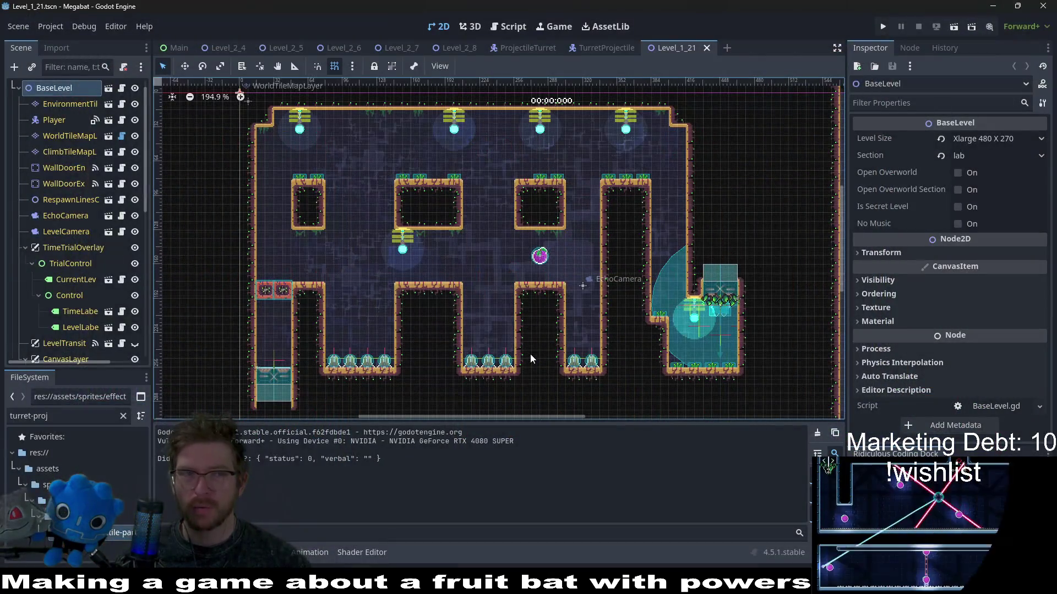
pyautogui.click(599, 47)
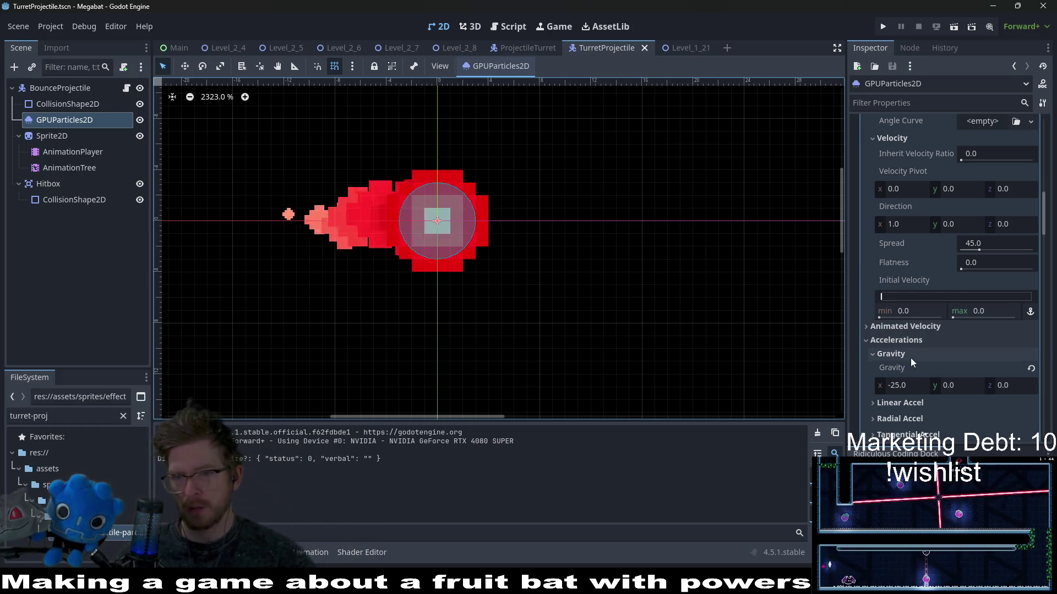
# Reset the trail's Initial Velocity to default, then set Spread and Gravity x to 0.
pyautogui.moveTo(896, 298)
pyautogui.mouseDown()
pyautogui.moveTo(910, 299)
pyautogui.moveTo(863, 299)
pyautogui.moveTo(893, 319)
pyautogui.mouseUp()
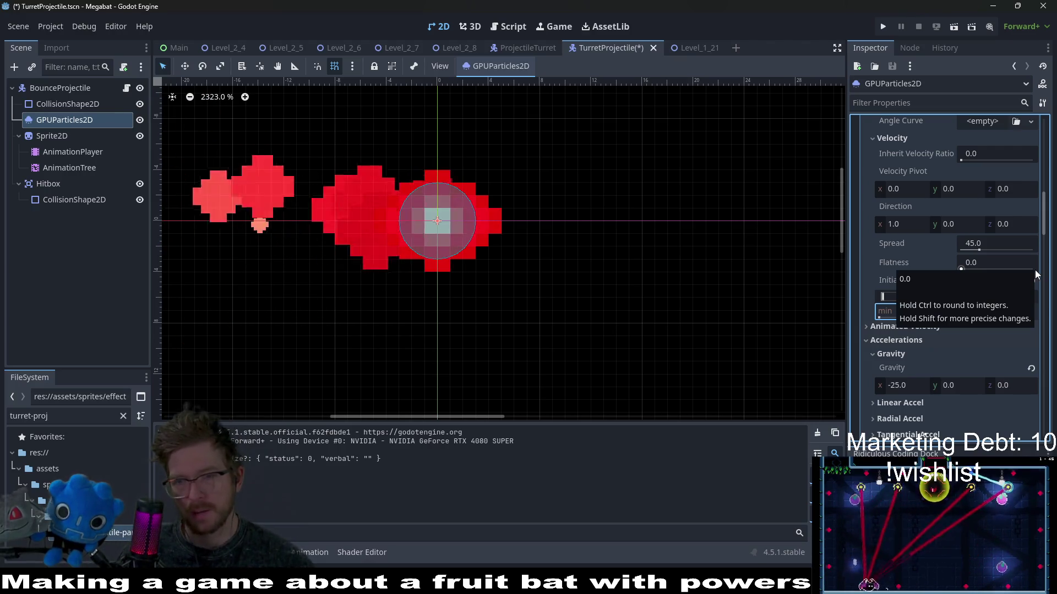
pyautogui.click(1036, 270)
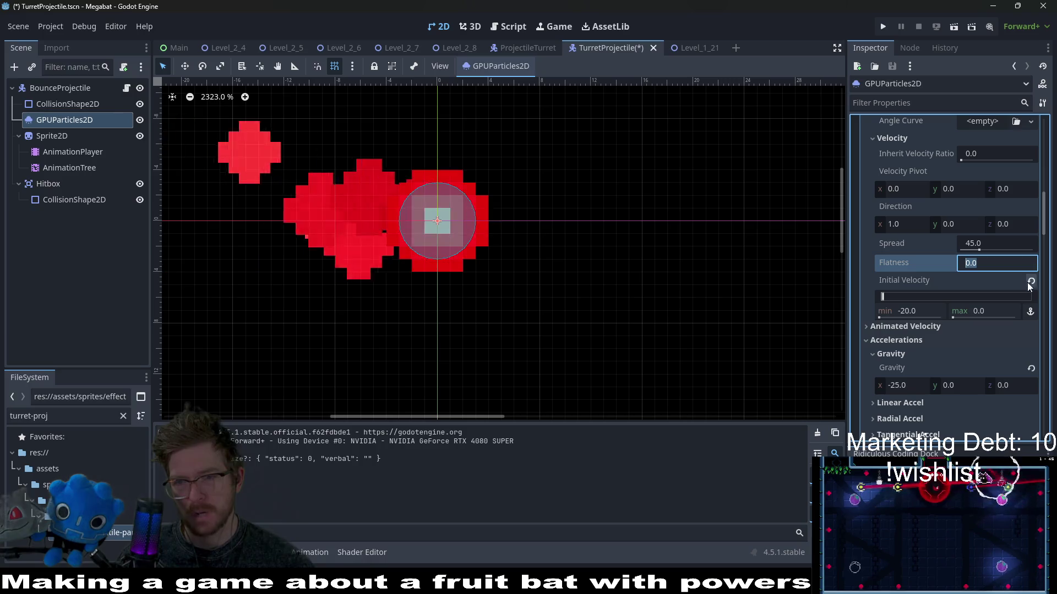
pyautogui.click(1030, 281)
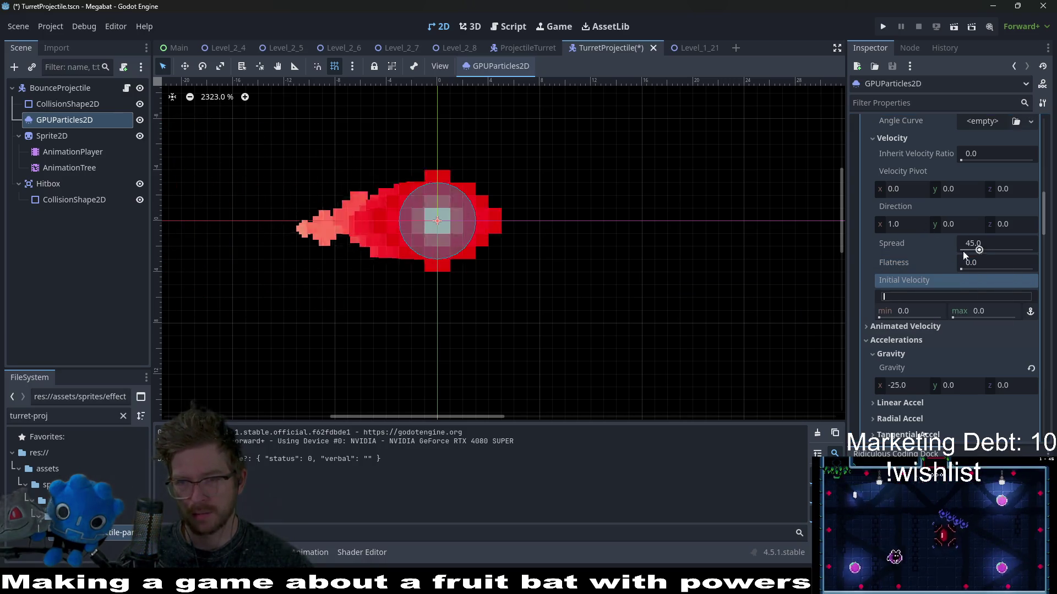
pyautogui.moveTo(972, 250); pyautogui.dragTo(940, 248)
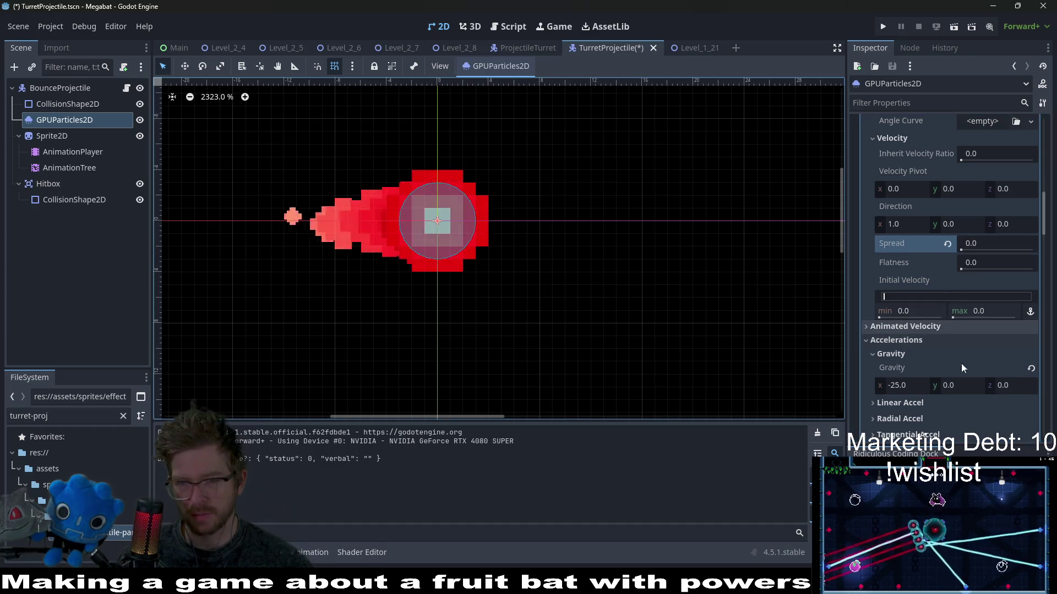
pyautogui.click(910, 386)
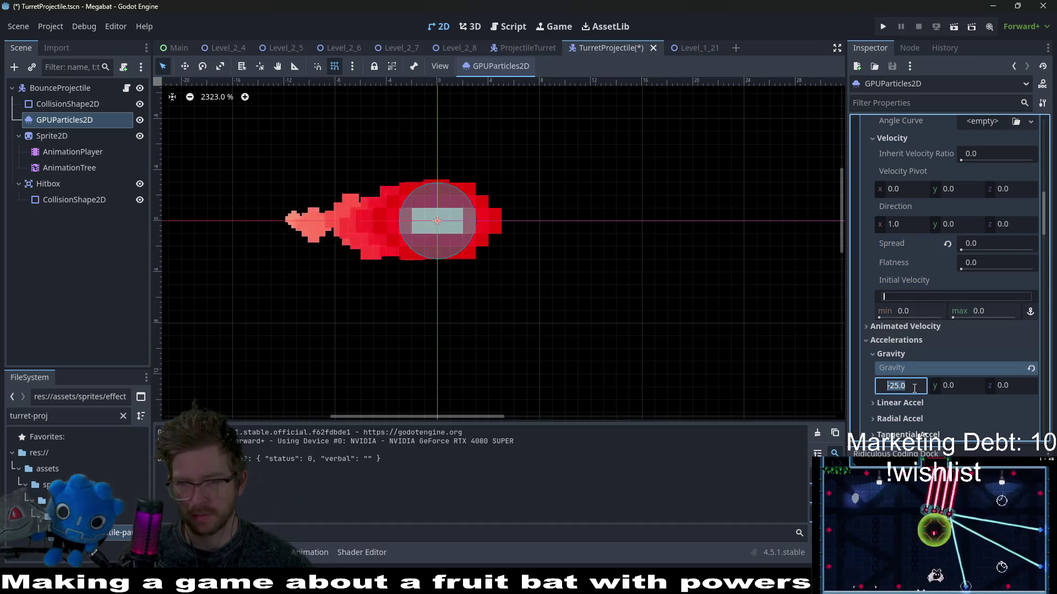
pyautogui.write('0')
pyautogui.press('Return')
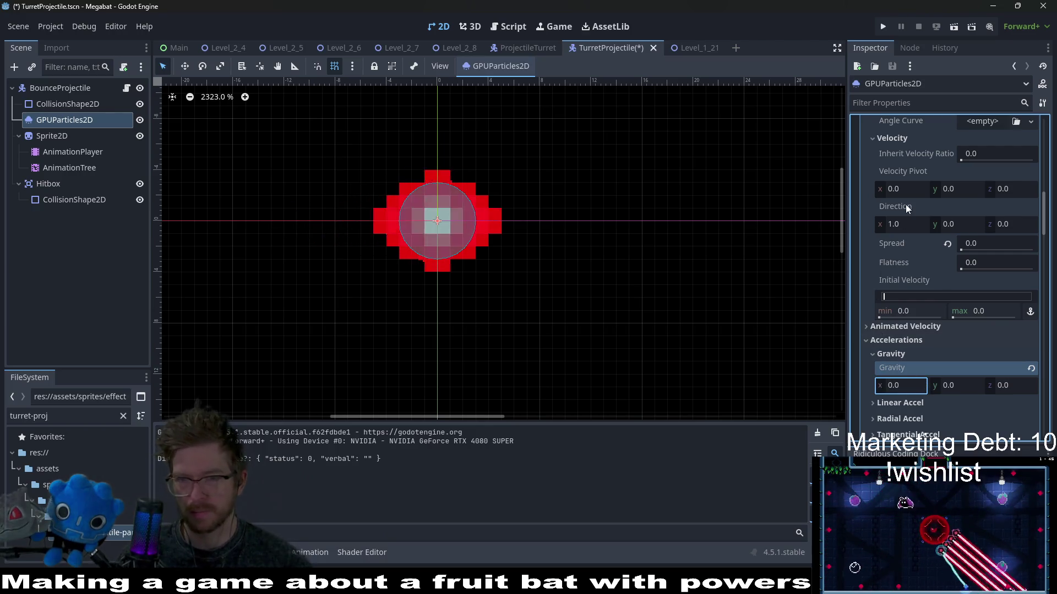
# Give the trail particles an Initial Velocity minimum of -25.
pyautogui.click(908, 222)
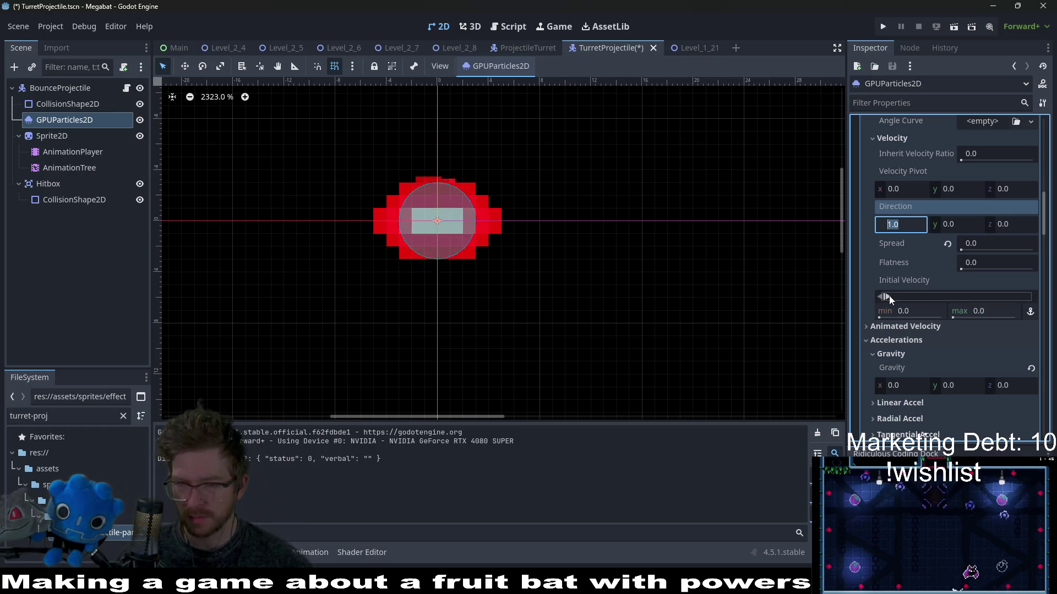
pyautogui.moveTo(887, 296)
pyautogui.mouseDown()
pyautogui.moveTo(896, 295)
pyautogui.moveTo(885, 300)
pyautogui.mouseUp()
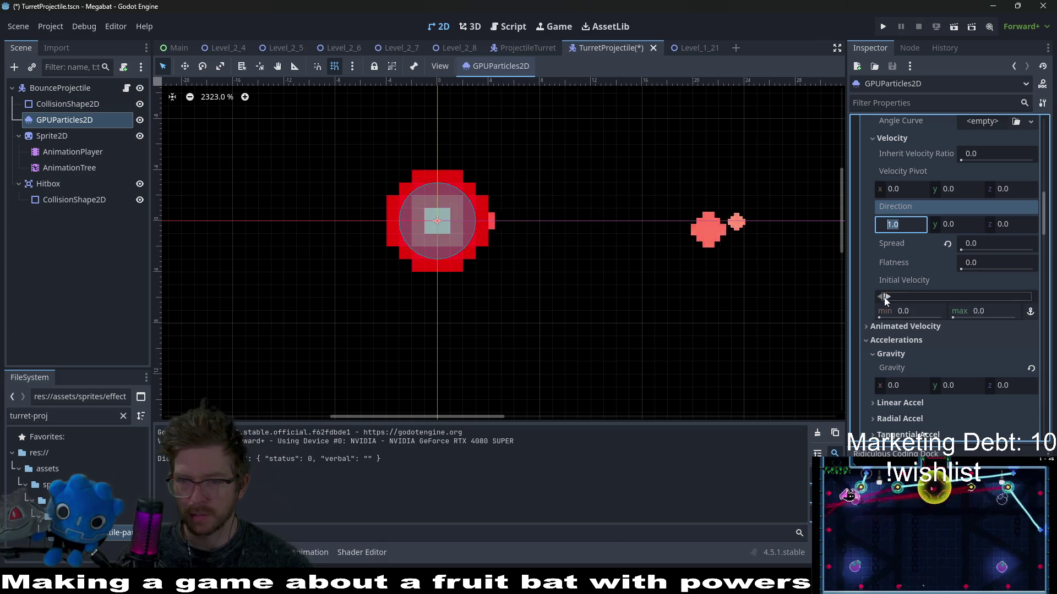
pyautogui.write('-')
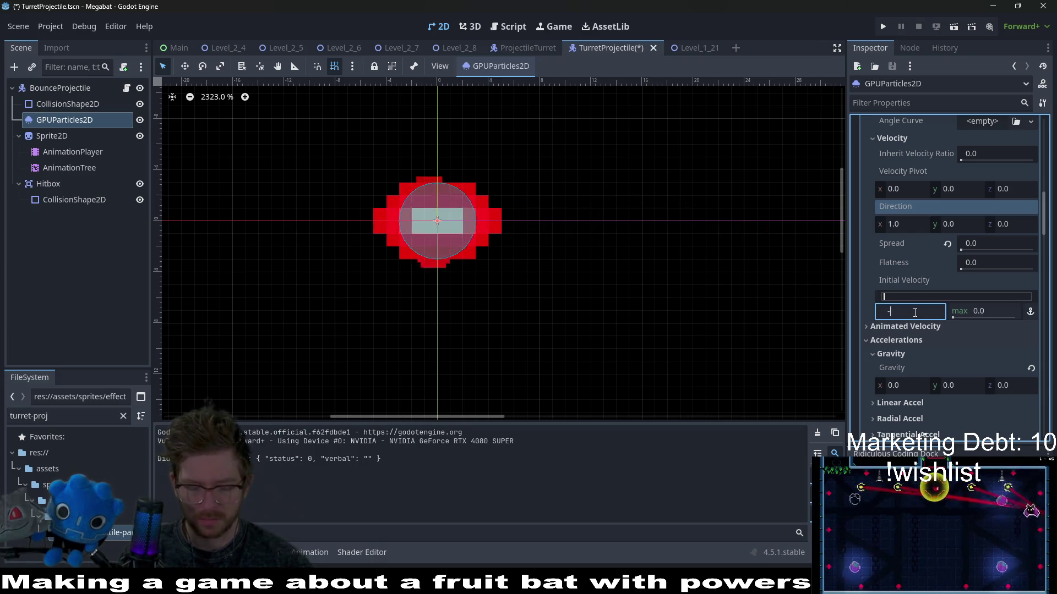
pyautogui.write('25')
pyautogui.press('Return')
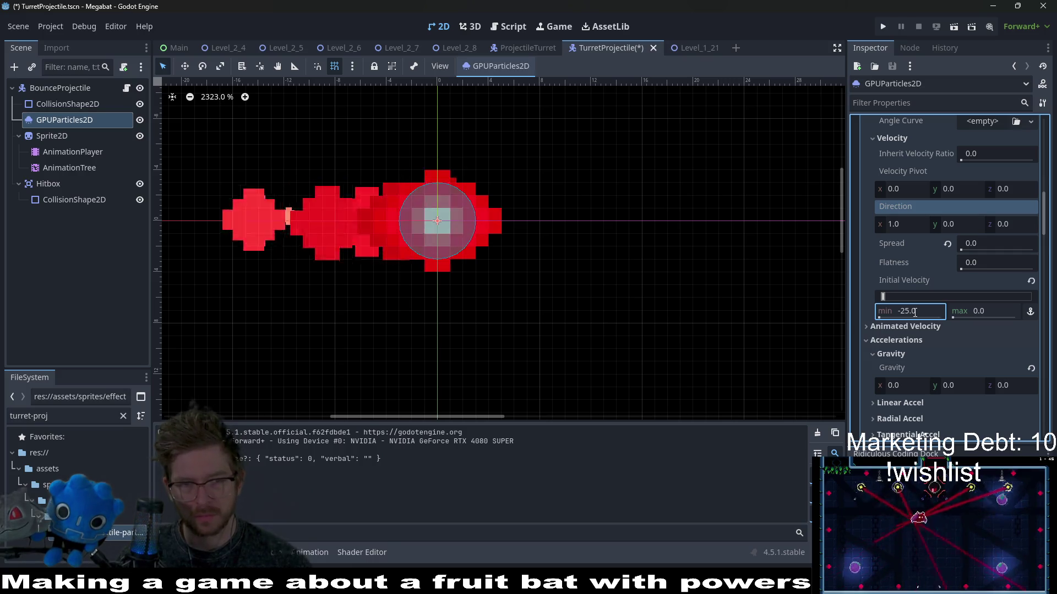
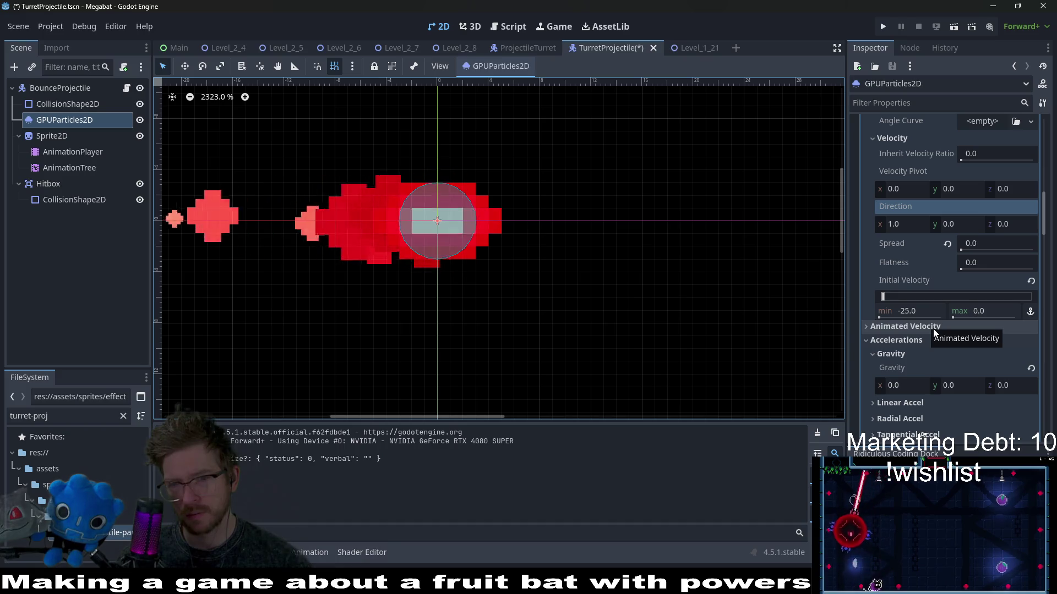
# Set Initial Velocity min to 0 and Gravity x to -25, then raise the scale curve's end to about 0.37.
pyautogui.click(1031, 281)
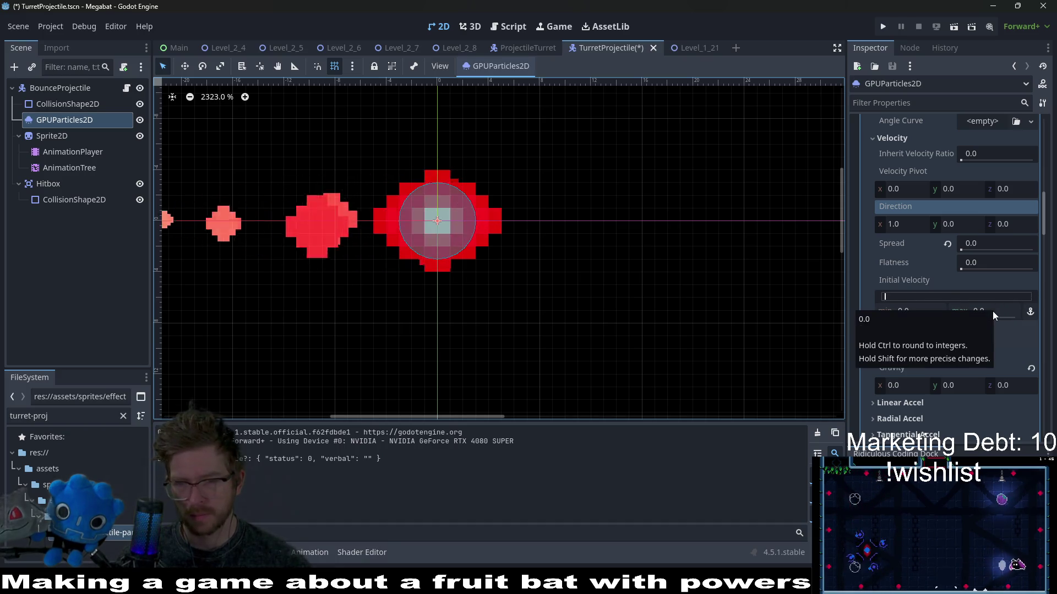
pyautogui.hotkey('ctrl', 'z')
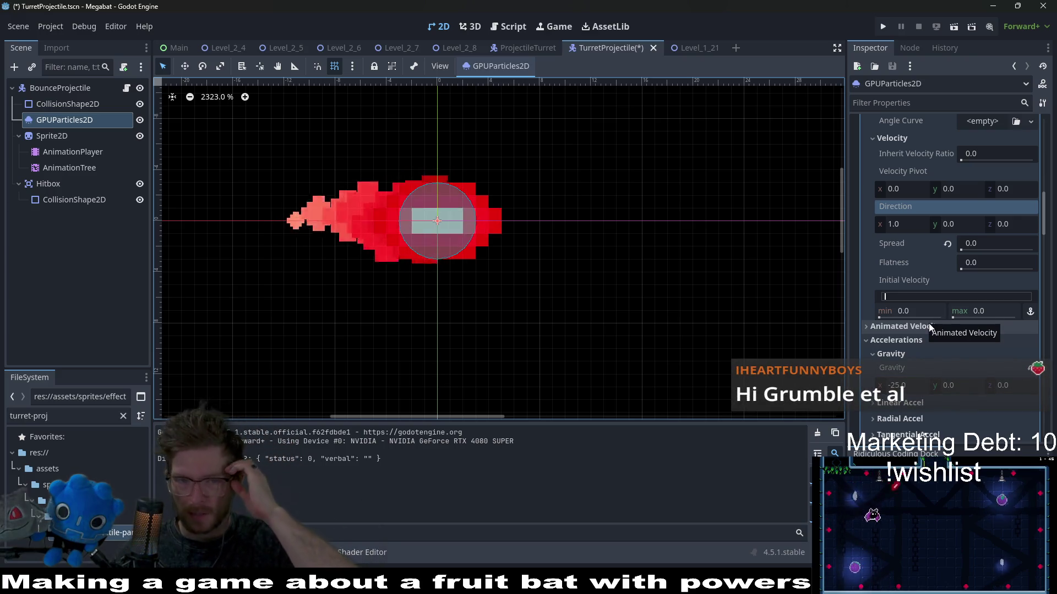
pyautogui.scroll(-10, 1015, 356)
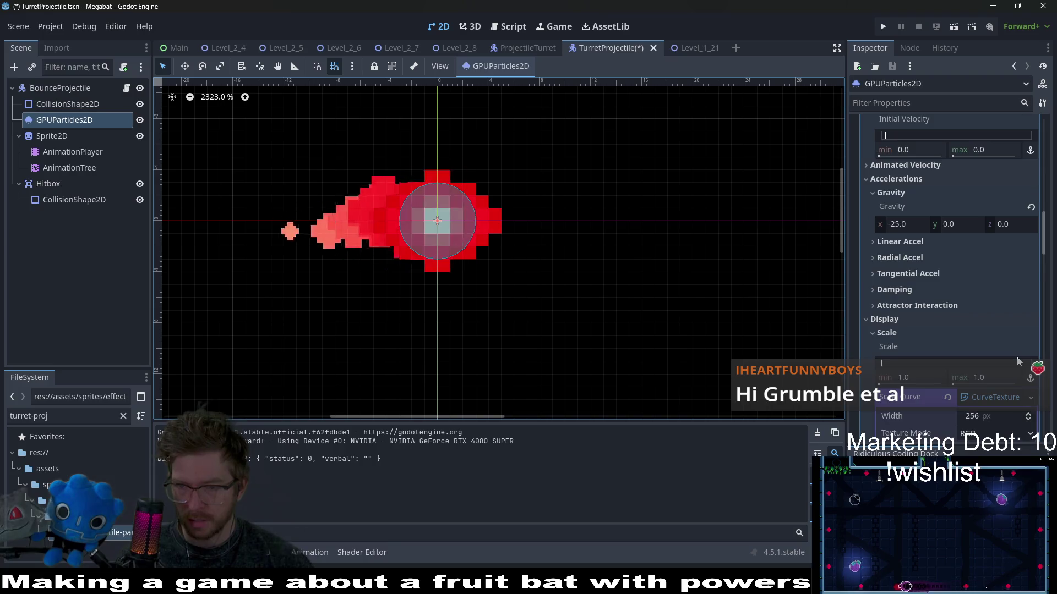
pyautogui.click(1021, 320)
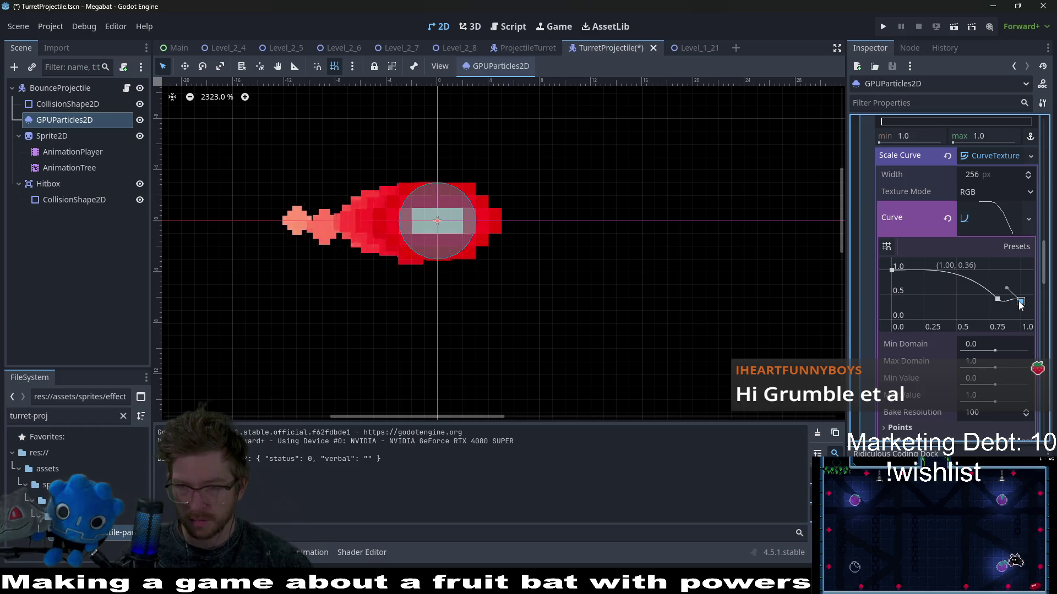
pyautogui.moveTo(997, 299); pyautogui.dragTo(1021, 306)
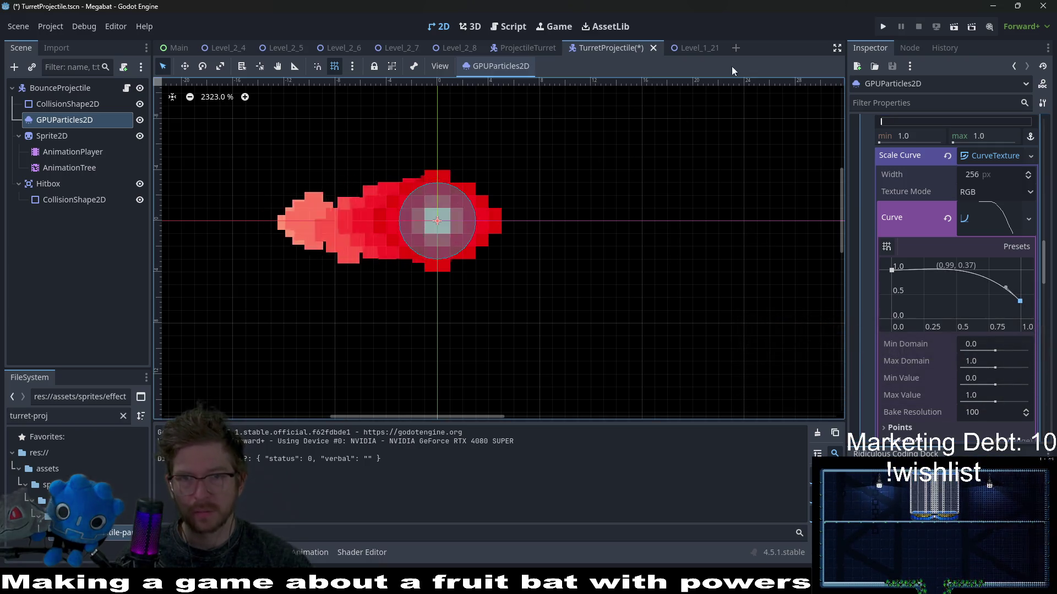
# Run the Level_1_21 scene to test the projectile, then close the Megabat game window.
pyautogui.click(676, 49)
pyautogui.click(954, 27)
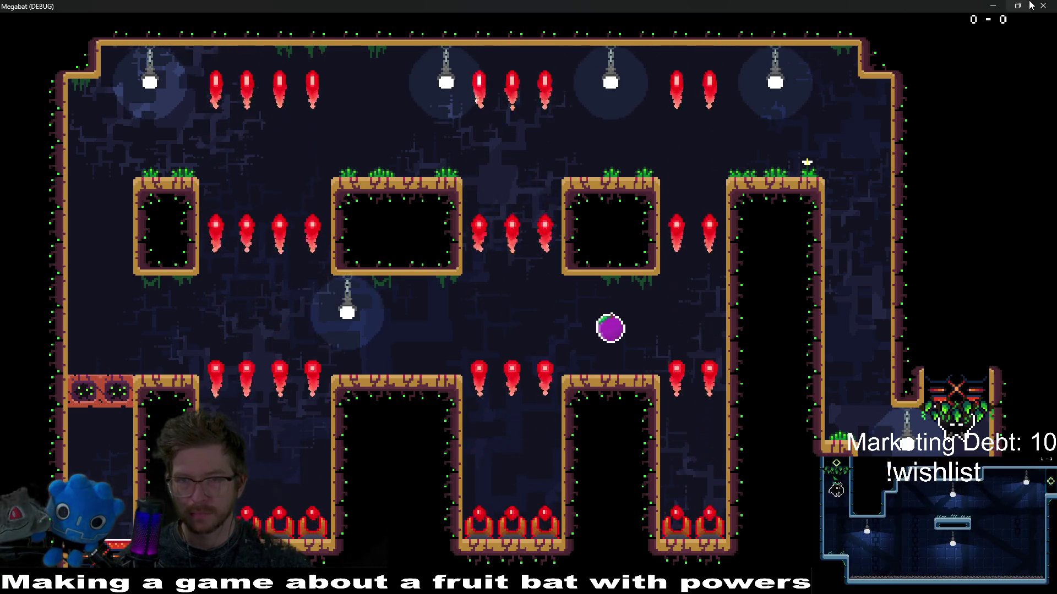
pyautogui.click(1053, 4)
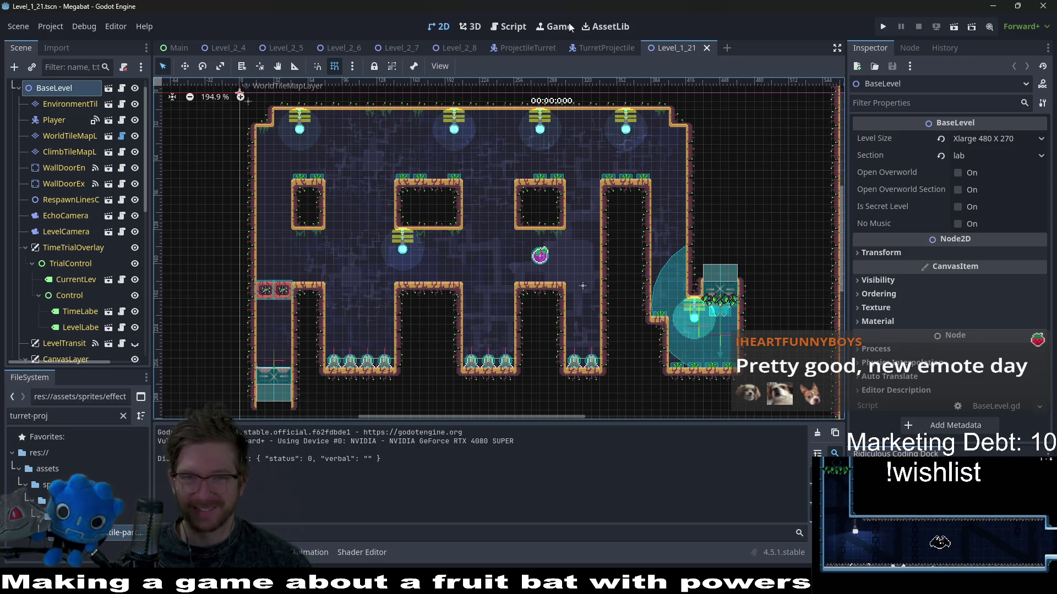
# Check the velocity reset on line 22 of TurretProjectile.gd, then return to the TurretProjectile 2D view.
pyautogui.click(508, 26)
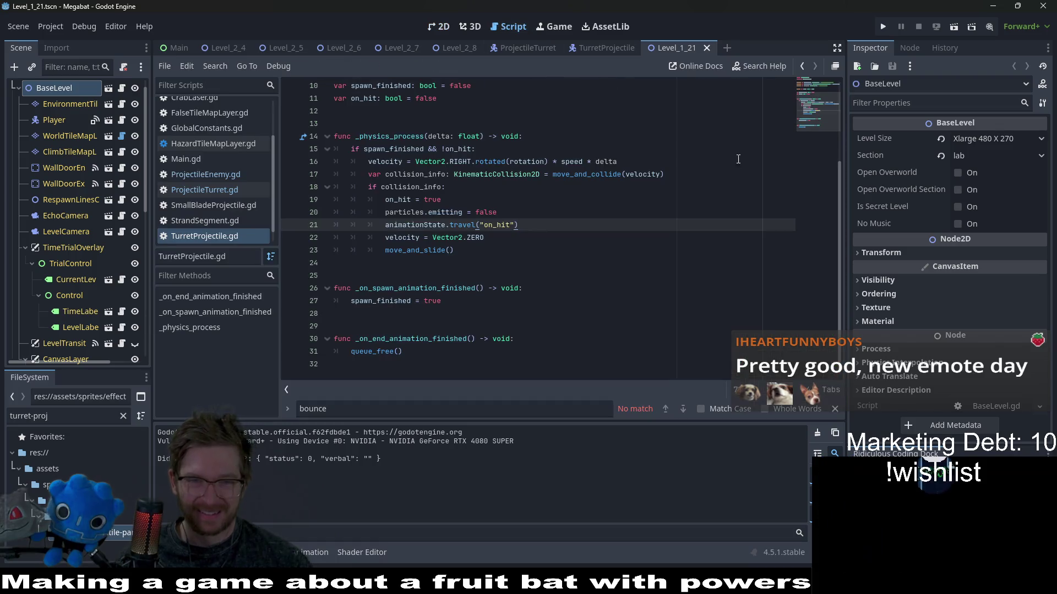
pyautogui.click(575, 244)
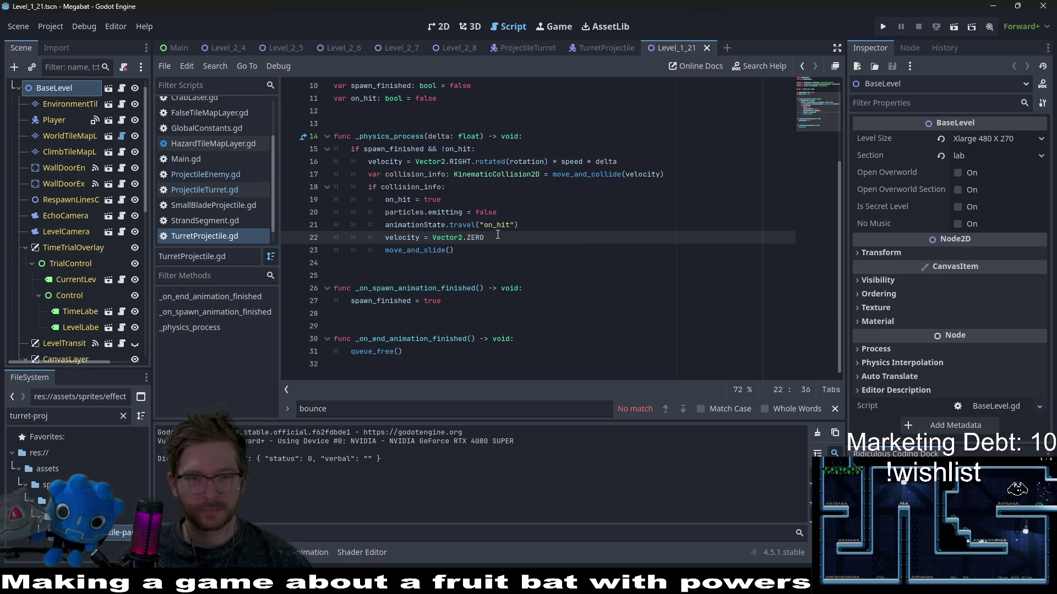
pyautogui.click(591, 48)
pyautogui.click(439, 27)
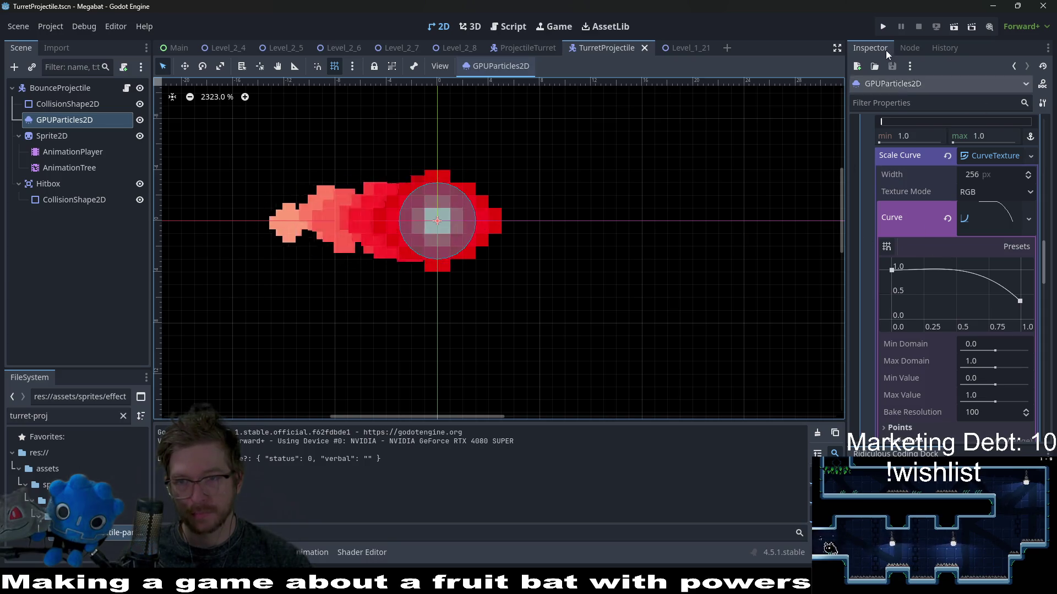
# Lower the scale curve's end point so particles shrink more, and save the scene.
pyautogui.scroll(-3, 953, 269)
pyautogui.scroll(2, 954, 278)
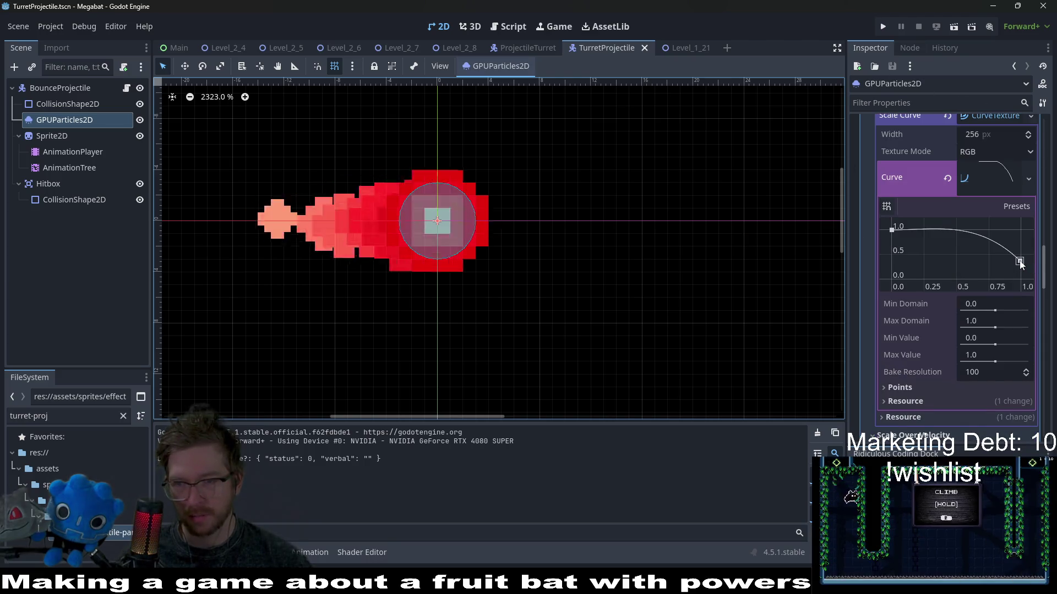
pyautogui.click(1020, 262)
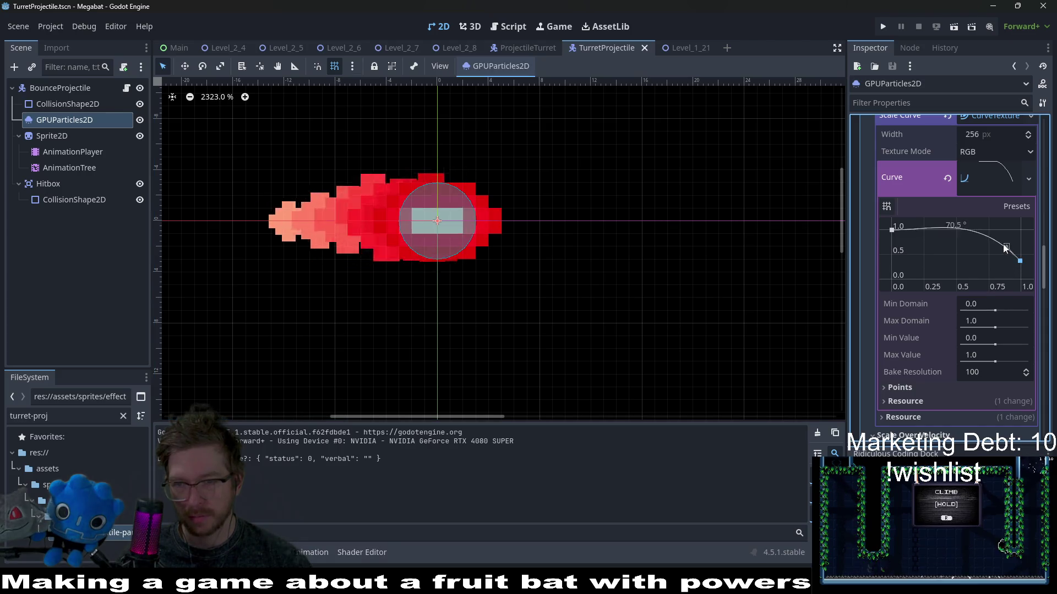
pyautogui.click(1002, 250)
pyautogui.hotkey('ctrl', 's')
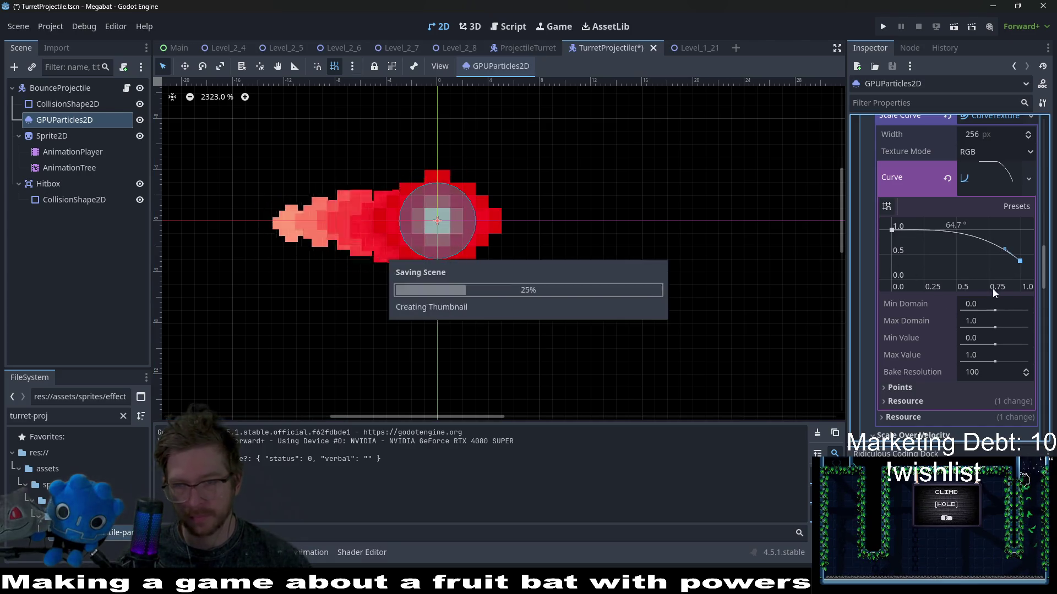
pyautogui.moveTo(1019, 267); pyautogui.dragTo(1021, 274)
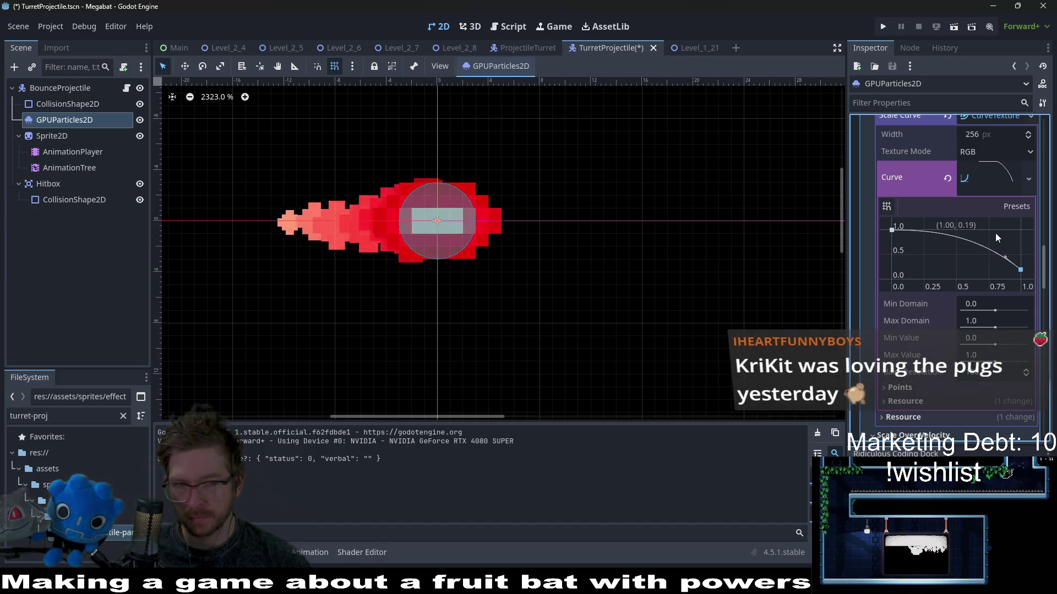
pyautogui.scroll(4, 1038, 248)
pyautogui.hotkey('ctrl', 's')
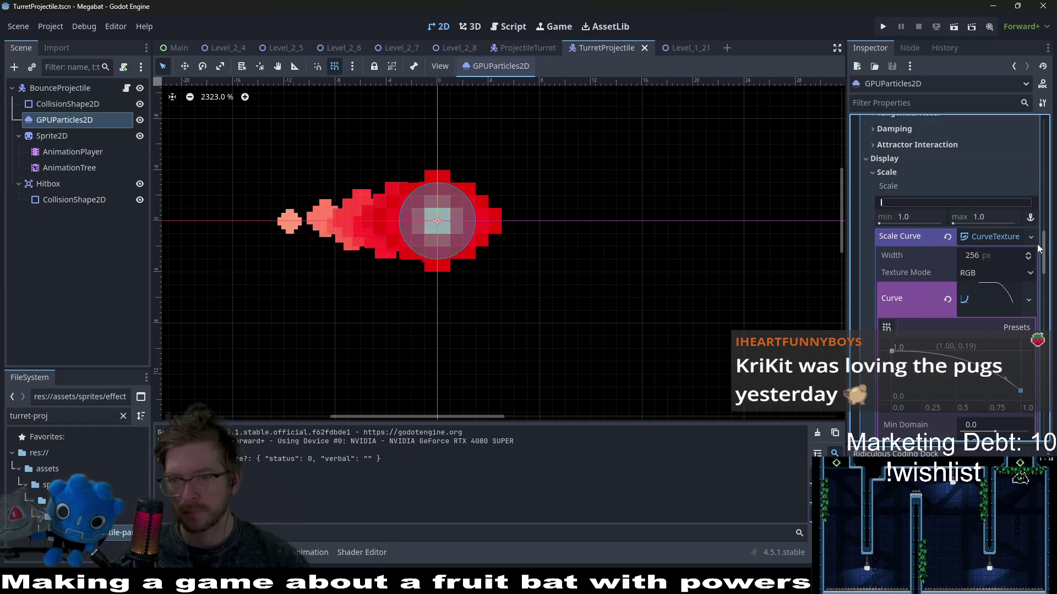
# Remove the rightmost colour ramp stop, move the middle stop to the end, and lighten its red.
pyautogui.scroll(-6, 1039, 248)
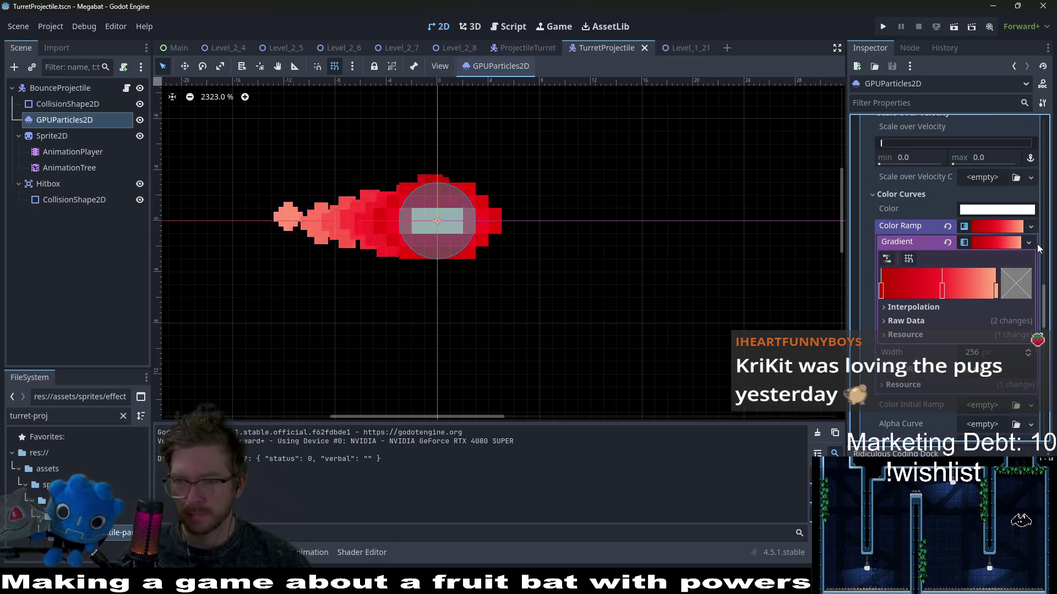
pyautogui.rightClick(997, 290)
pyautogui.moveTo(943, 290); pyautogui.dragTo(997, 292)
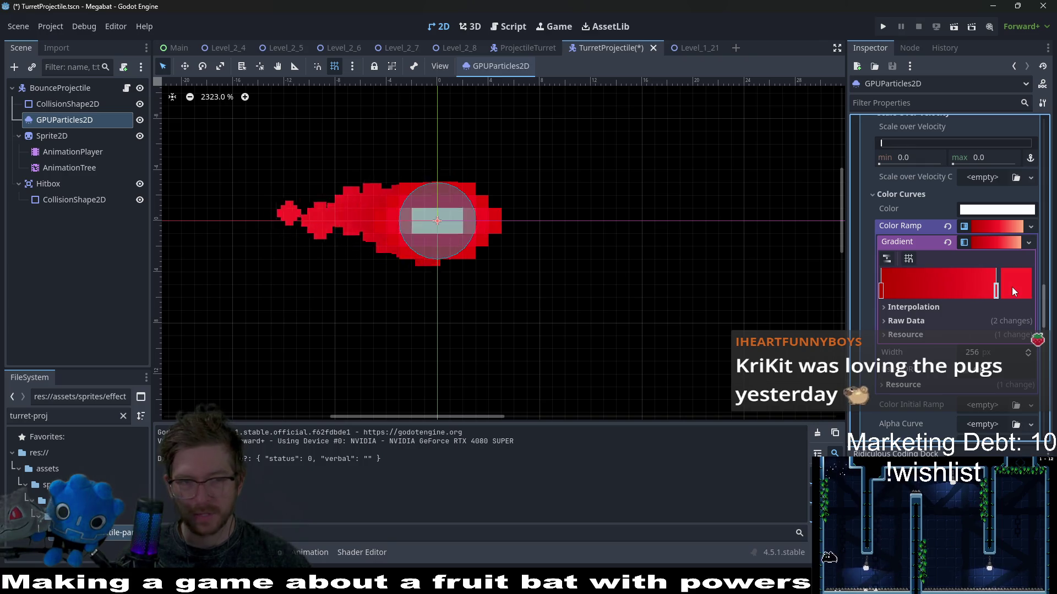
pyautogui.doubleClick(996, 292)
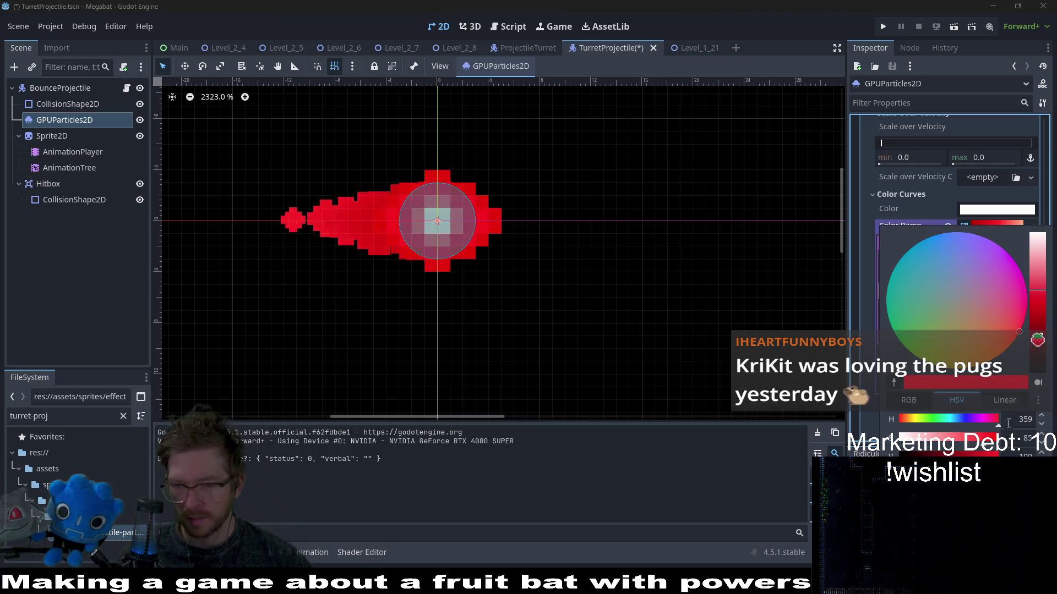
pyautogui.moveTo(980, 443); pyautogui.dragTo(968, 443)
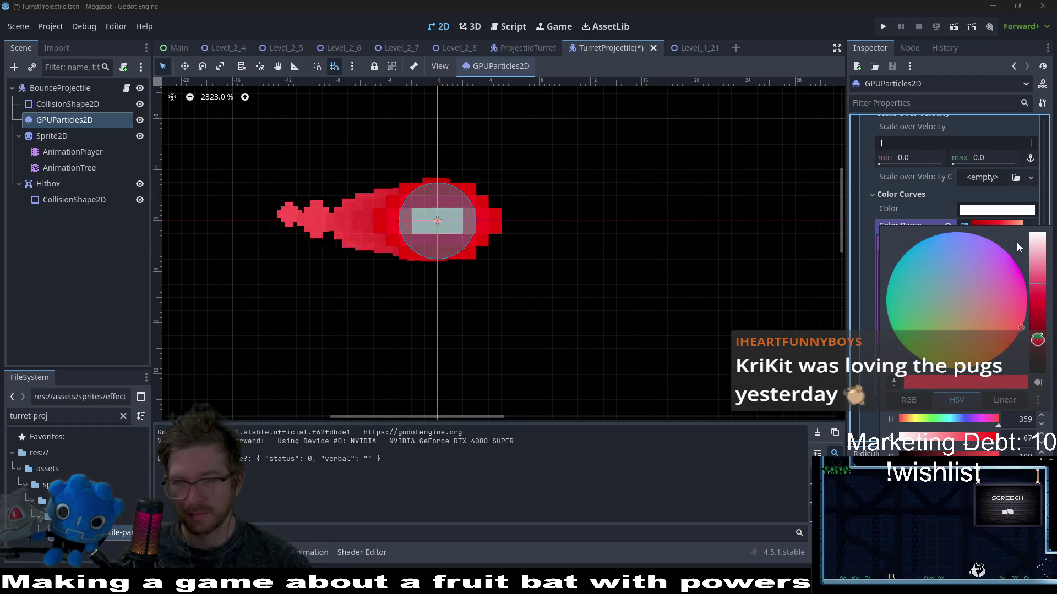
pyautogui.click(854, 235)
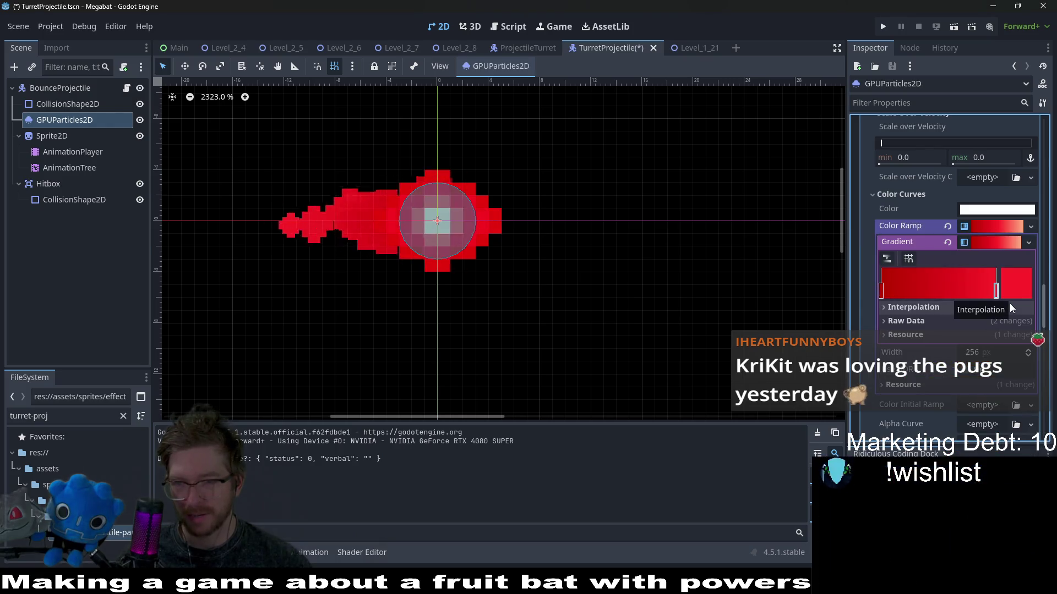
# Add a new end stop to the gradient, make it saturated orange, and save.
pyautogui.click(993, 291)
pyautogui.hotkey('ctrl', 's')
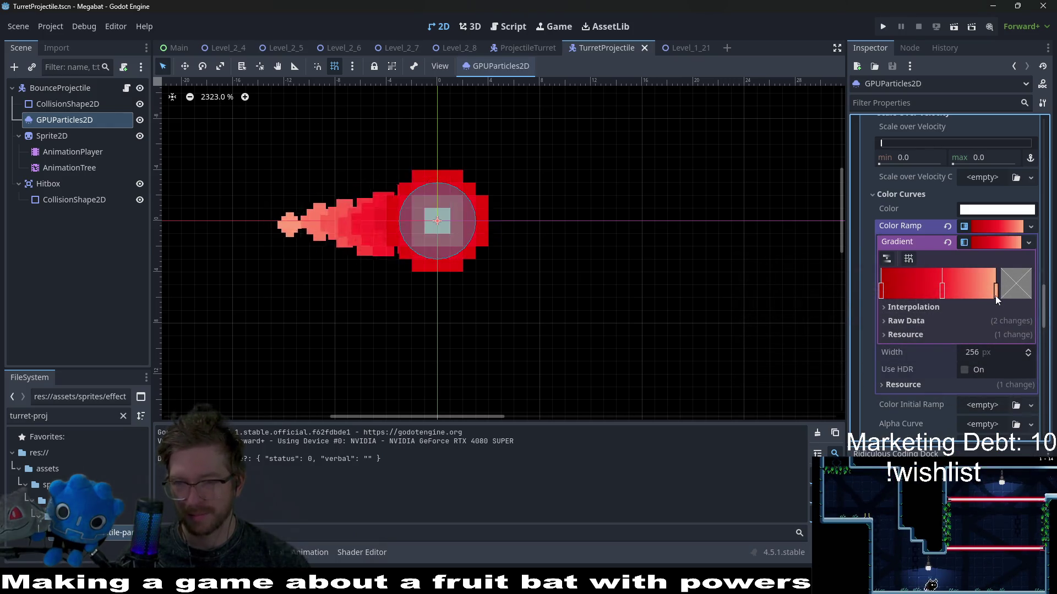
pyautogui.doubleClick(997, 297)
pyautogui.moveTo(965, 433); pyautogui.dragTo(976, 435)
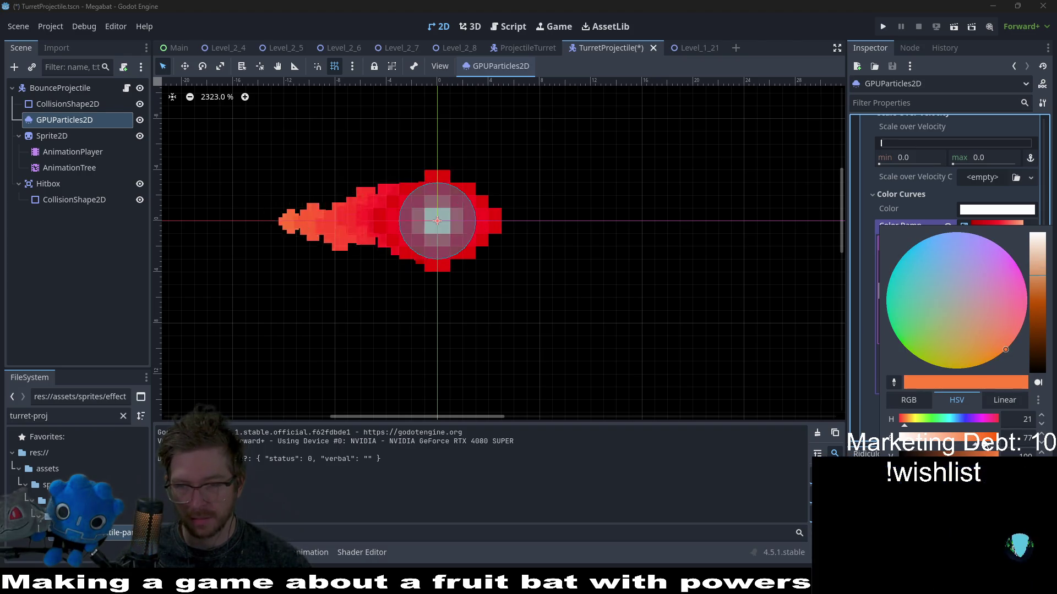
pyautogui.click(871, 415)
pyautogui.hotkey('ctrl', 's')
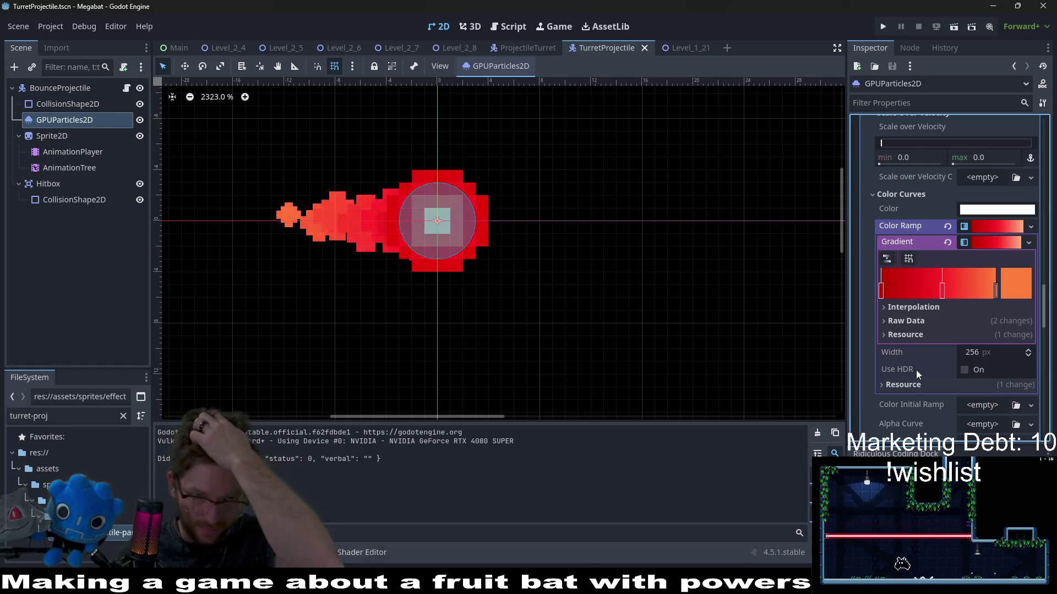
# Review the particle settings, then go back to the Level_1_21 scene.
pyautogui.moveTo(917, 373)
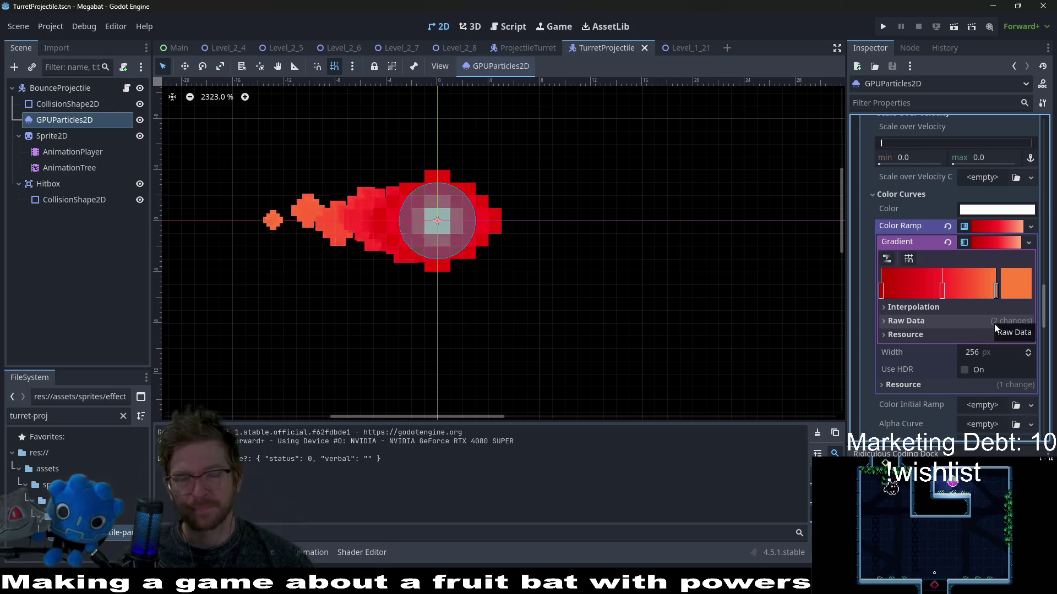
pyautogui.scroll(-3, 918, 385)
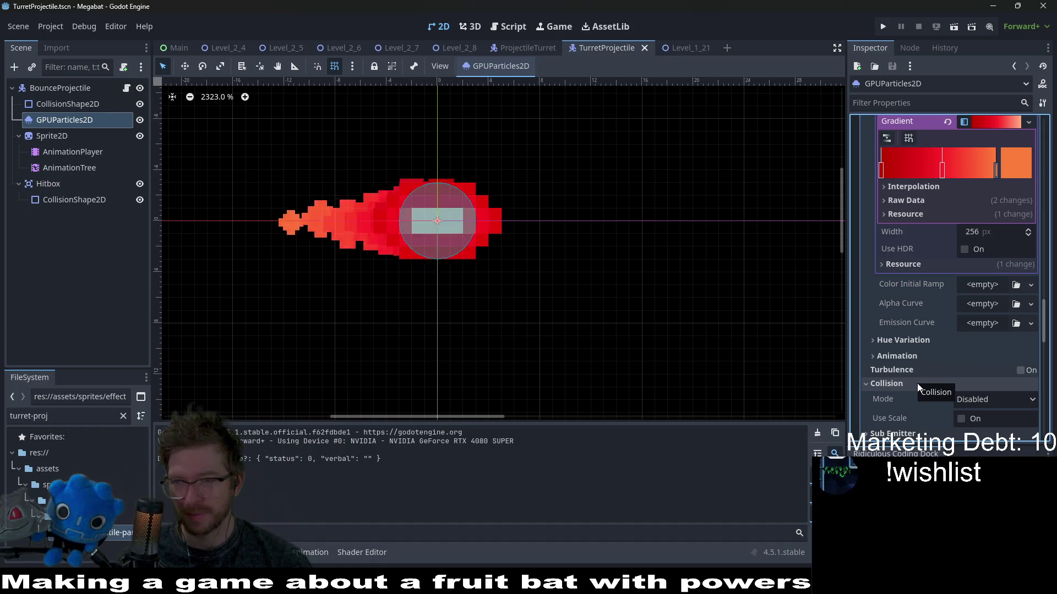
pyautogui.scroll(1, 982, 344)
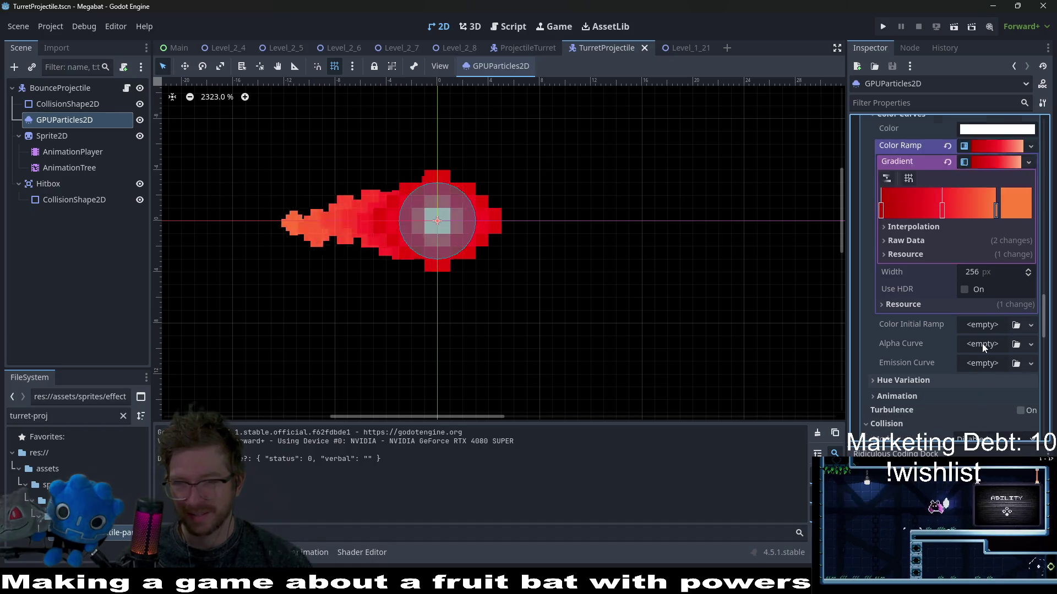
pyautogui.scroll(1, 981, 344)
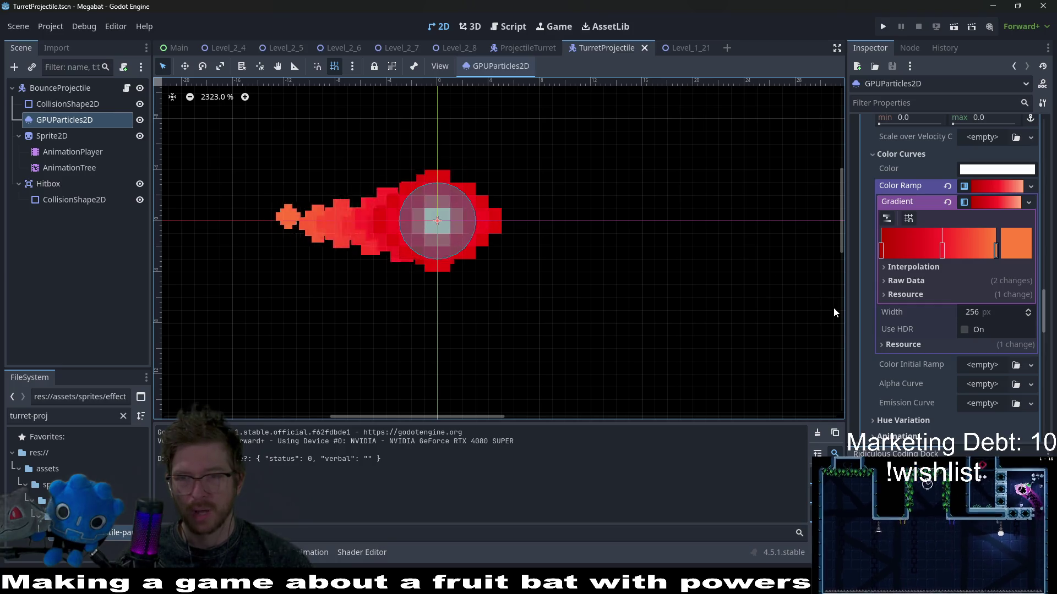
pyautogui.click(678, 48)
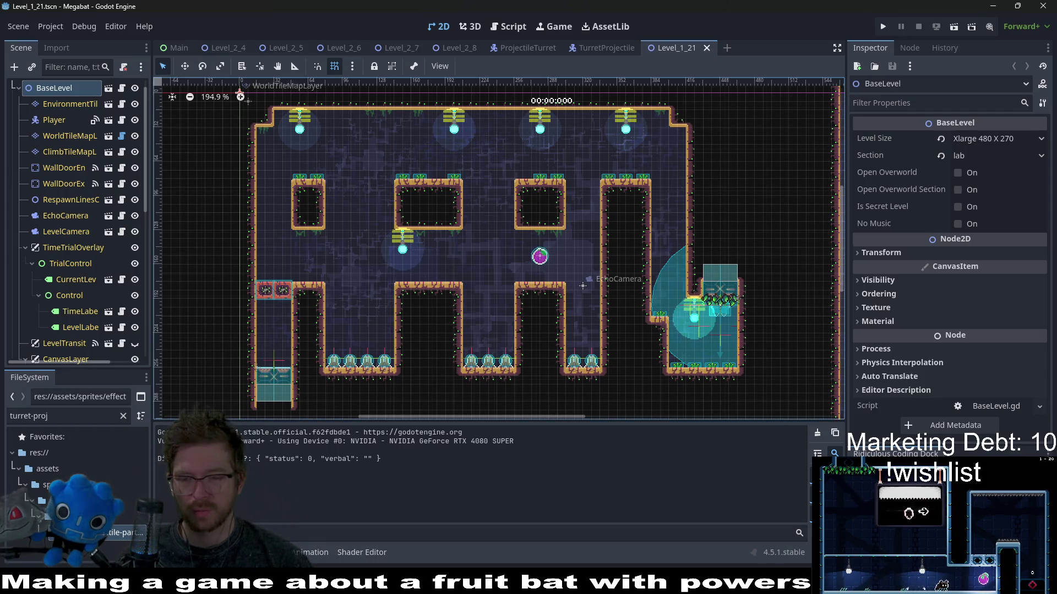
pyautogui.hotkey('alt', 'Tab')
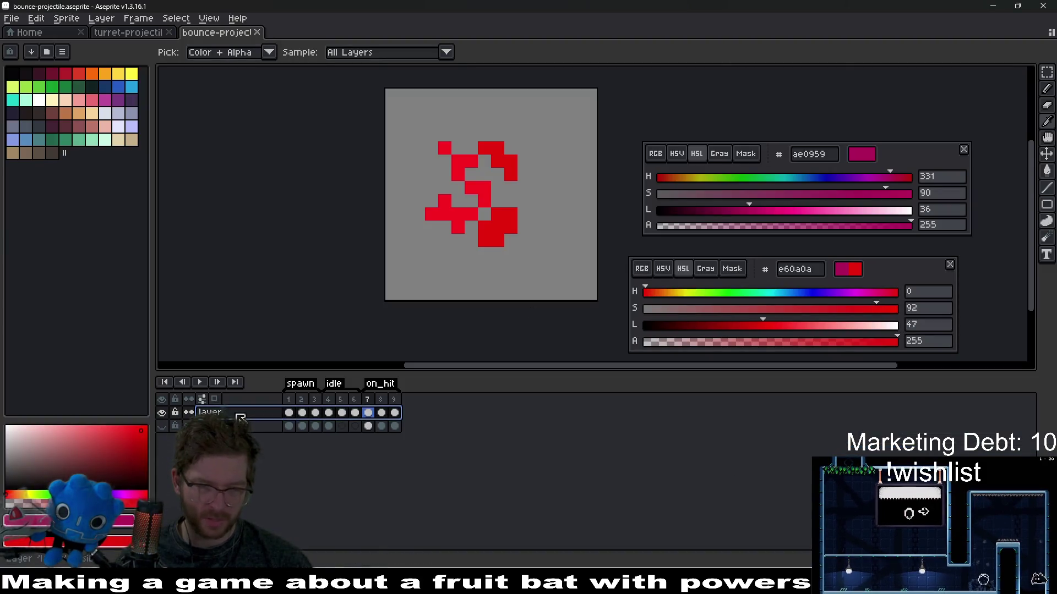
# Add a layer and toggle layer visibility, then undo to remove the empty Layer 1.
pyautogui.rightClick(240, 416)
pyautogui.moveTo(286, 439)
pyautogui.click(339, 440)
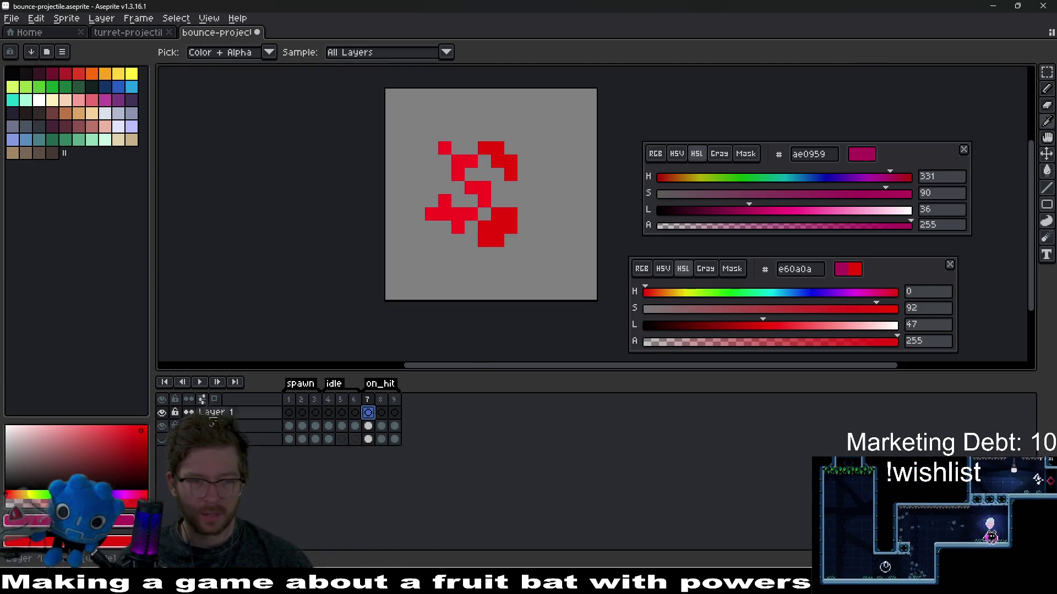
pyautogui.click(162, 427)
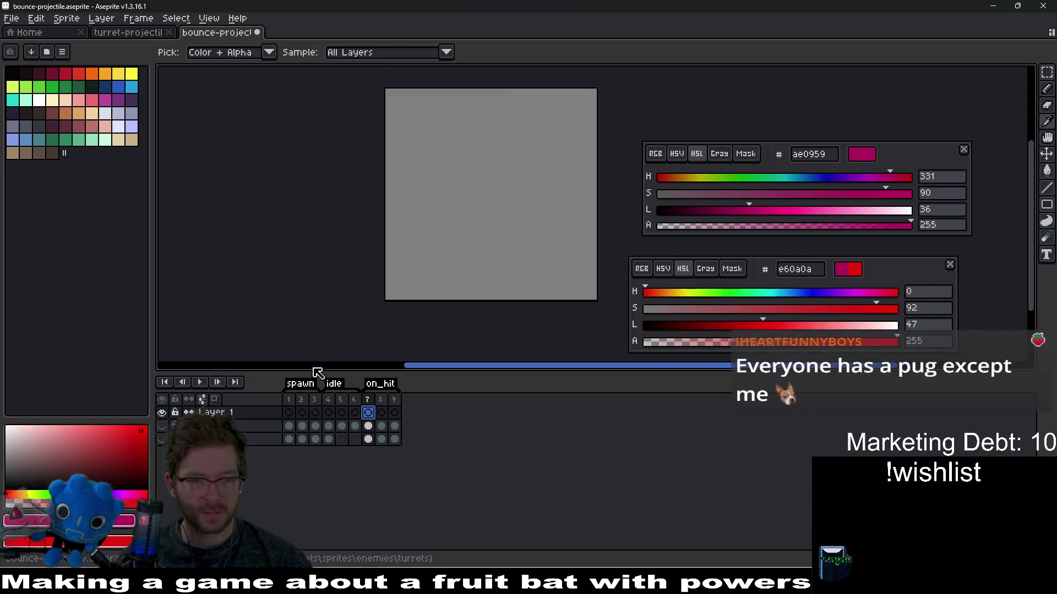
pyautogui.click(163, 438)
pyautogui.click(367, 413)
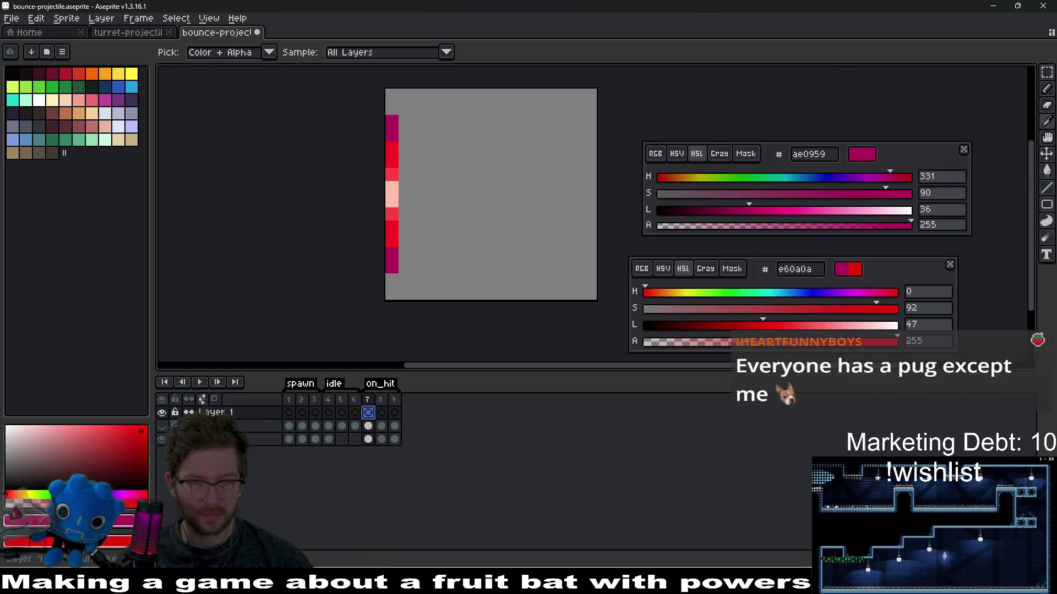
pyautogui.hotkey('ctrl', 'z')
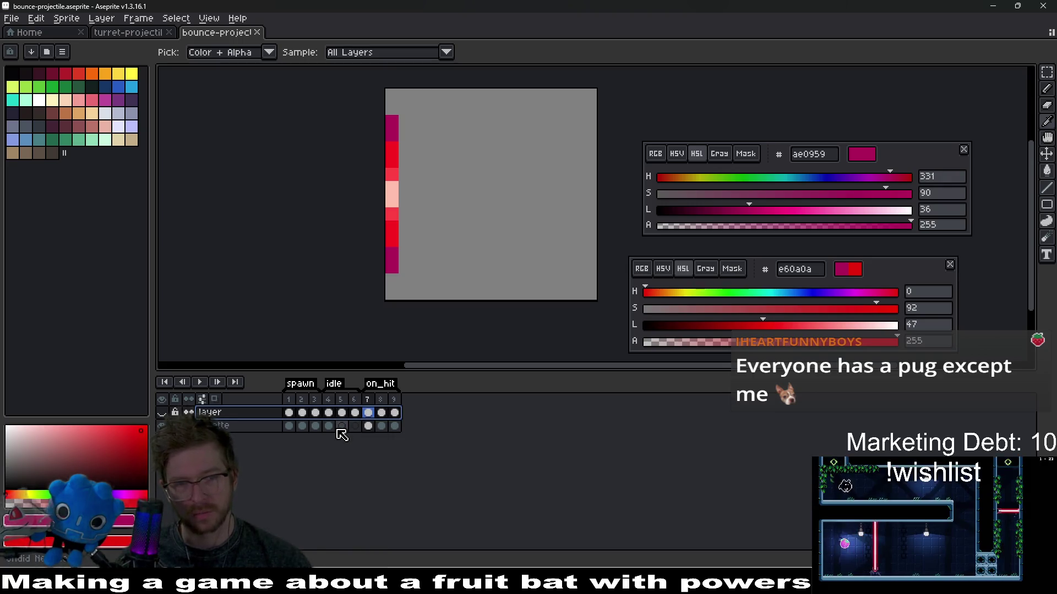
# Compare frames 7 and 8 across layers with visibility toggles, then add a new empty layer.
pyautogui.click(380, 414)
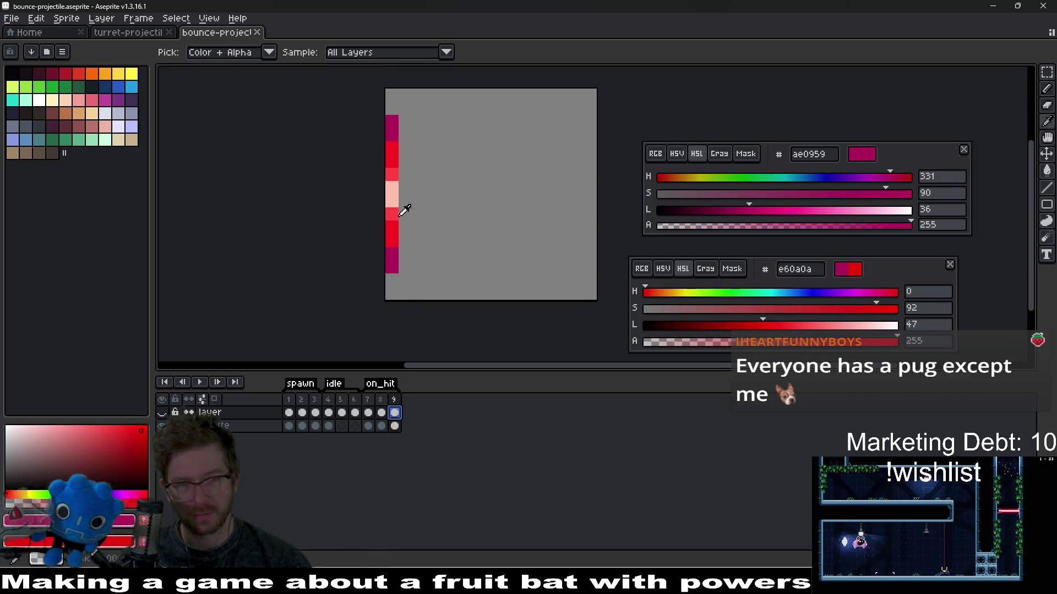
pyautogui.click(161, 412)
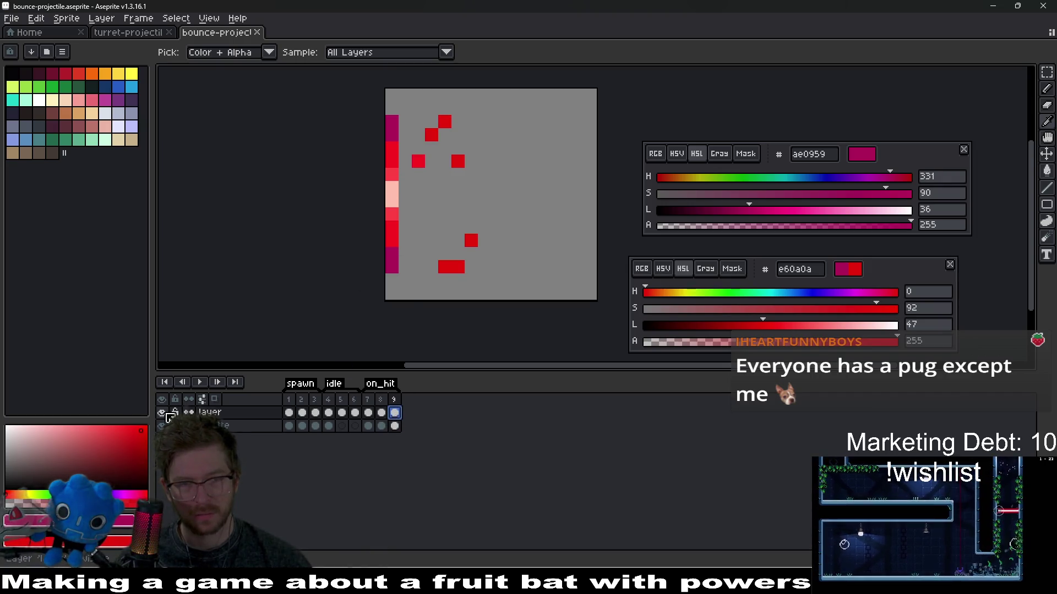
pyautogui.click(381, 427)
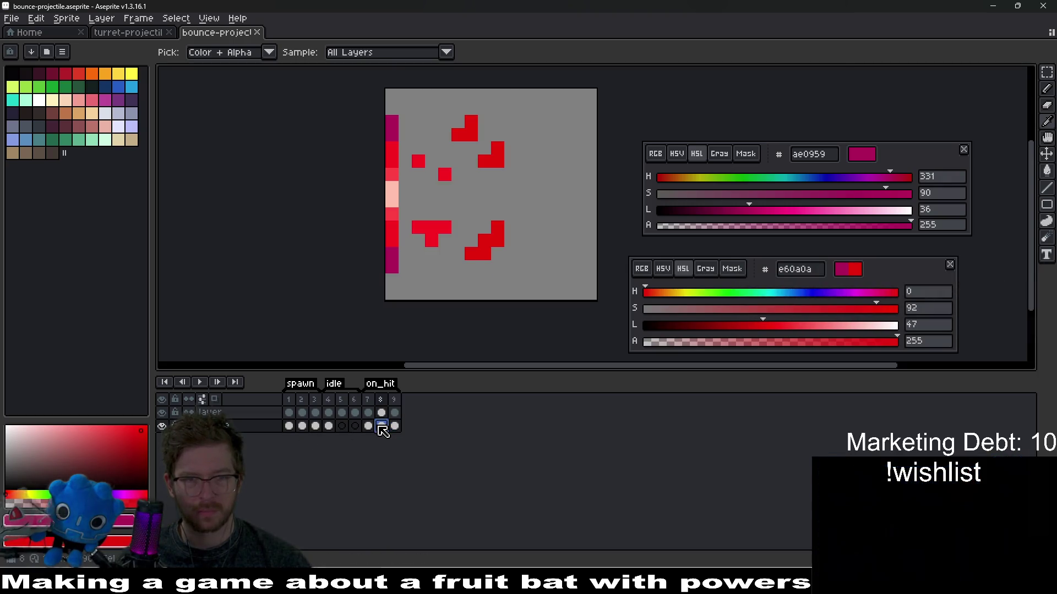
pyautogui.click(162, 428)
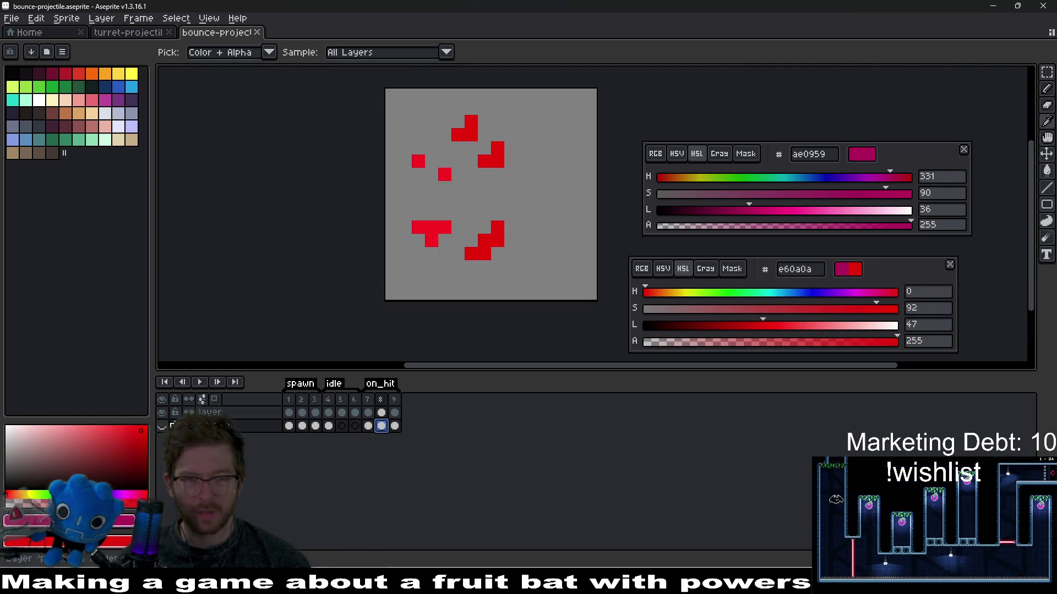
pyautogui.click(368, 412)
pyautogui.click(162, 428)
pyautogui.click(162, 413)
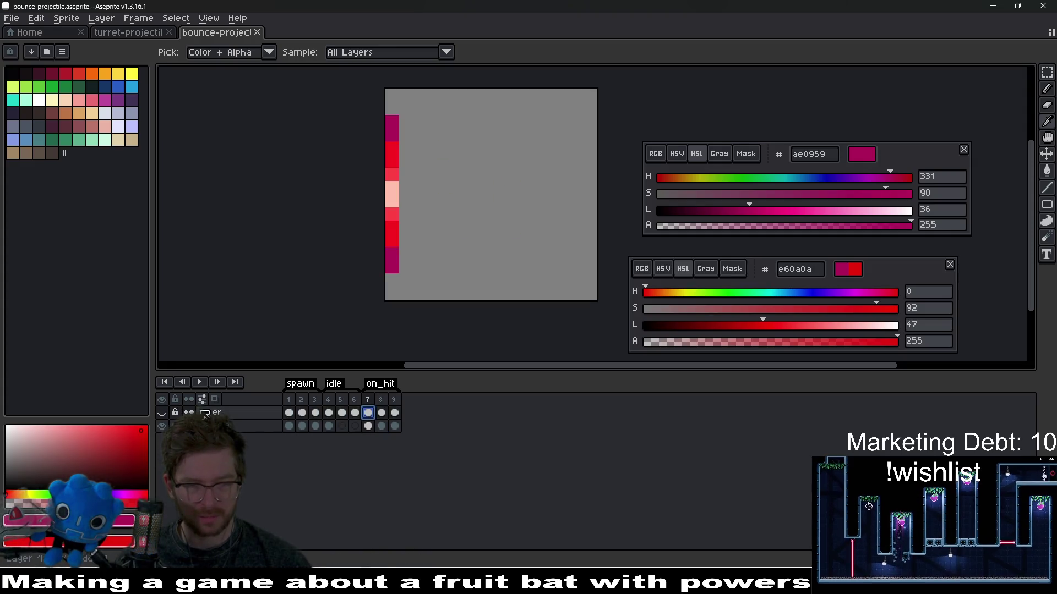
pyautogui.hotkey('shift', 'n')
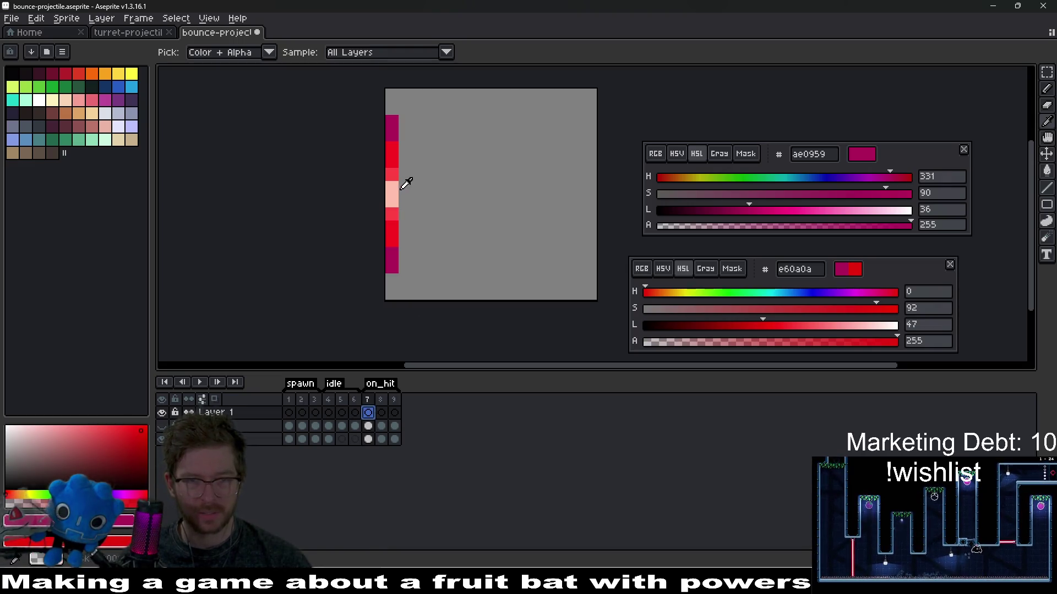
# Pick the strip's red, turn on horizontal symmetry, and draw a small ring on frame 7.
pyautogui.keyDown('alt'); pyautogui.click(395, 166); pyautogui.keyUp('alt')
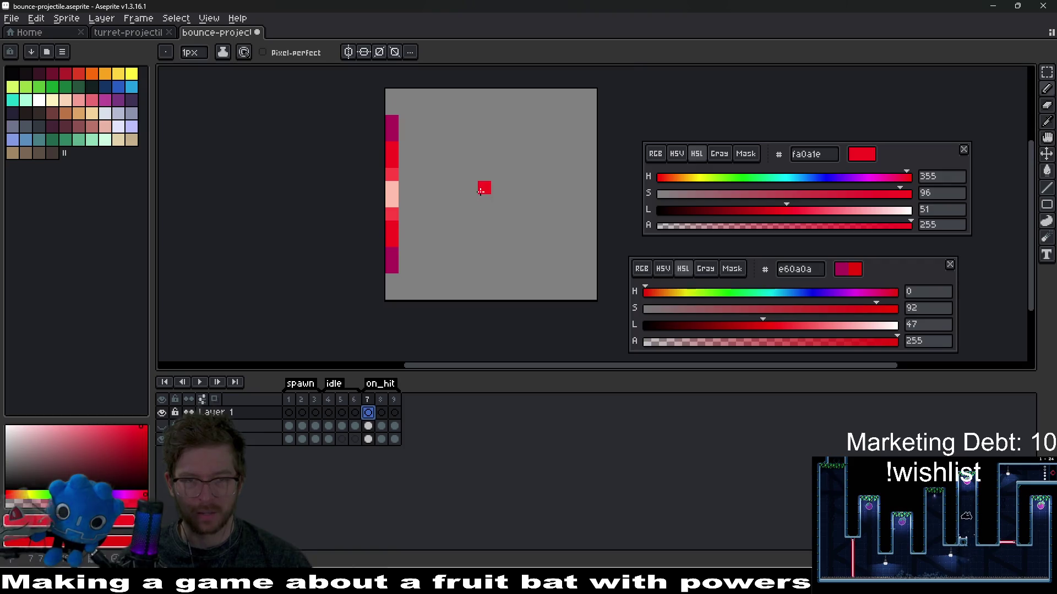
pyautogui.scroll(1, 480, 191)
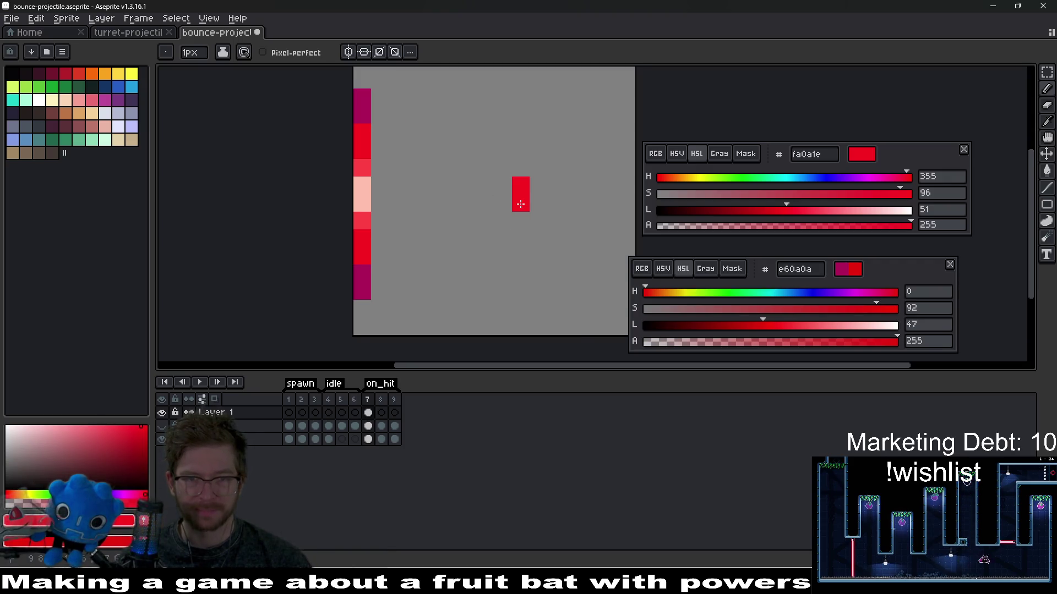
pyautogui.click(363, 53)
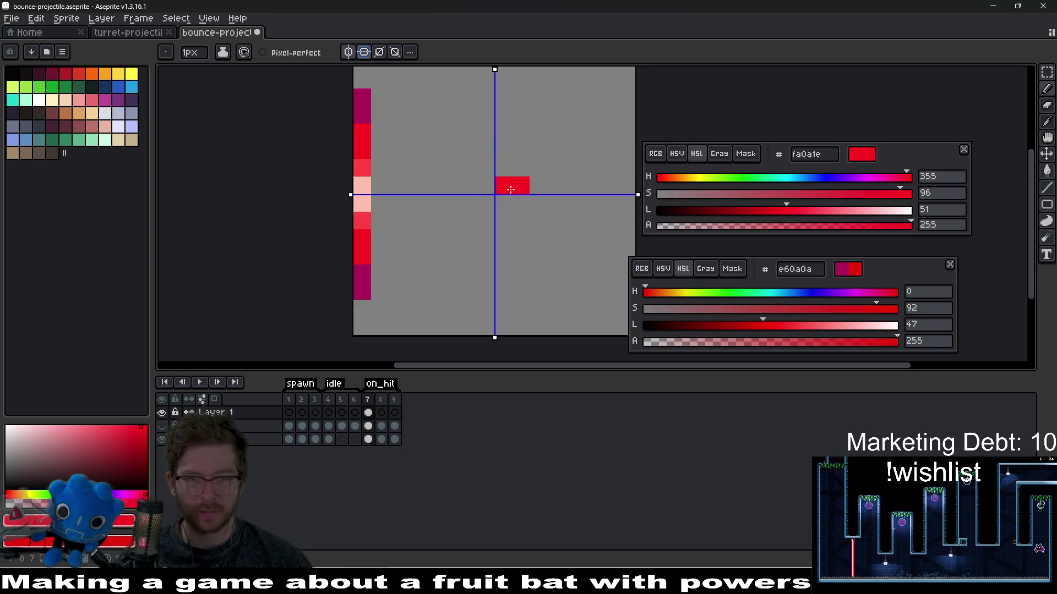
pyautogui.moveTo(502, 220); pyautogui.dragTo(520, 179)
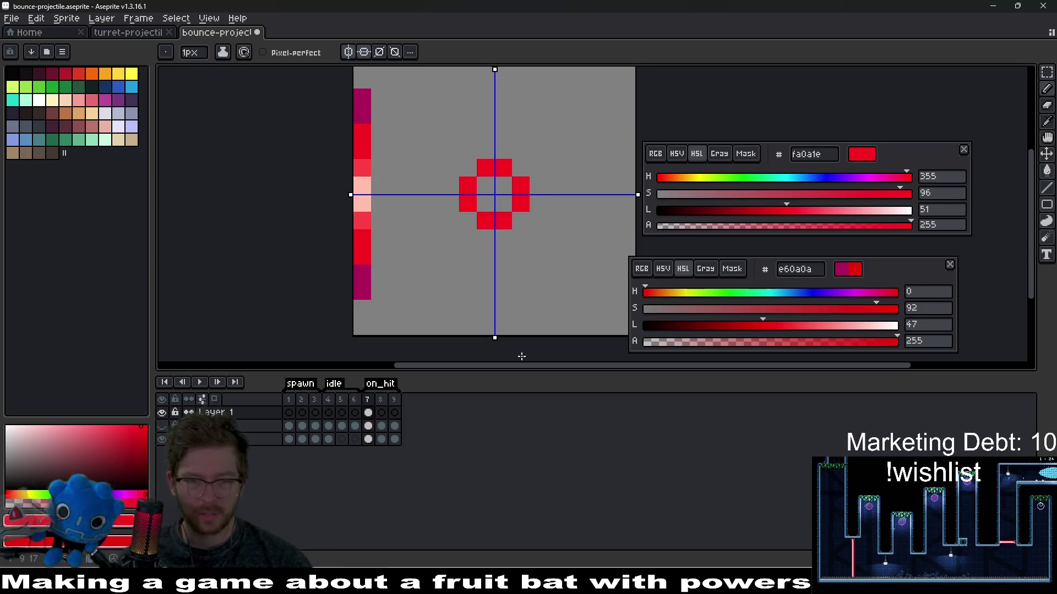
# With onion skin on, draw a larger red ring on frame 8.
pyautogui.click(381, 413)
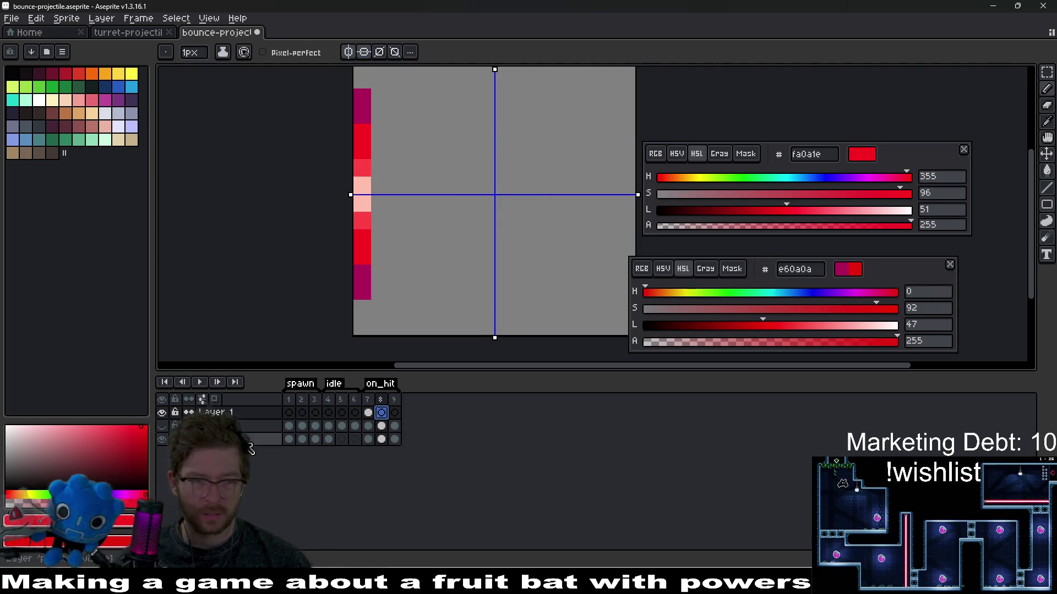
pyautogui.click(214, 401)
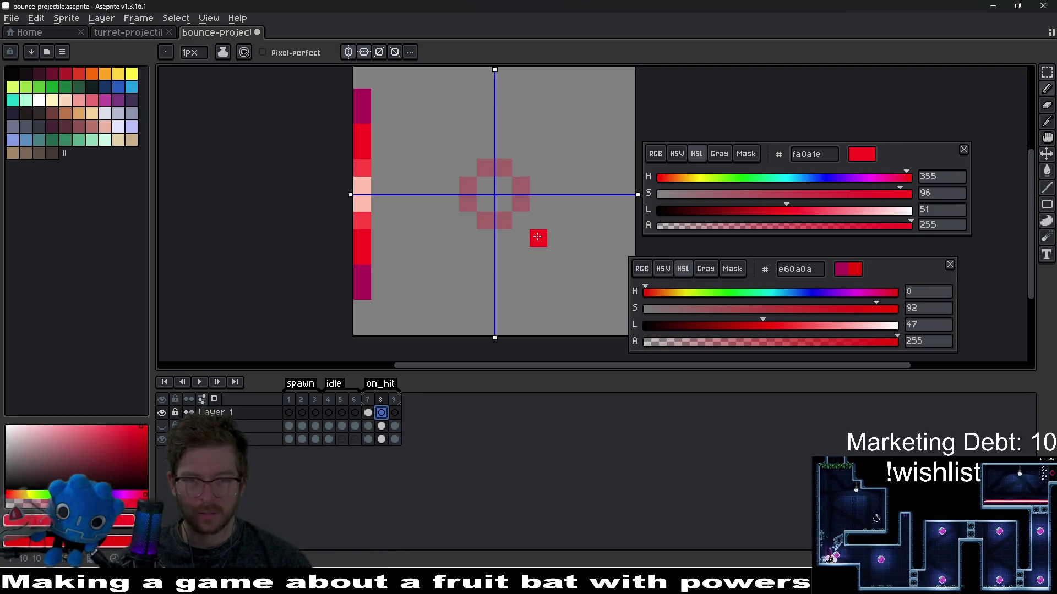
pyautogui.click(542, 246)
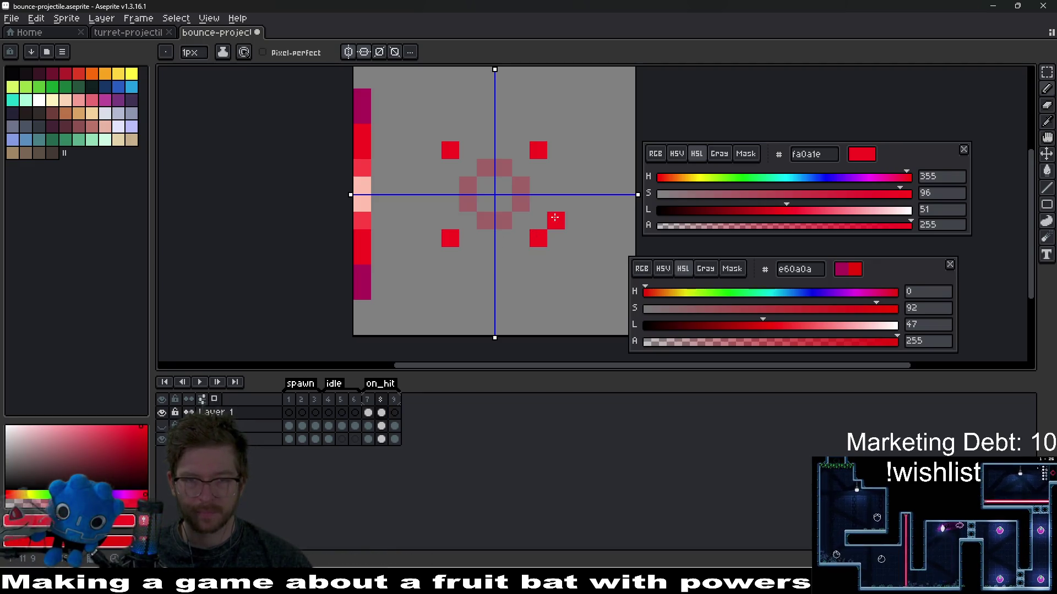
pyautogui.moveTo(555, 218)
pyautogui.mouseDown()
pyautogui.moveTo(554, 172)
pyautogui.moveTo(511, 131)
pyautogui.mouseUp()
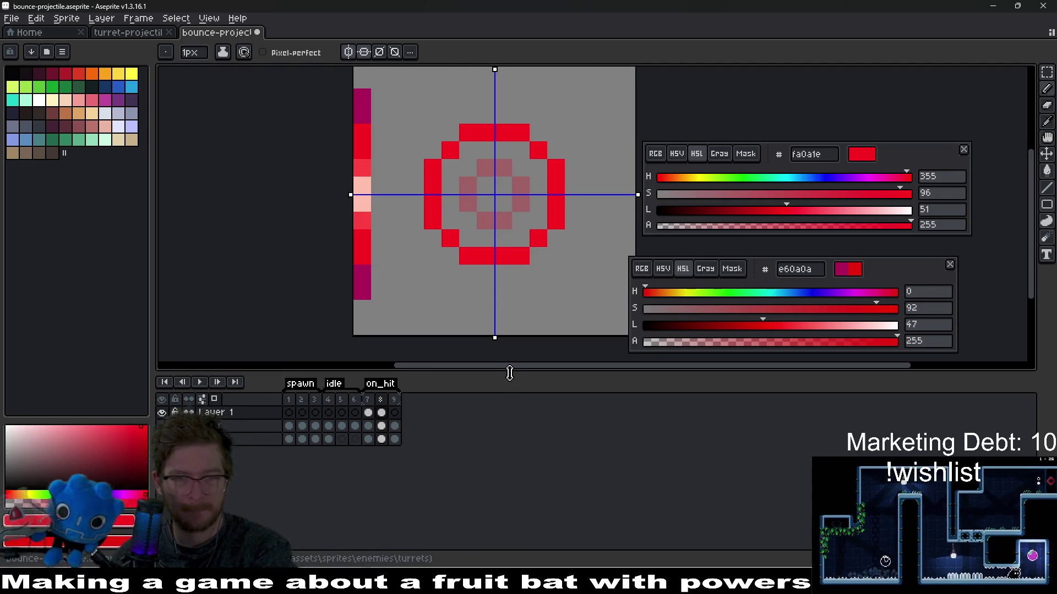
# Draw the largest red ring with staircase corners on frame 9, erasing stray pixels.
pyautogui.click(396, 419)
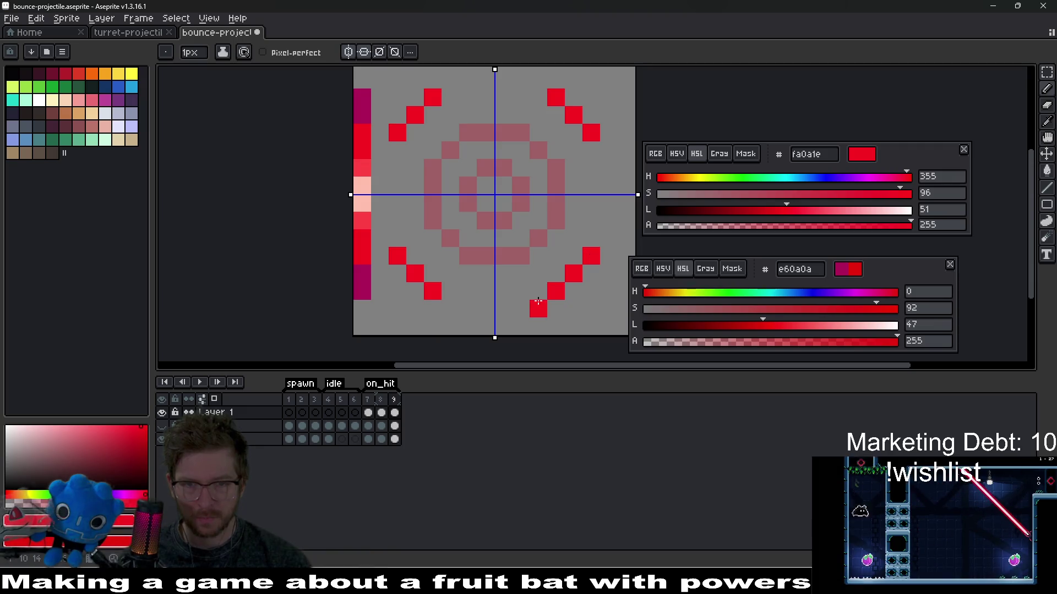
pyautogui.moveTo(535, 296)
pyautogui.mouseDown()
pyautogui.moveTo(511, 292)
pyautogui.moveTo(535, 258)
pyautogui.moveTo(593, 217)
pyautogui.mouseUp()
pyautogui.scroll(10, 602, 239)
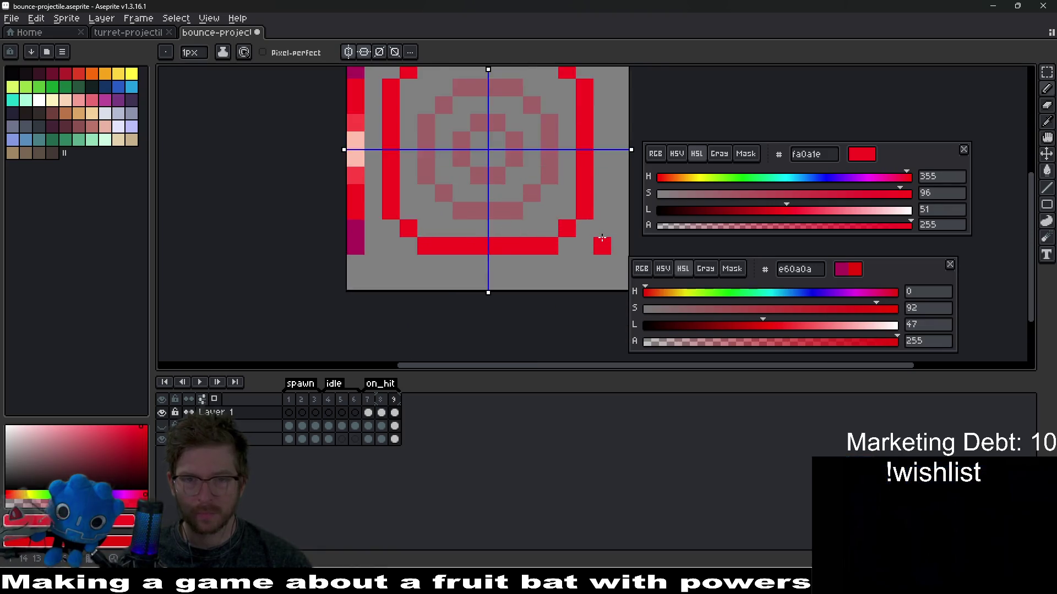
pyautogui.click(534, 185)
pyautogui.click(500, 219)
pyautogui.press('e')
pyautogui.moveTo(501, 254); pyautogui.dragTo(570, 184)
pyautogui.scroll(3, 537, 265)
pyautogui.scroll(-5, 536, 220)
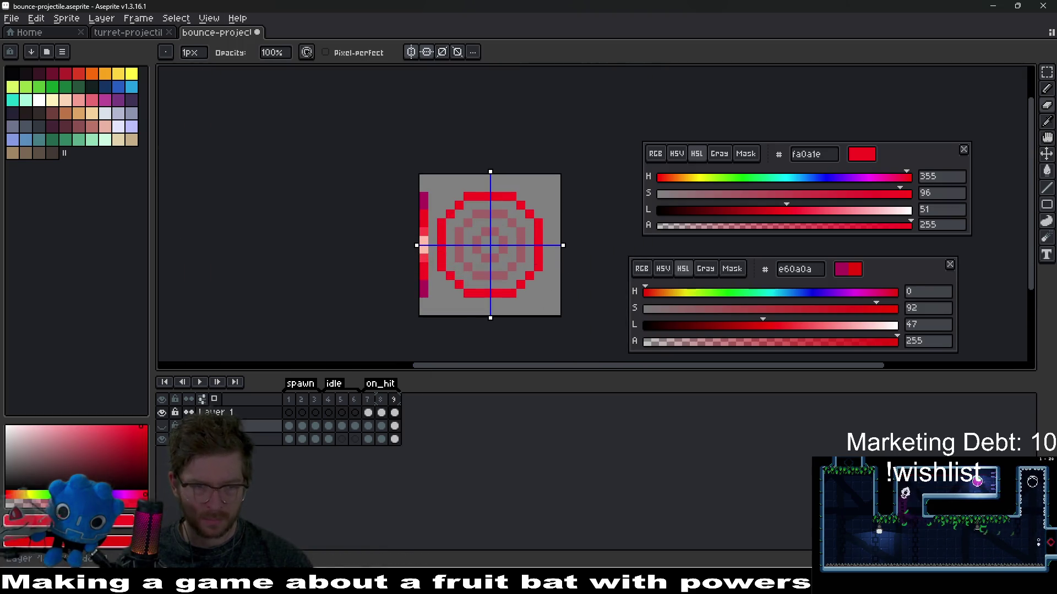
# Turn off onion skin and play the animation, stepping between frames 7 and 8 to preview the rings.
pyautogui.click(202, 399)
pyautogui.click(200, 383)
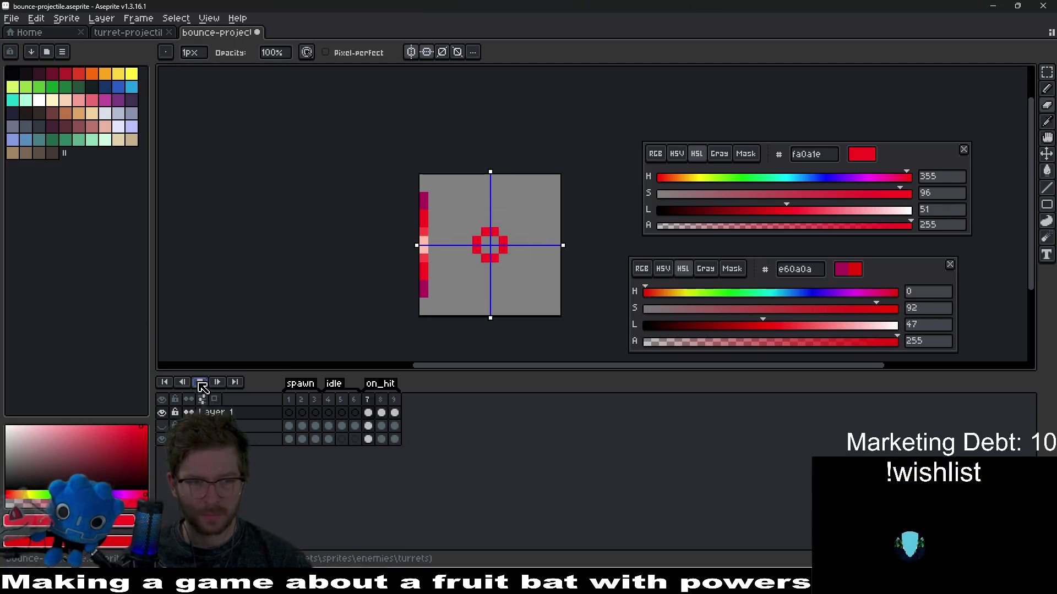
pyautogui.click(369, 413)
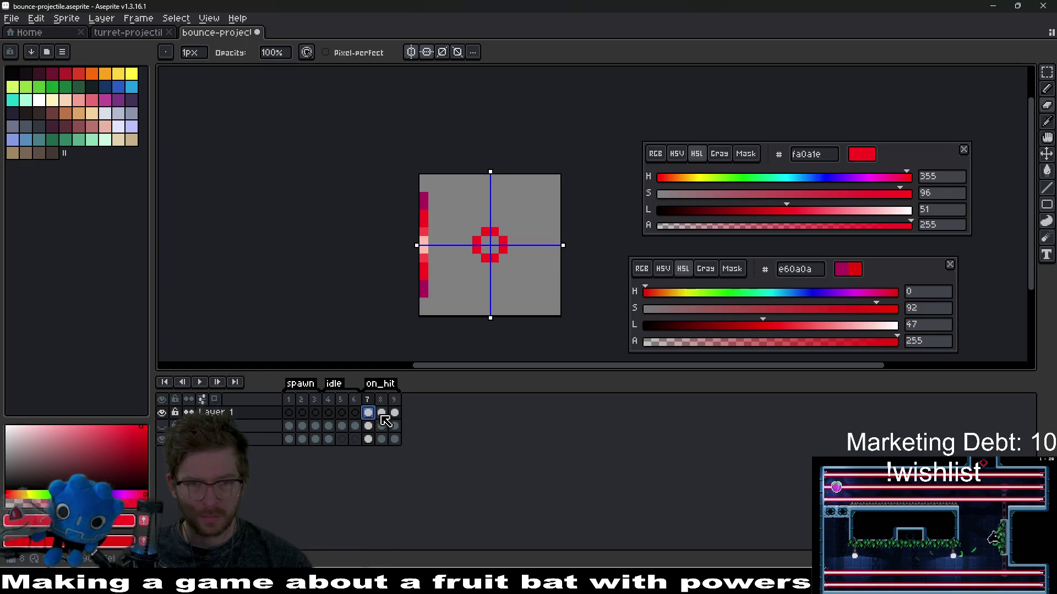
pyautogui.click(381, 414)
pyautogui.click(368, 413)
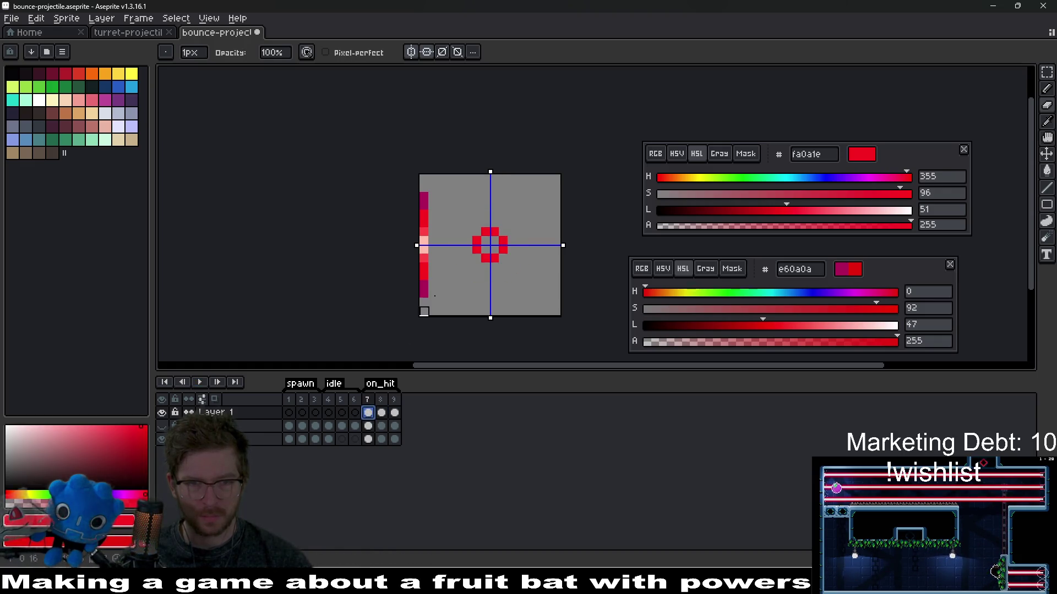
pyautogui.scroll(5, 458, 256)
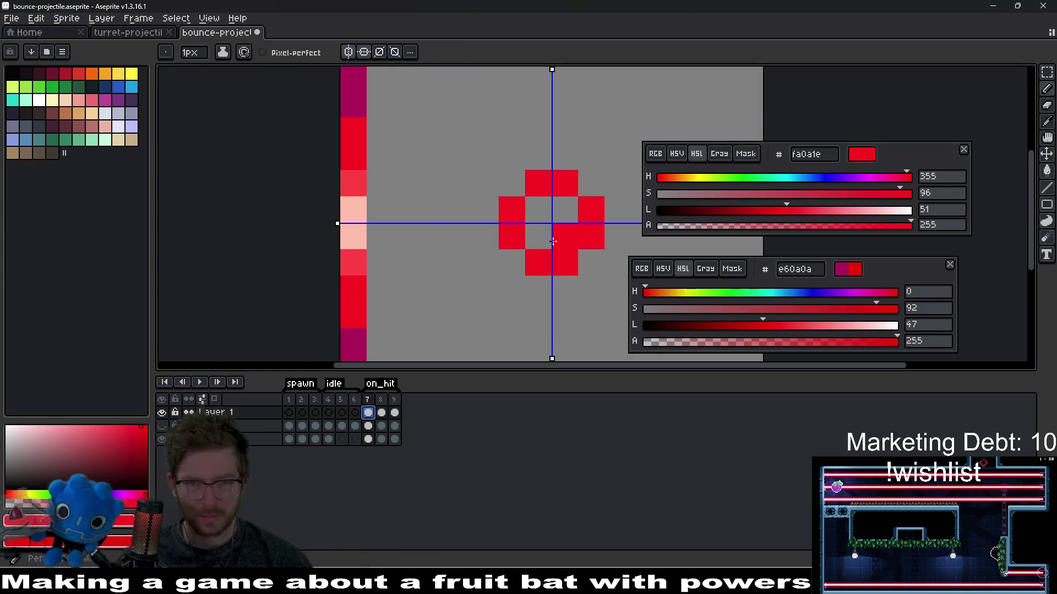
pyautogui.click(381, 413)
# Thicken the frame 8 ring by filling its notches and inner corner pixels red.
pyautogui.moveTo(612, 261)
pyautogui.mouseDown()
pyautogui.moveTo(504, 282)
pyautogui.moveTo(507, 236)
pyautogui.mouseUp()
pyautogui.click(484, 283)
pyautogui.hotkey('ctrl', 'z')
pyautogui.click(460, 314)
pyautogui.click(483, 283)
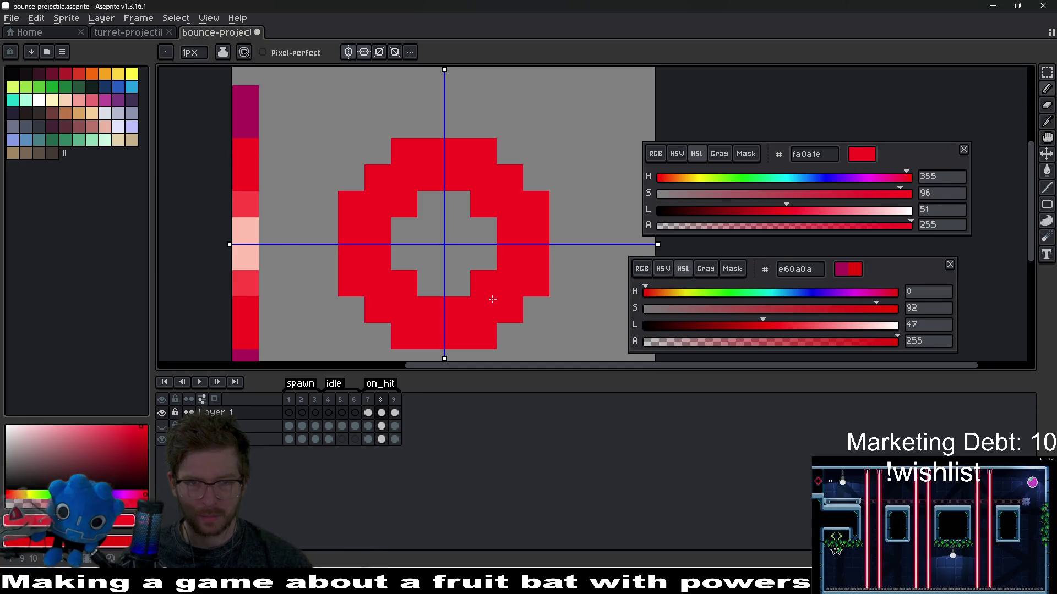
pyautogui.scroll(-4, 488, 299)
pyautogui.scroll(1, 514, 315)
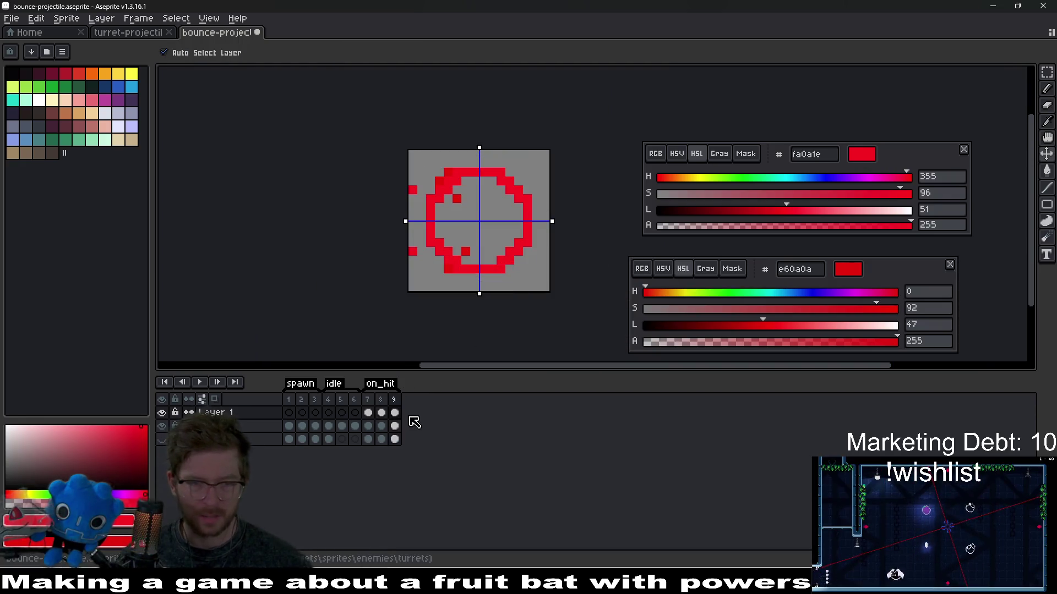
pyautogui.click(355, 413)
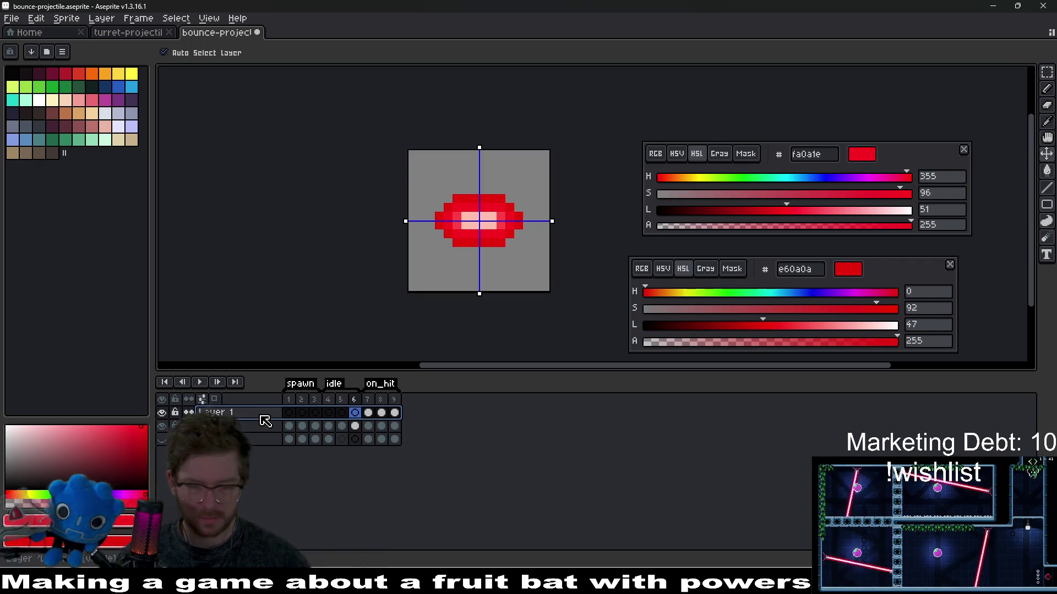
# Delete the empty Layer 1, overwrite the bounce-projectile sprite sheet PNG, and run the level in Godot.
pyautogui.hotkey('ctrl', 'z')
pyautogui.hotkey('ctrl', 'e')
pyautogui.press('Return')
pyautogui.hotkey('ctrl', 'shift', 'e')
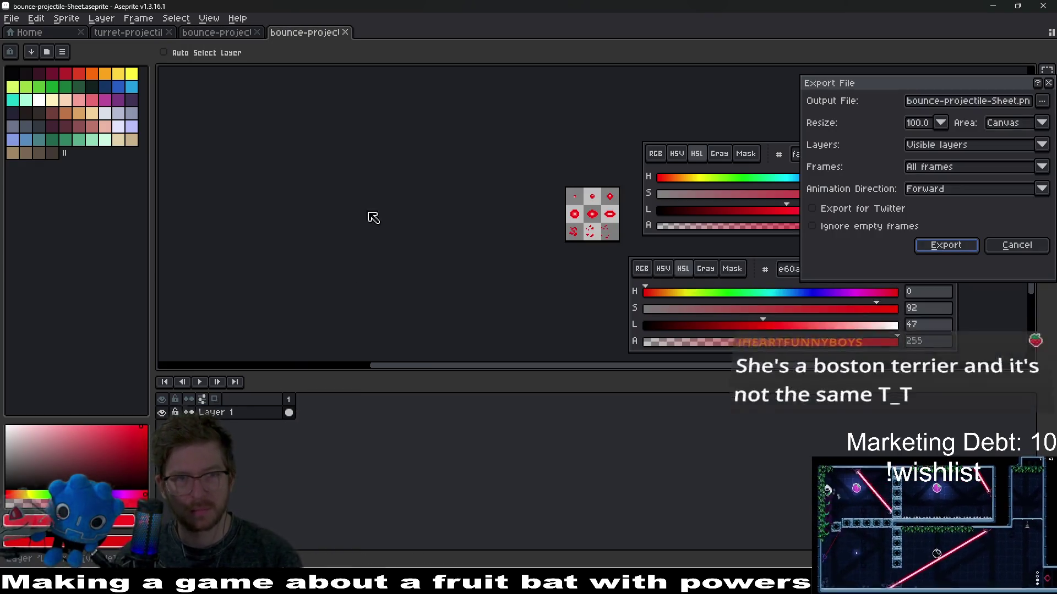
pyautogui.press('Return')
pyautogui.press('Return')
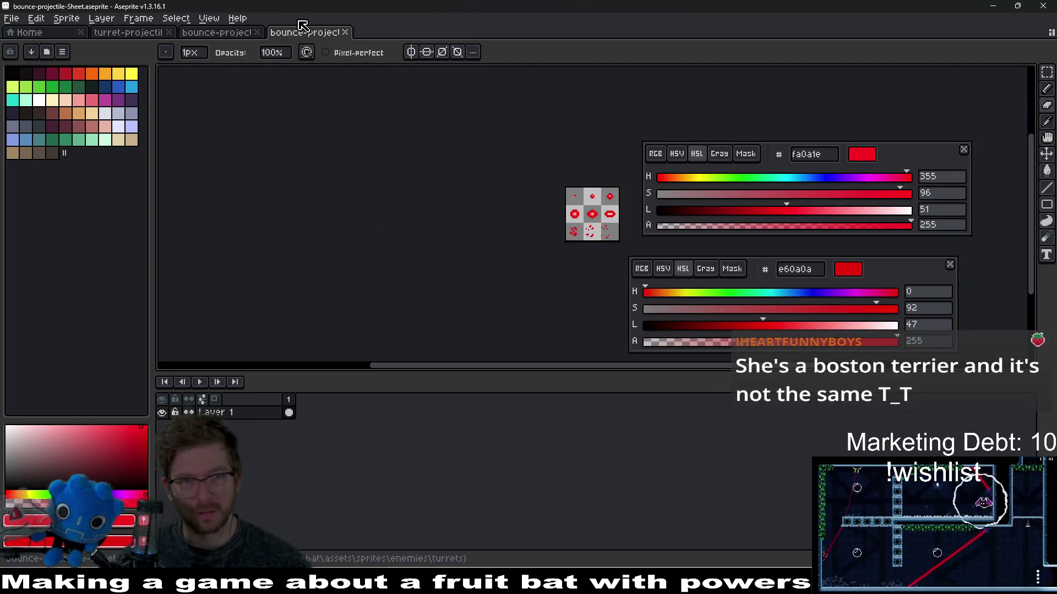
pyautogui.middleClick(301, 32)
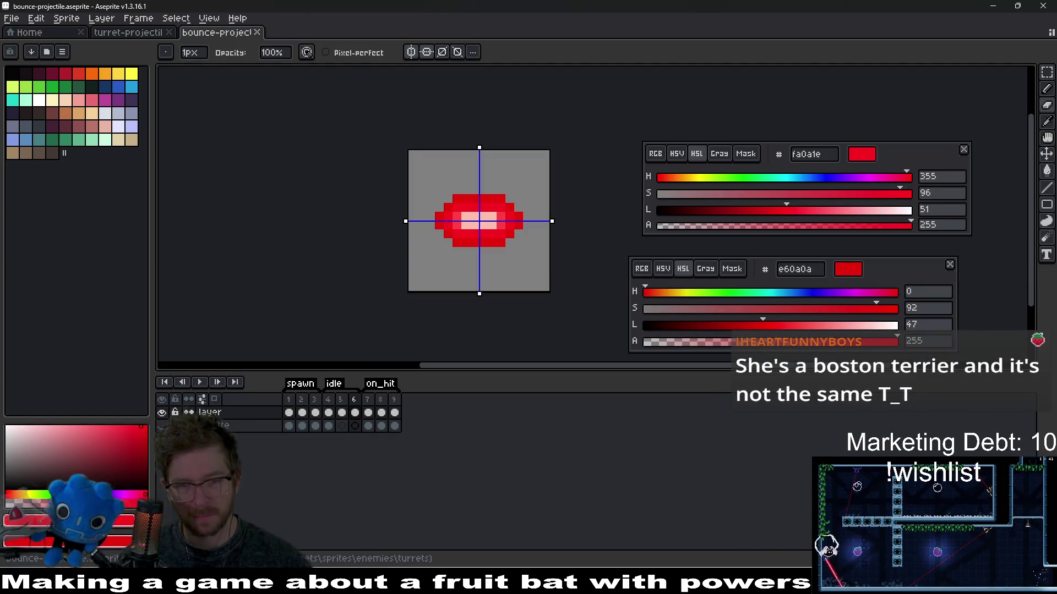
pyautogui.hotkey('alt', 'Tab')
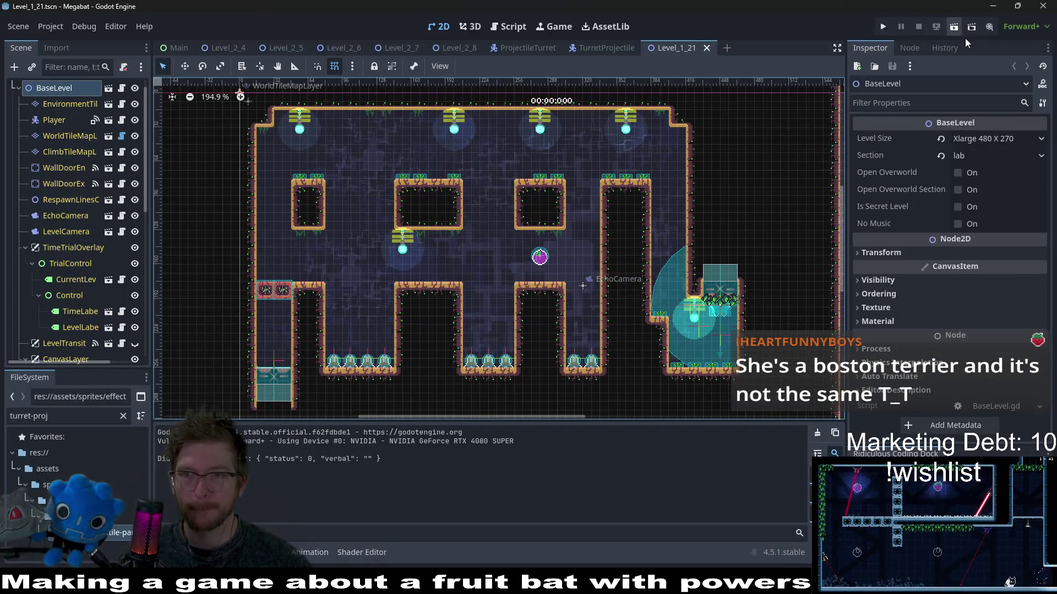
pyautogui.click(953, 32)
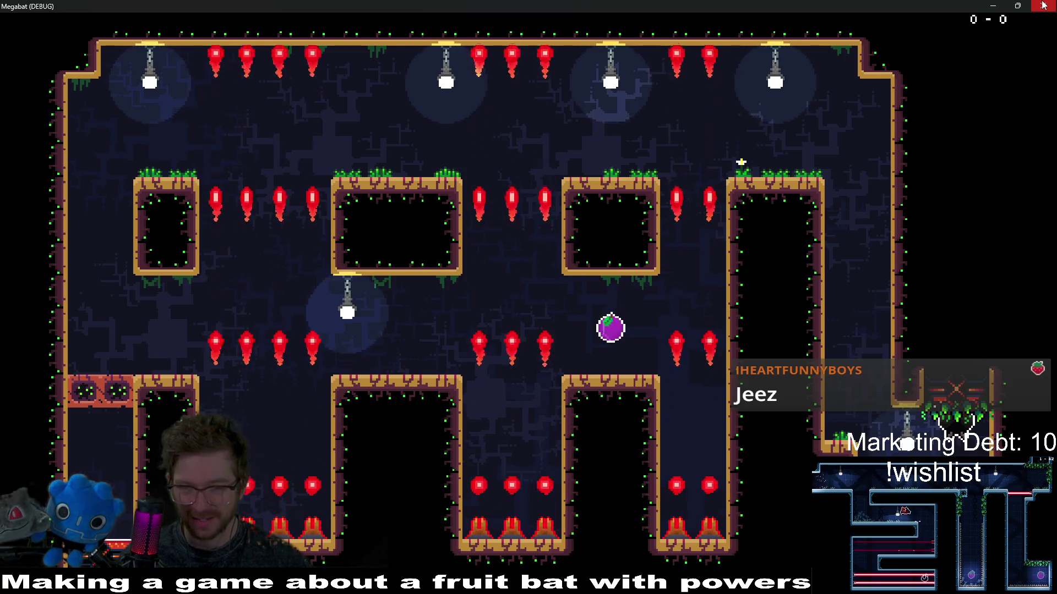
# Close the Megabat game window and reopen the TurretProjectile scene.
pyautogui.click(1043, 5)
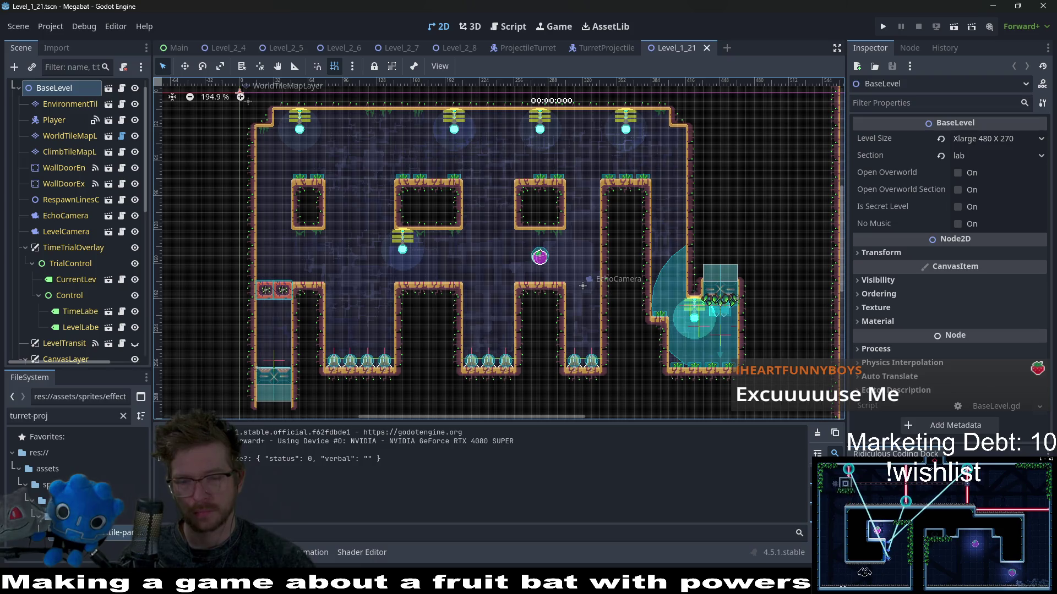
pyautogui.hotkey('alt', 'Tab')
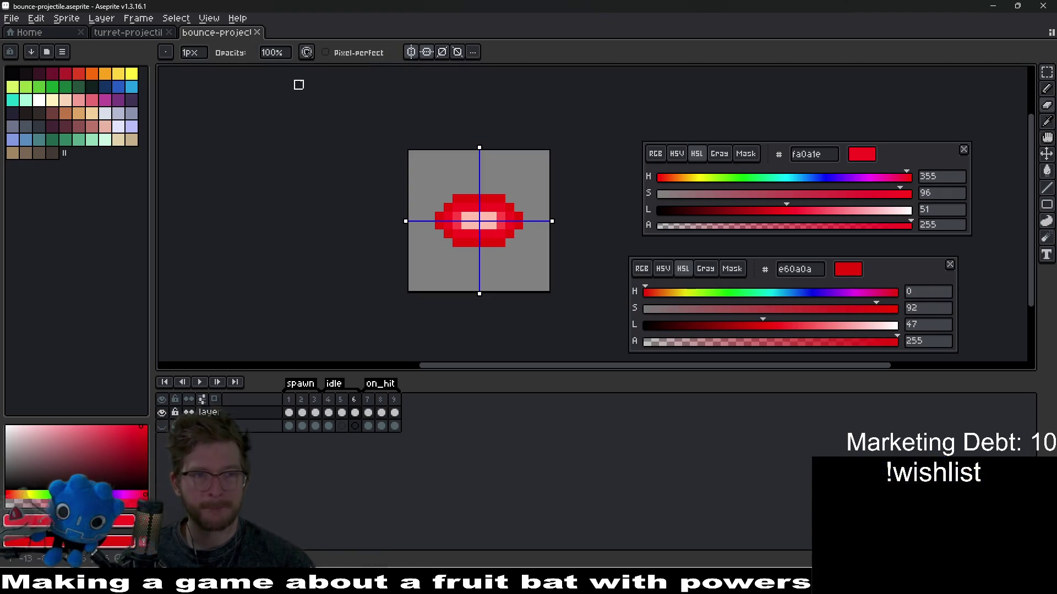
pyautogui.hotkey('alt', 'Tab')
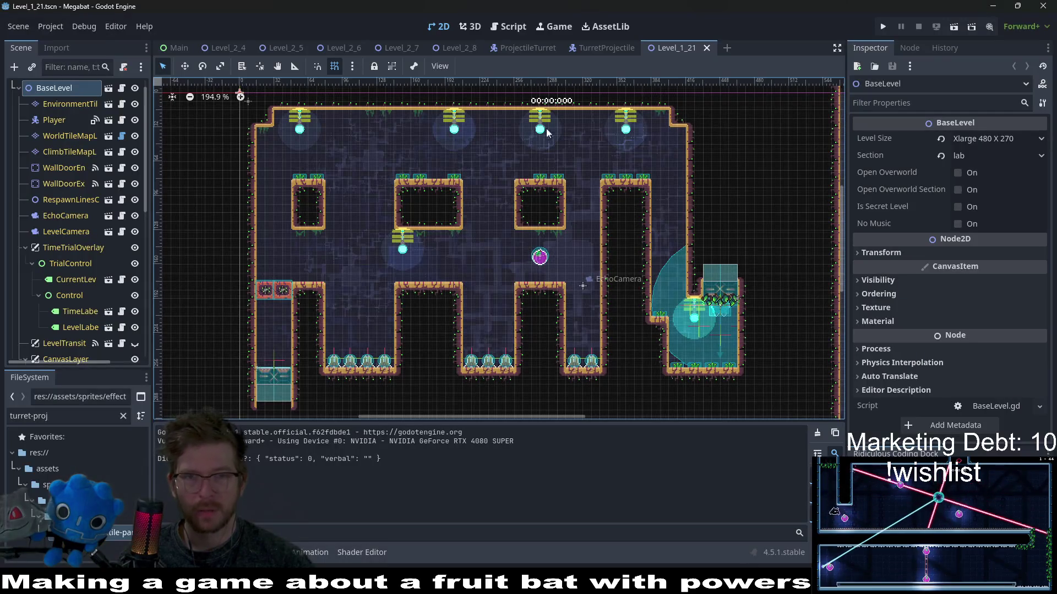
pyautogui.click(611, 48)
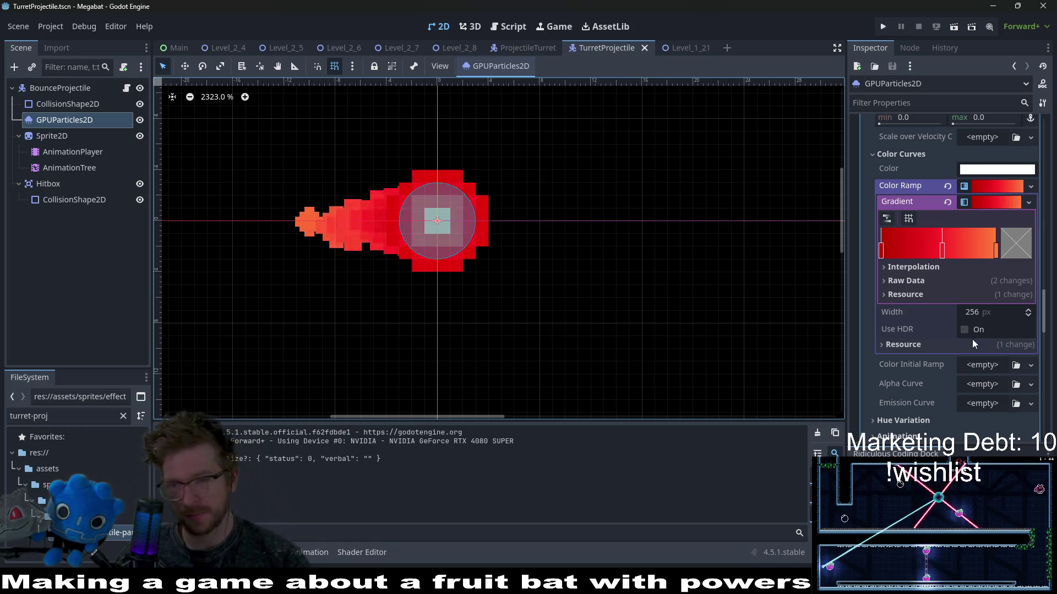
# Open TurretProjectile.gd and read through its collision code that stops emission and zeroes velocity.
pyautogui.click(127, 90)
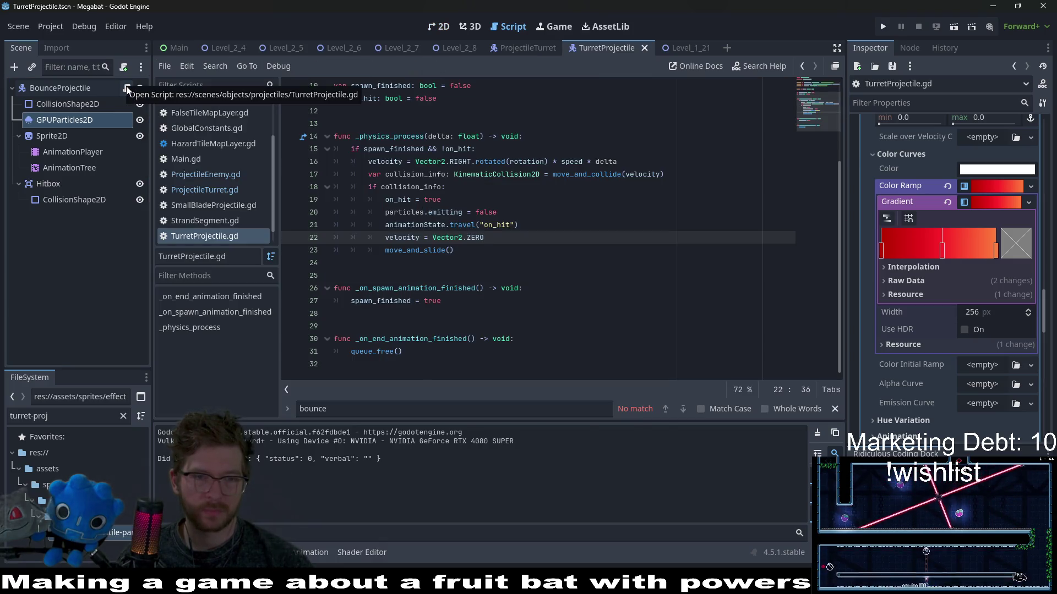
pyautogui.scroll(5, 575, 186)
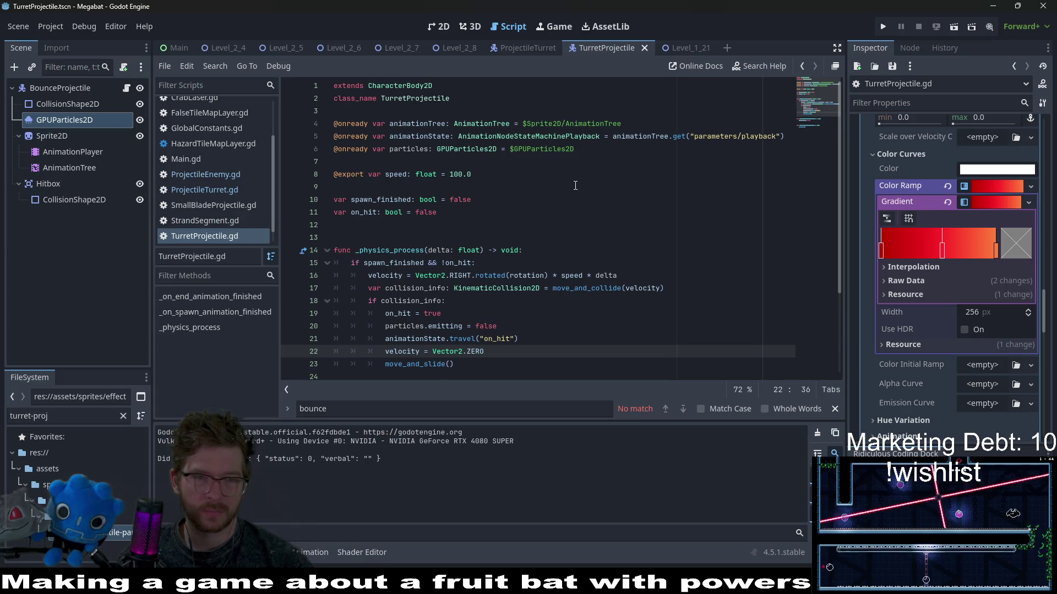
pyautogui.scroll(-3, 575, 185)
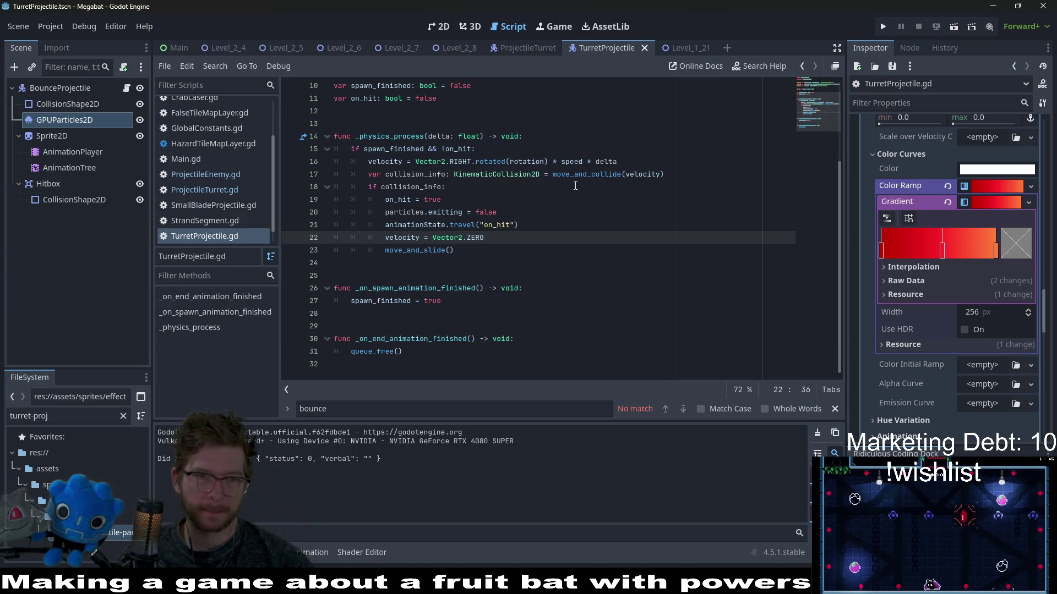
pyautogui.scroll(2, 576, 185)
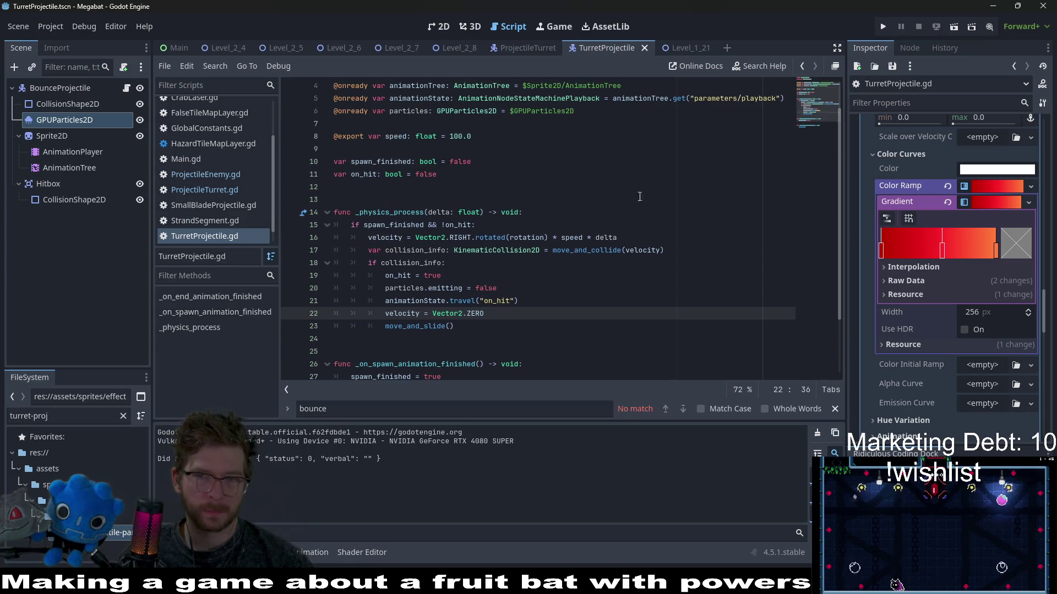
pyautogui.scroll(15, 909, 239)
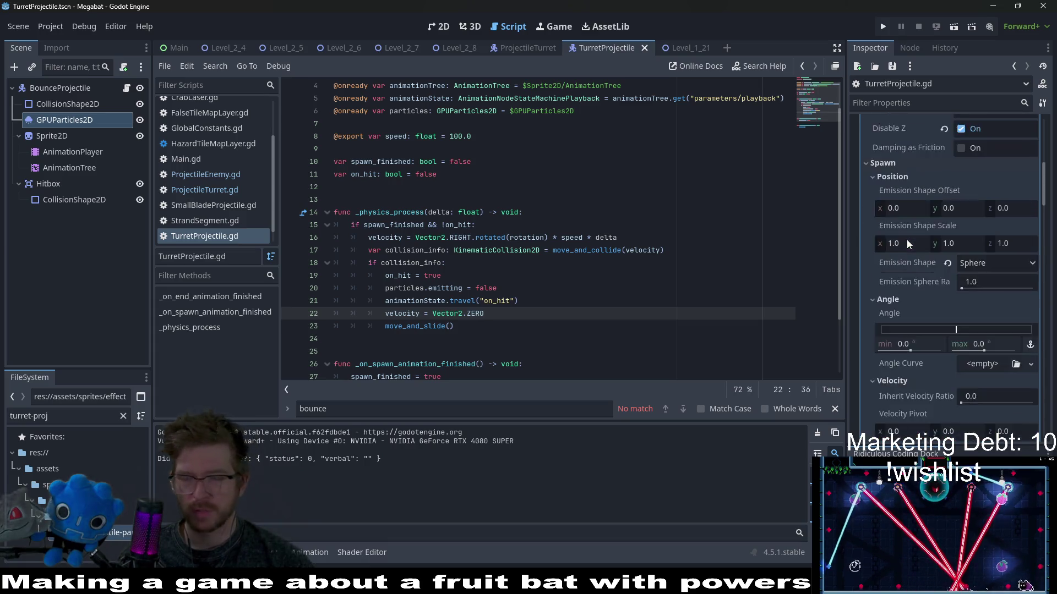
pyautogui.scroll(5, 907, 239)
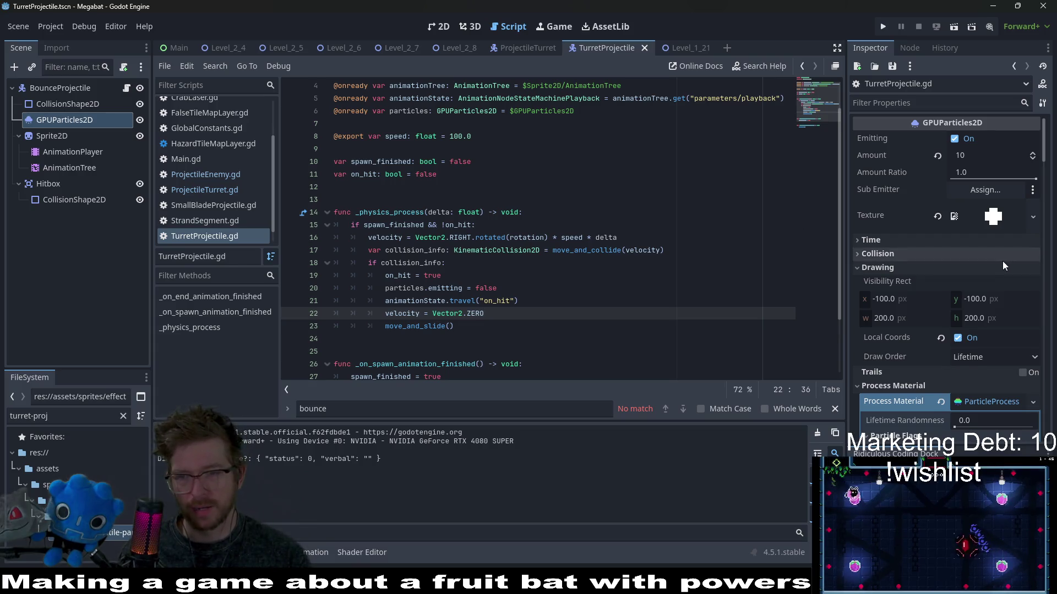
pyautogui.scroll(-3, 1002, 261)
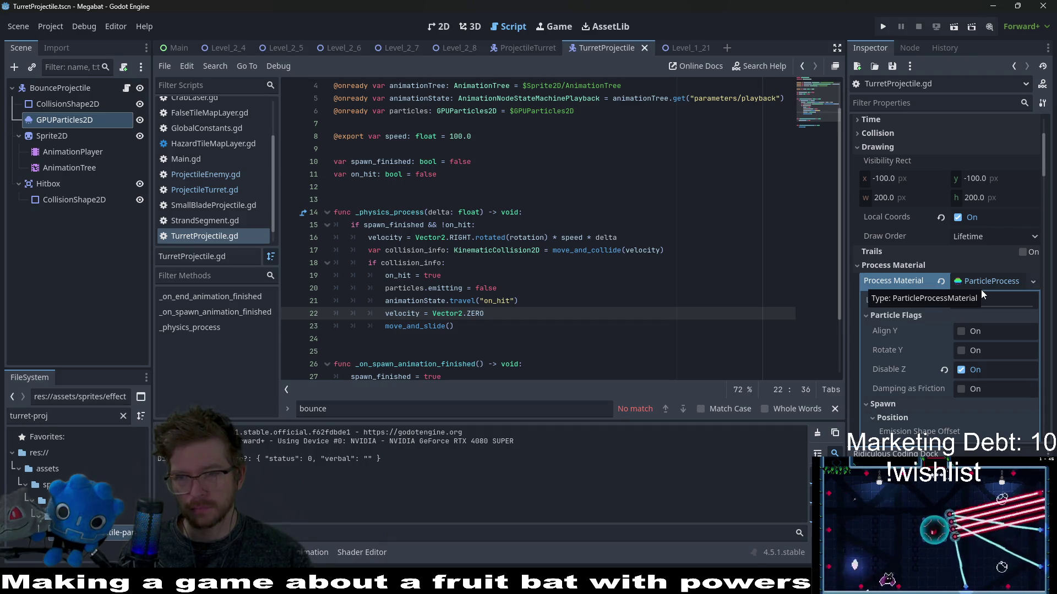
# Compare particle Trails on and off in the 2D view, leave them disabled, and save the scene.
pyautogui.click(1024, 256)
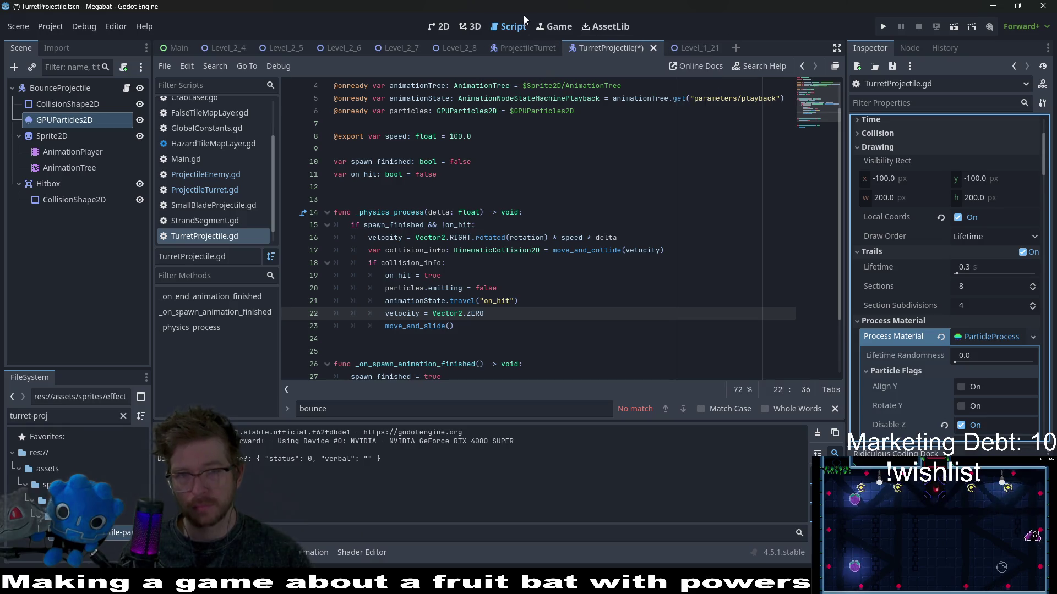
pyautogui.click(435, 27)
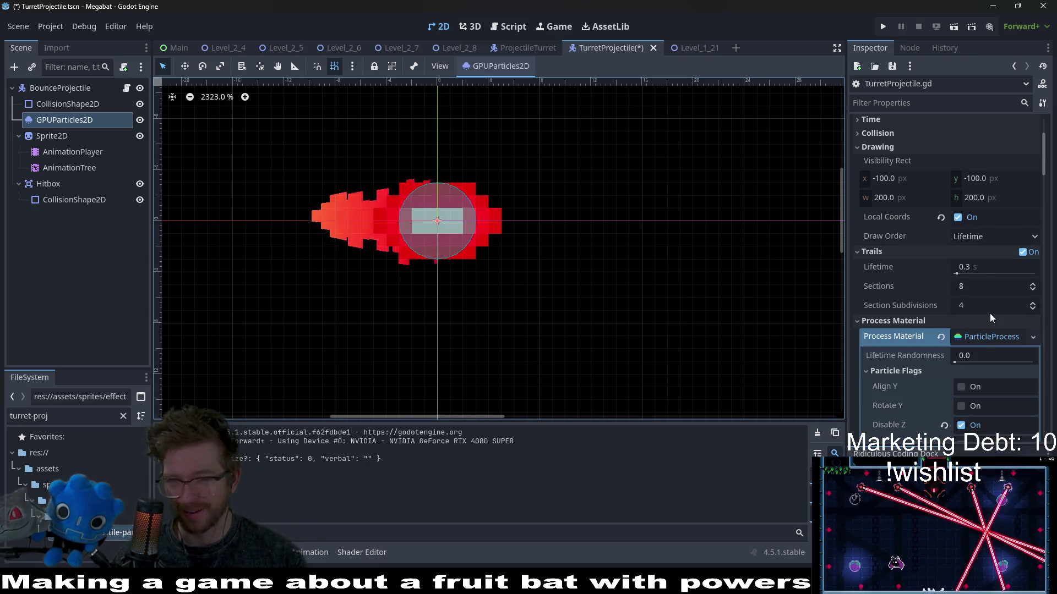
pyautogui.click(1024, 255)
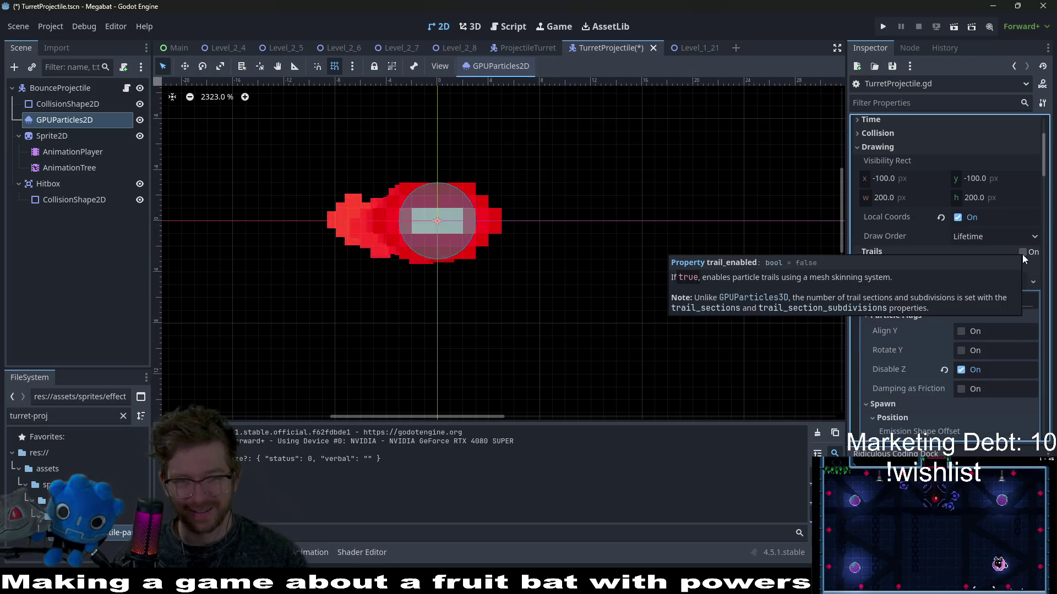
pyautogui.click(1022, 252)
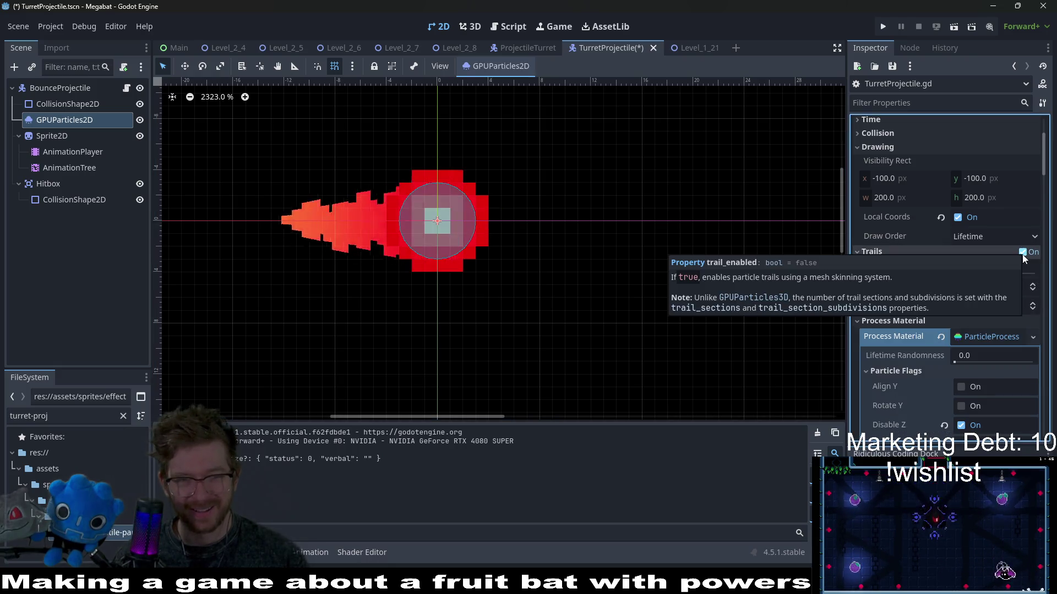
pyautogui.click(1021, 253)
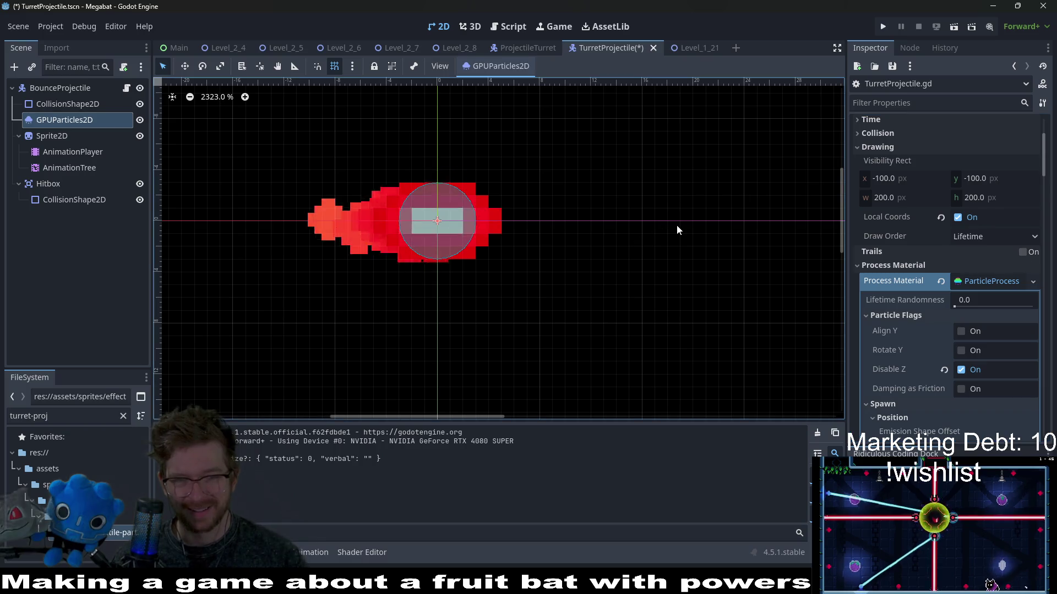
pyautogui.hotkey('ctrl', 's')
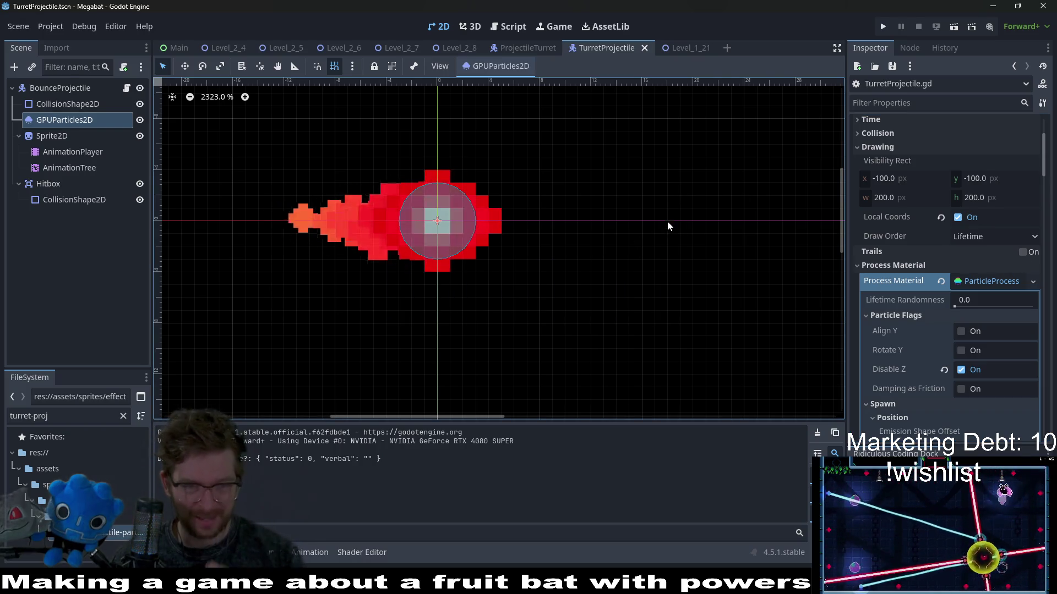
pyautogui.scroll(-3, 919, 272)
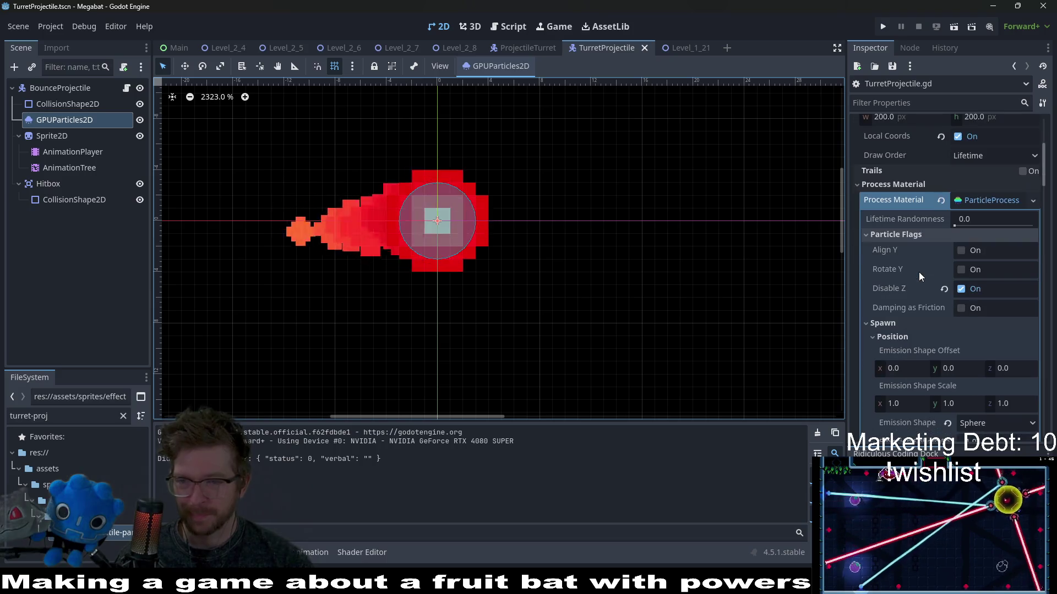
pyautogui.scroll(-3, 882, 319)
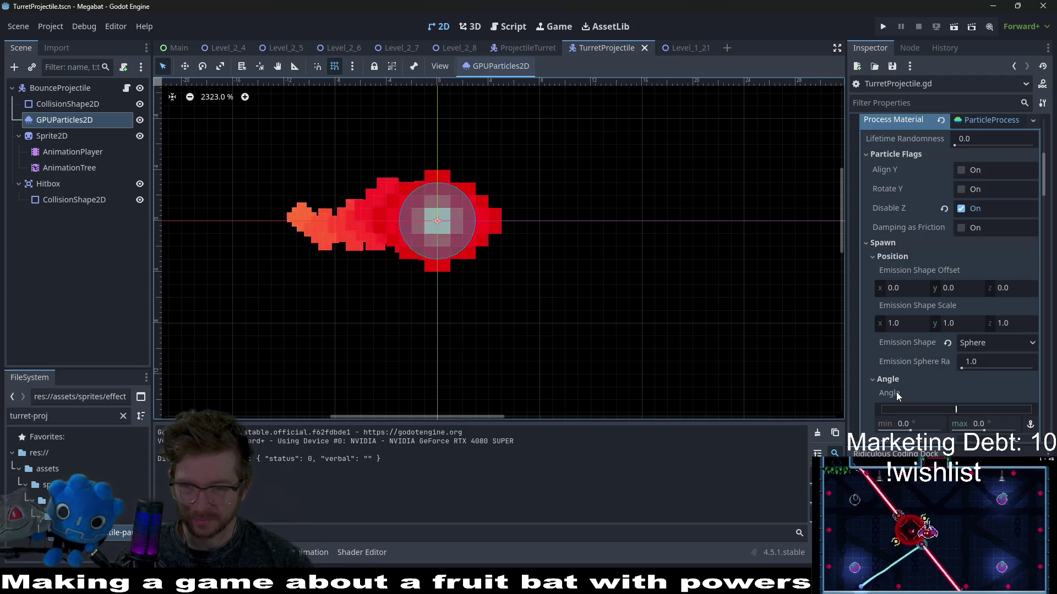
pyautogui.scroll(-2, 896, 392)
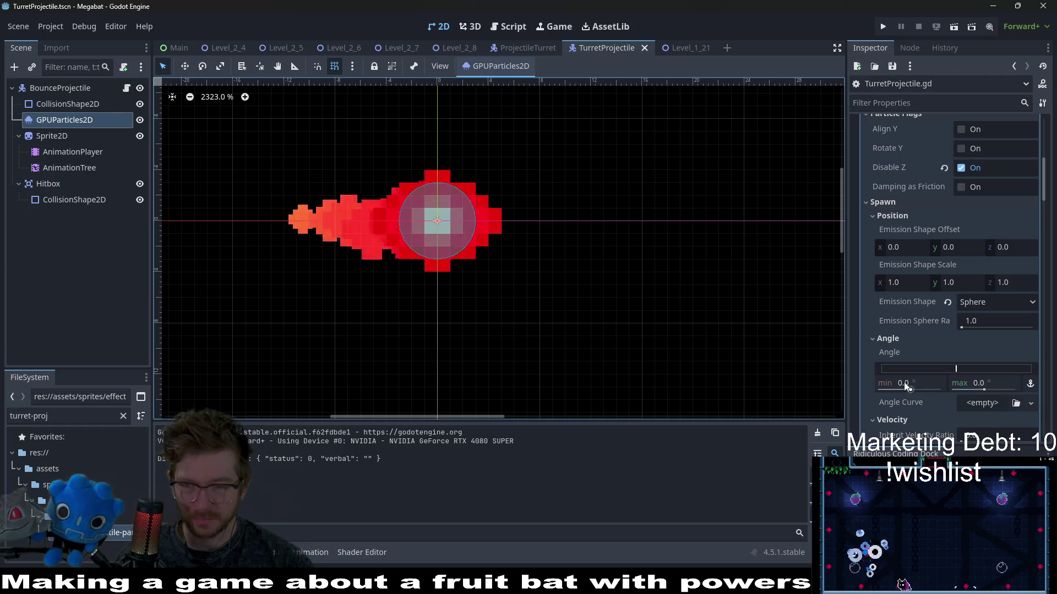
# Delete the orange gradient stop so the trail is solid red, and save.
pyautogui.scroll(-20, 903, 382)
pyautogui.scroll(-10, 903, 382)
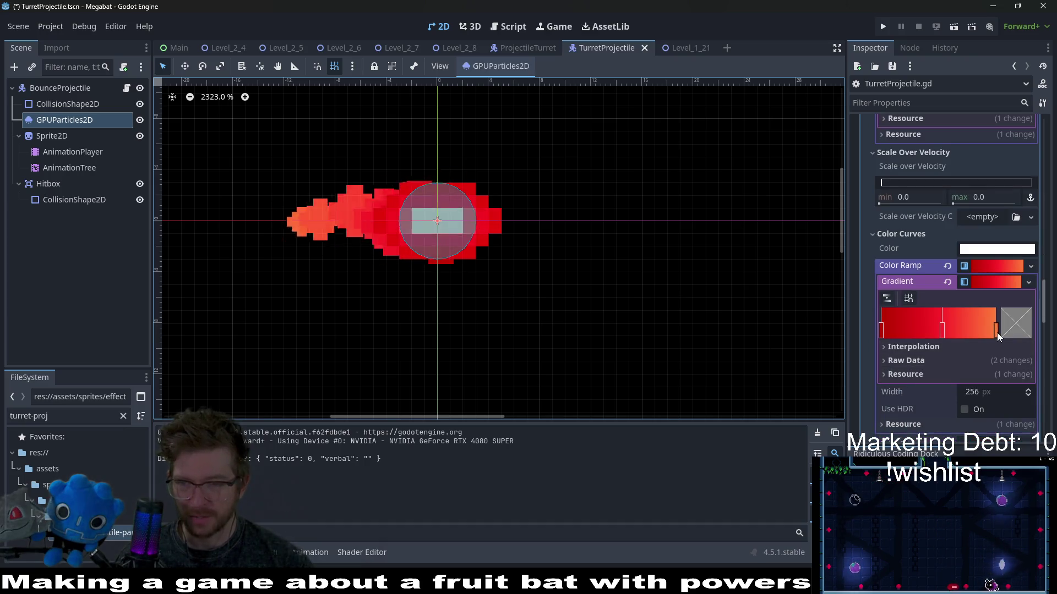
pyautogui.rightClick(996, 333)
pyautogui.hotkey('ctrl', 's')
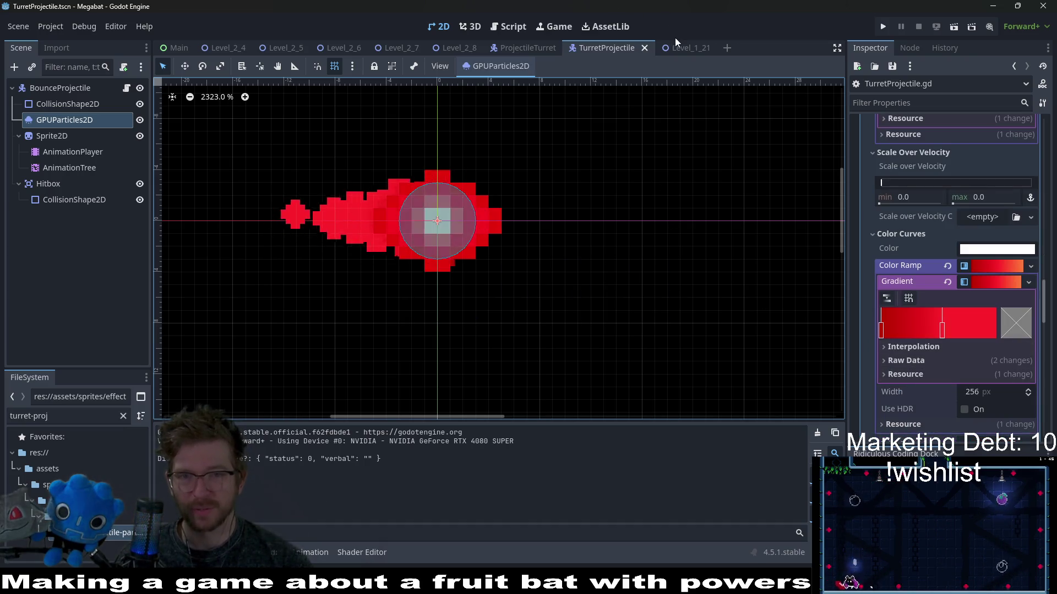
# Test-run Level_1_21, stop it with F8, and reopen the TurretProjectile script.
pyautogui.click(682, 47)
pyautogui.click(954, 27)
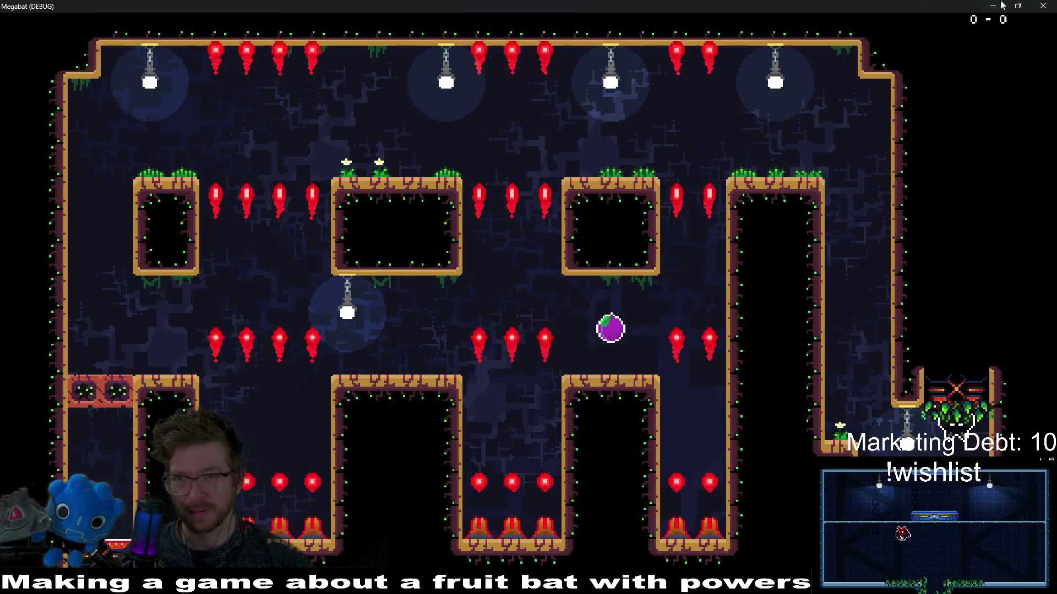
pyautogui.press('F8')
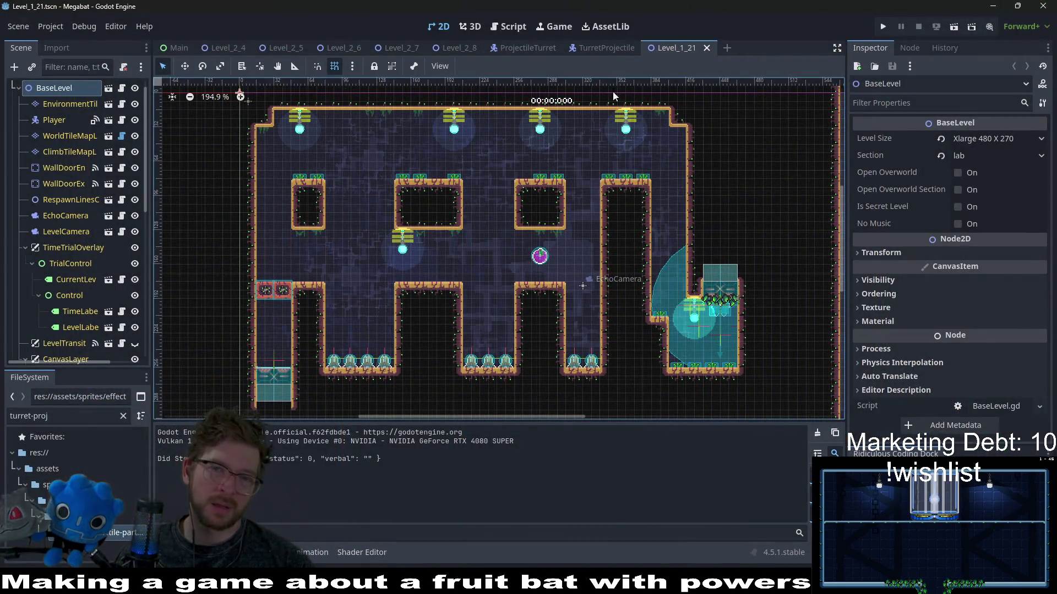
pyautogui.click(595, 54)
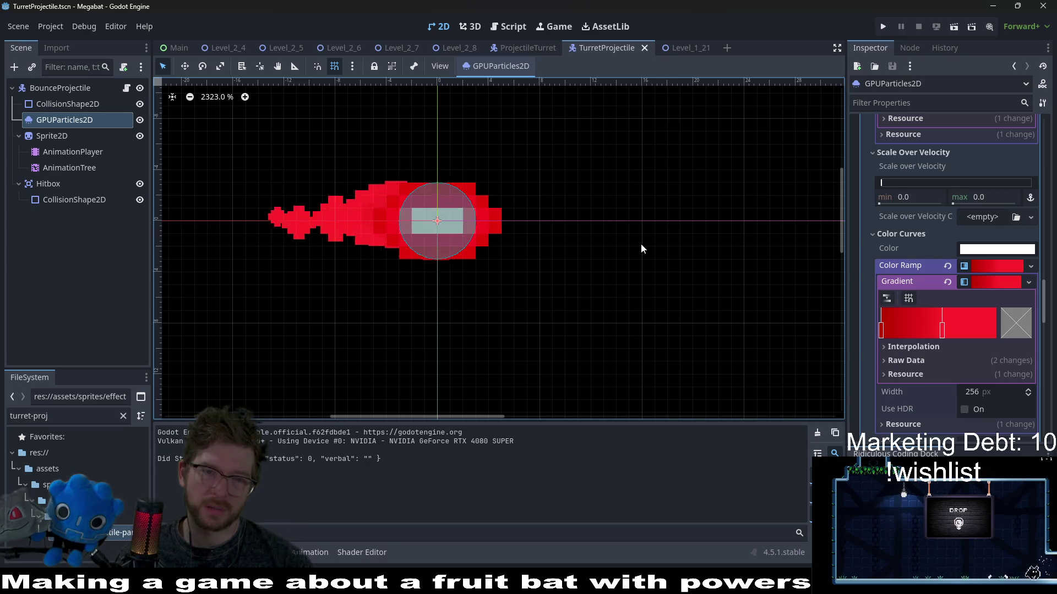
pyautogui.click(126, 89)
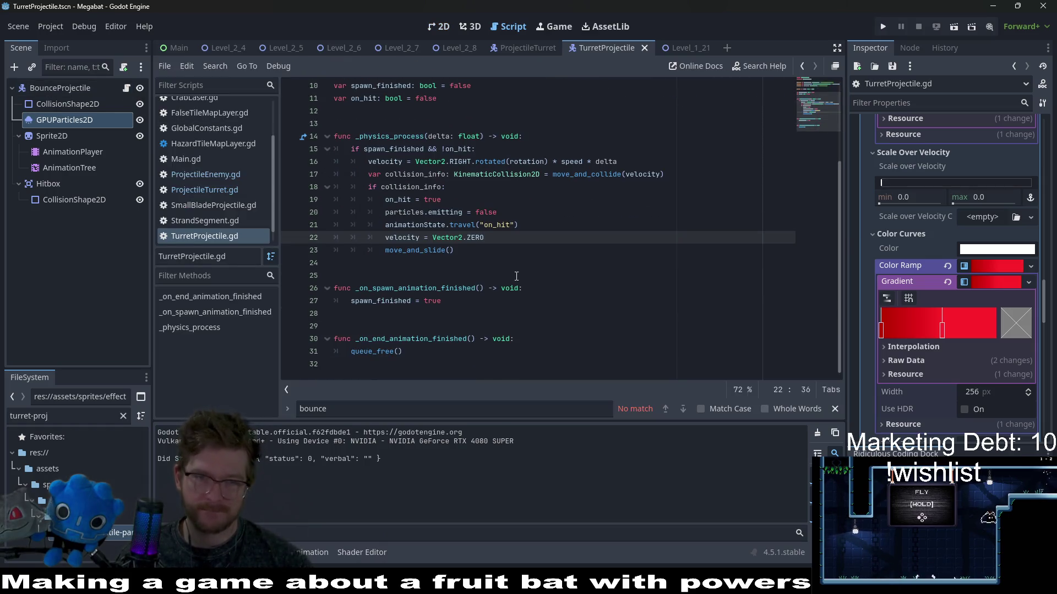
# Select 'emitting' on line 20, scroll the collision code, then select the Hitbox node.
pyautogui.doubleClick(444, 212)
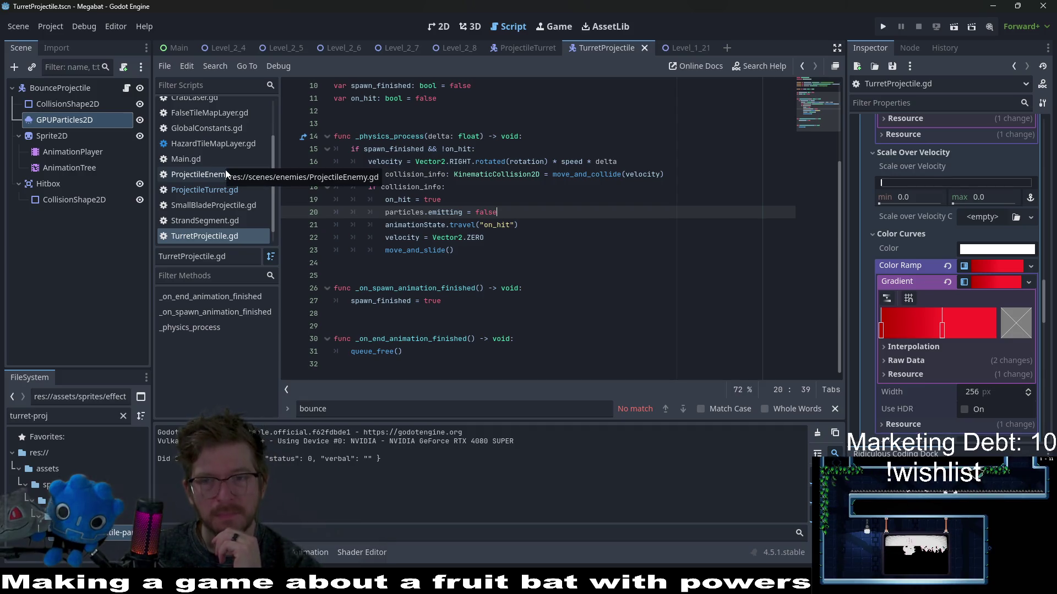
pyautogui.scroll(3, 627, 225)
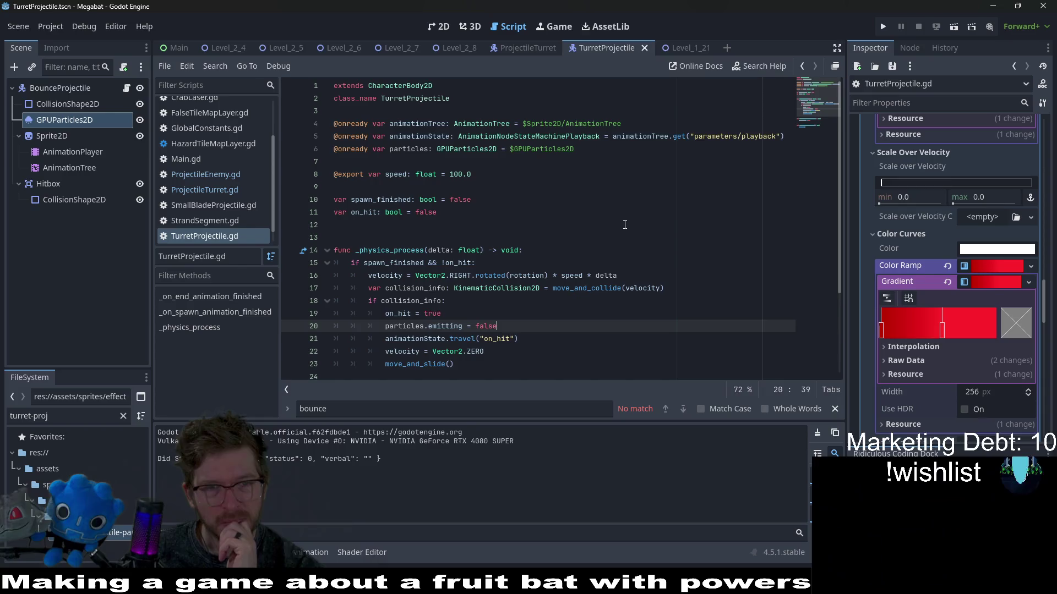
pyautogui.scroll(-2, 624, 225)
pyautogui.scroll(-1, 624, 224)
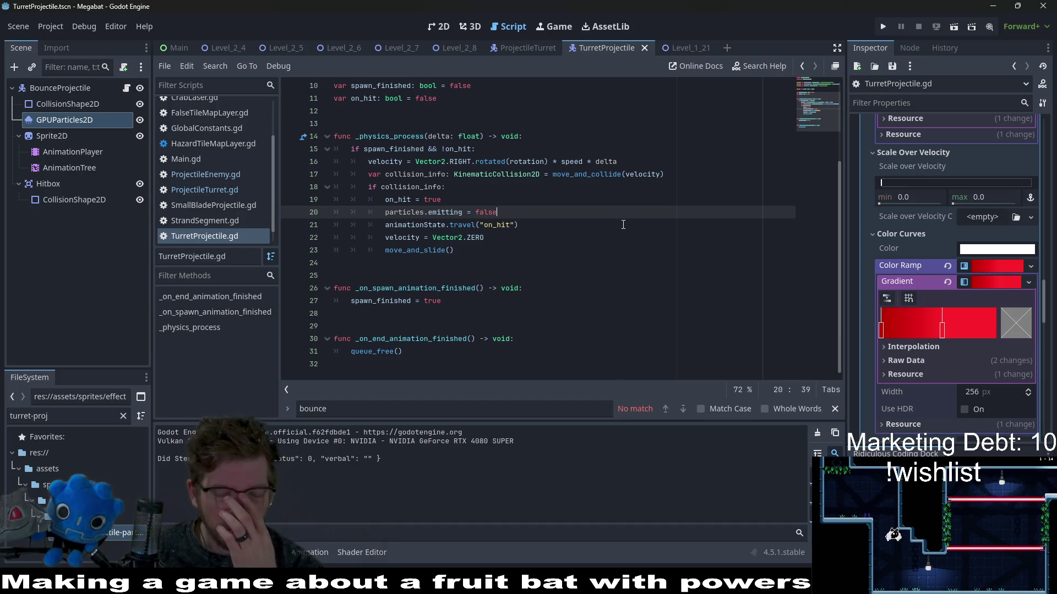
pyautogui.click(66, 184)
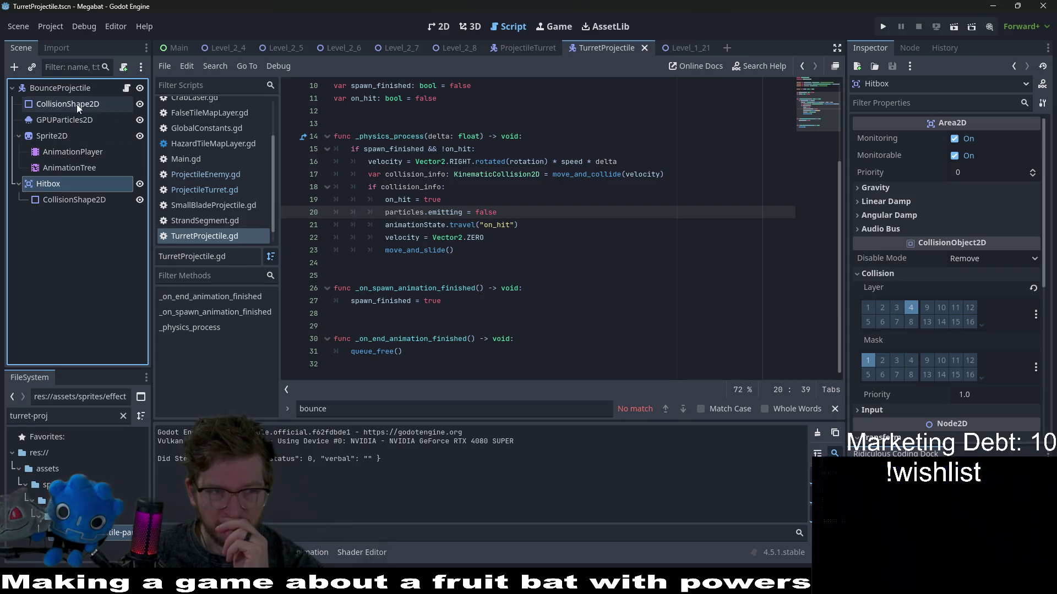
# Show the AnimationPlayer's on_hit animation in an enlarged timeline panel.
pyautogui.click(69, 151)
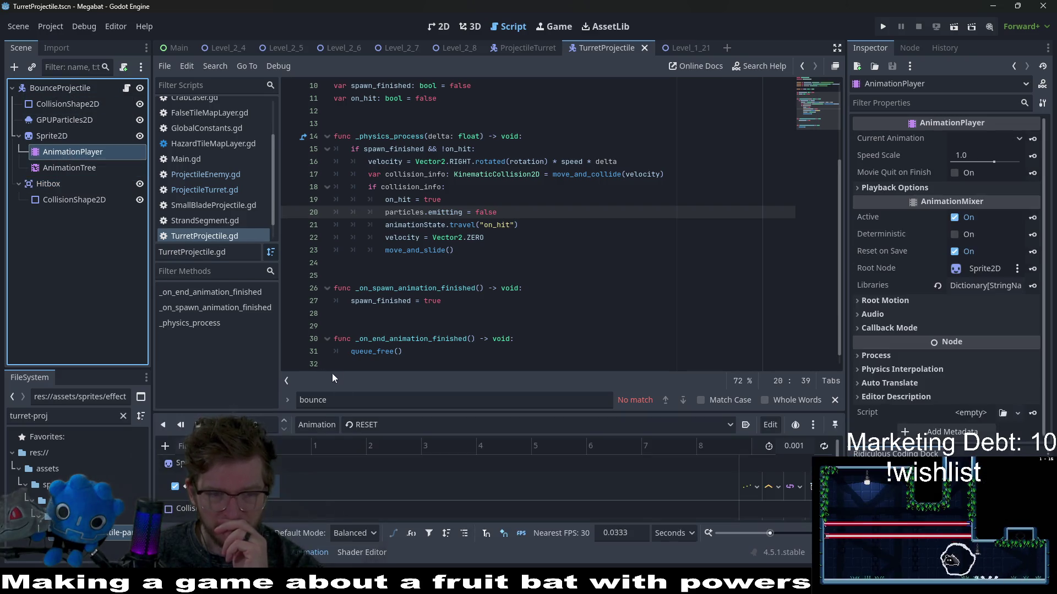
pyautogui.click(388, 424)
pyautogui.click(396, 472)
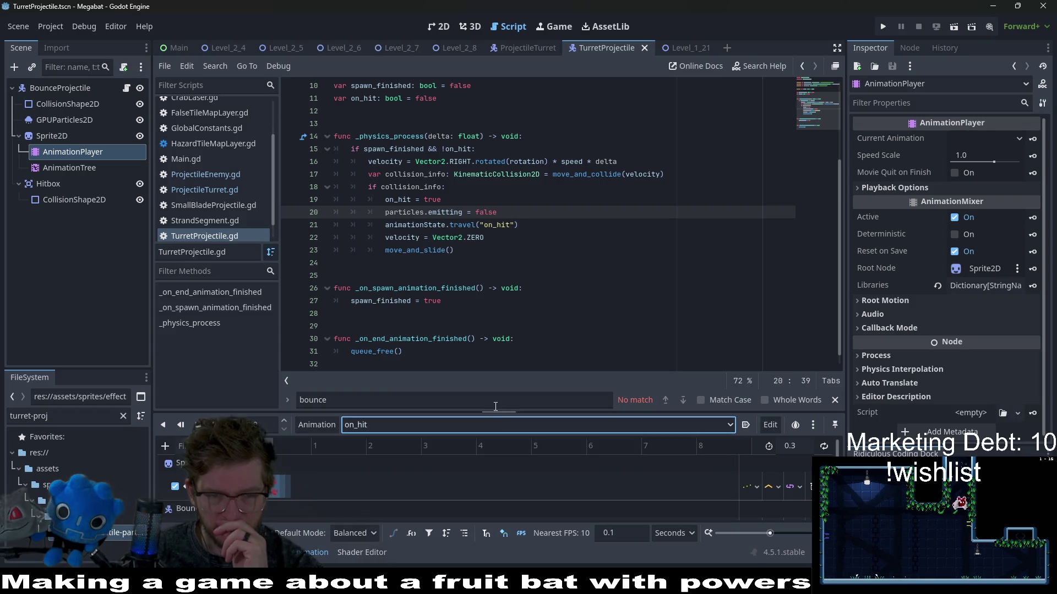
pyautogui.moveTo(489, 412); pyautogui.dragTo(509, 266)
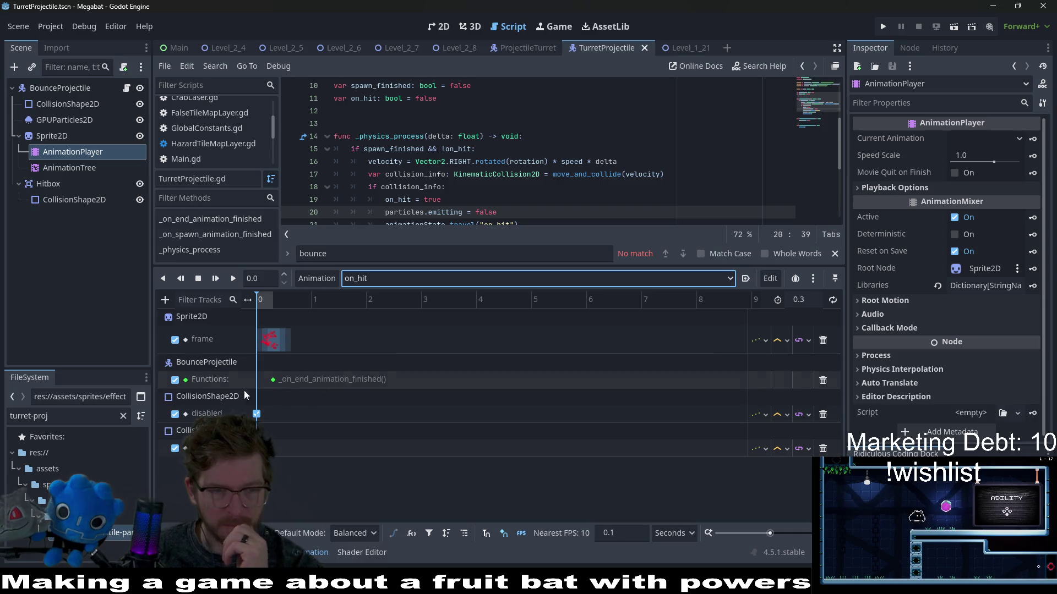
# Rename the root node BounceProjectile to TurretProjectile and save the scene.
pyautogui.click(53, 90)
pyautogui.click(90, 93)
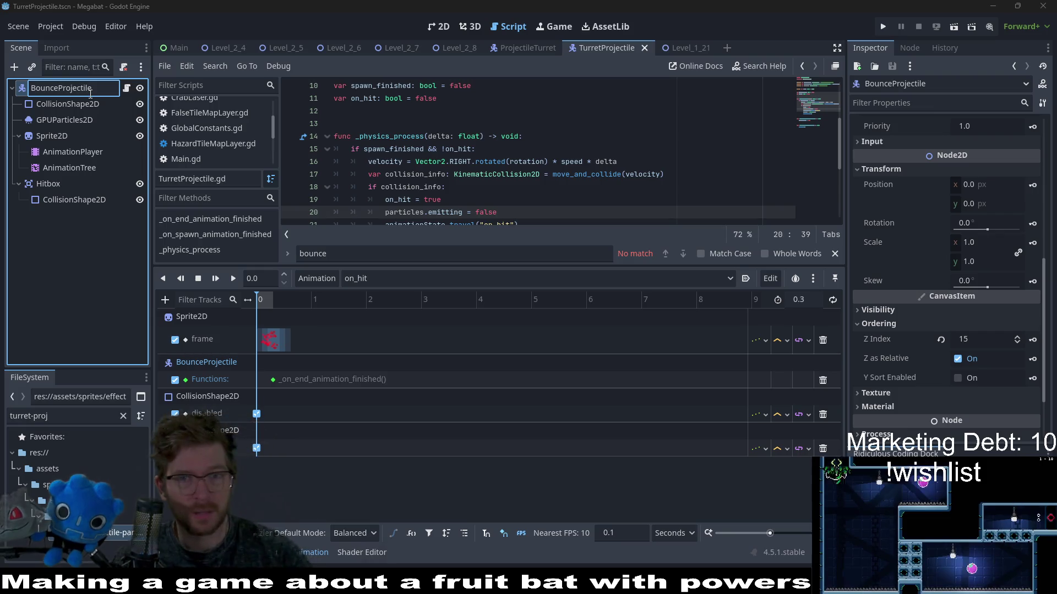
pyautogui.press('BackSpace')
pyautogui.press('BackSpace')
pyautogui.press('BackSpace')
pyautogui.press('BackSpace')
pyautogui.write('Turre')
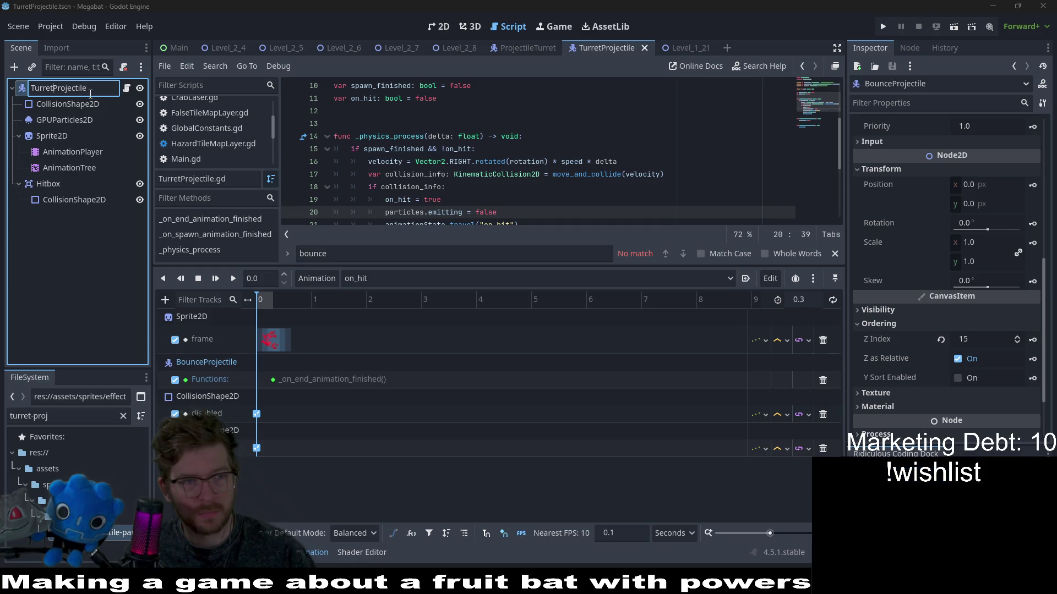
pyautogui.write('t')
pyautogui.press('Return')
pyautogui.scroll(3, 435, 169)
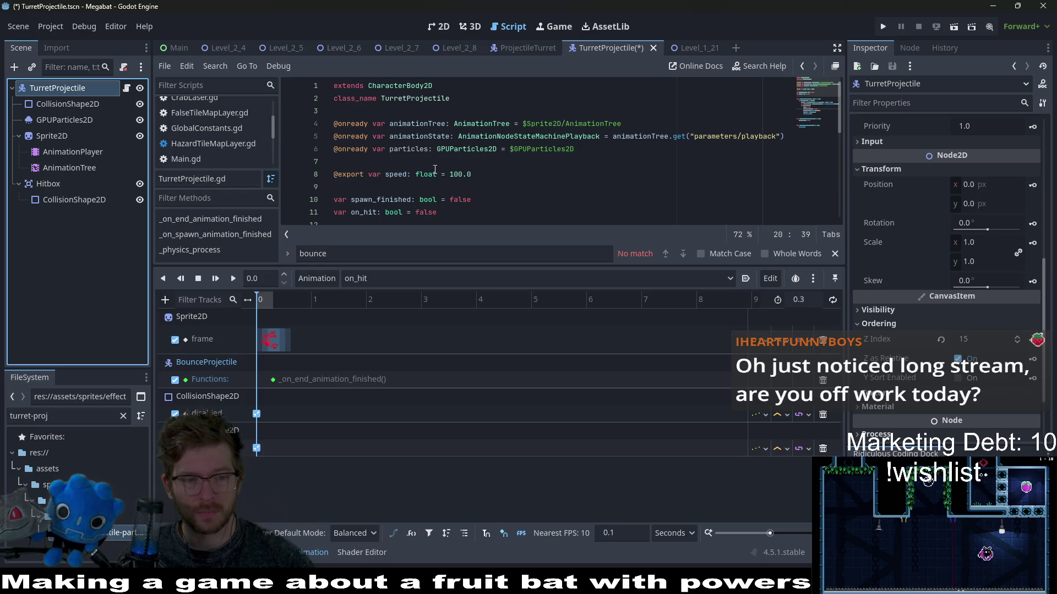
pyautogui.hotkey('ctrl', 's')
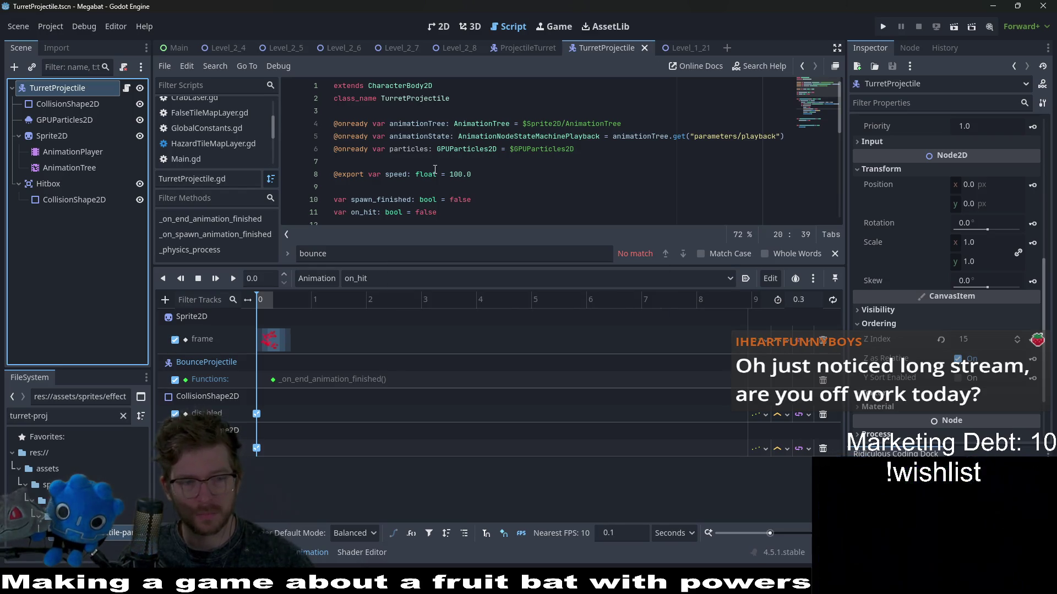
# Delete the outdated Functions track and add a Call Method Track targeting TurretProjectile.
pyautogui.click(214, 365)
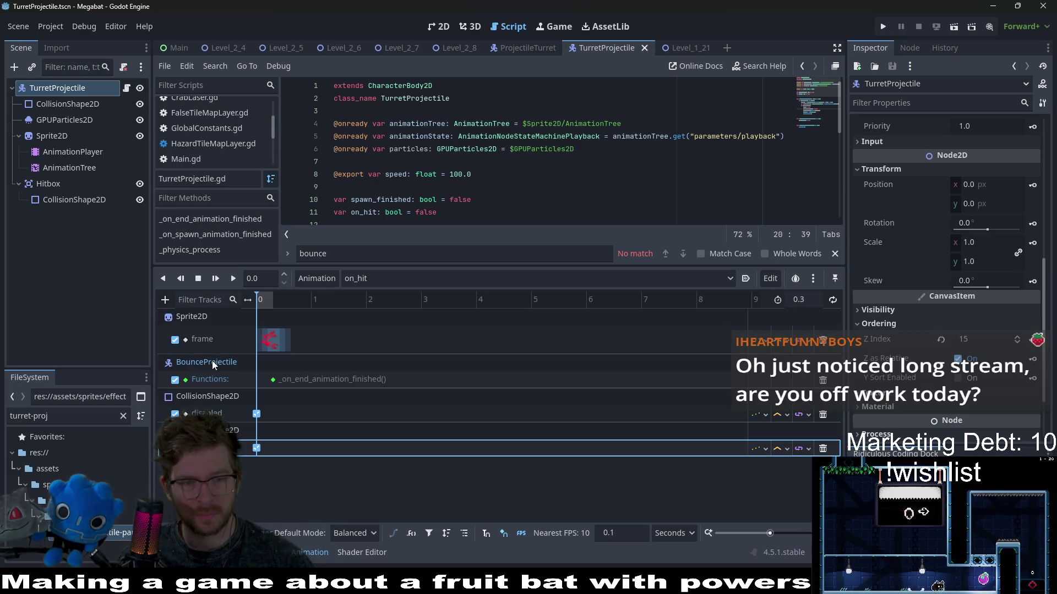
pyautogui.click(822, 380)
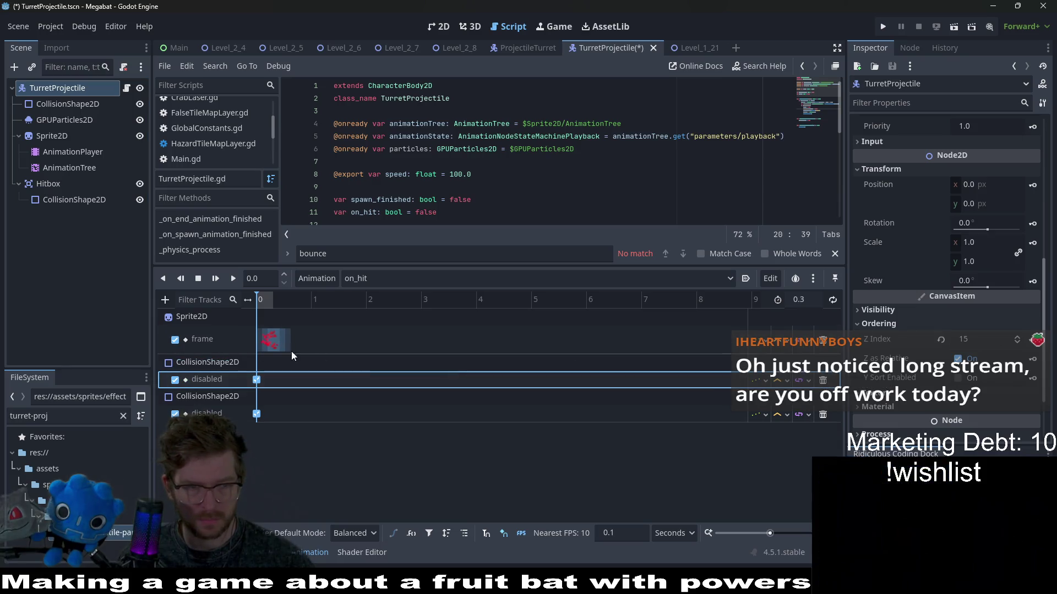
pyautogui.click(165, 300)
pyautogui.click(200, 394)
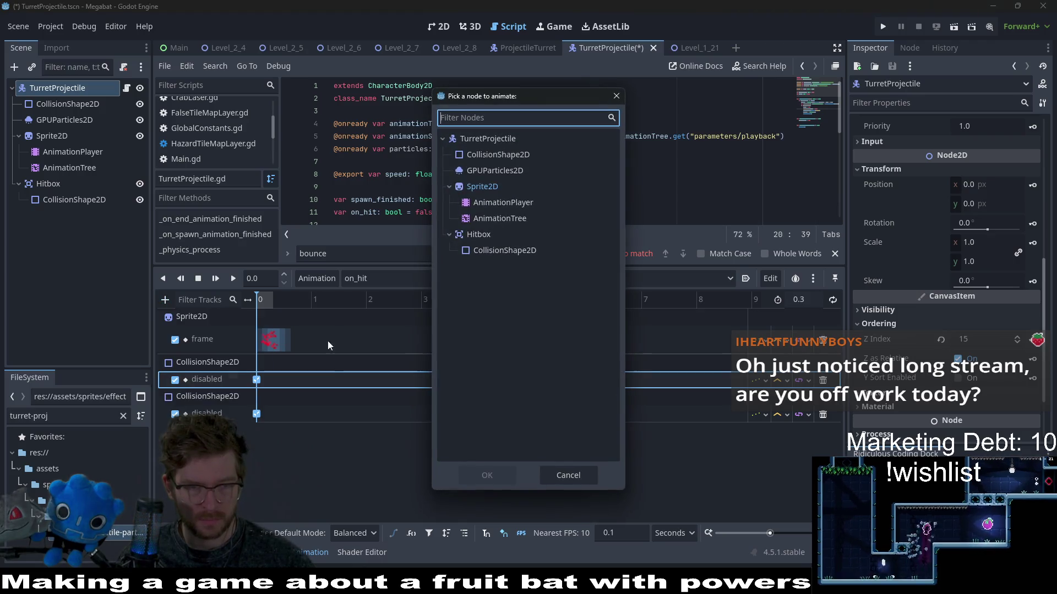
pyautogui.click(493, 140)
pyautogui.click(487, 475)
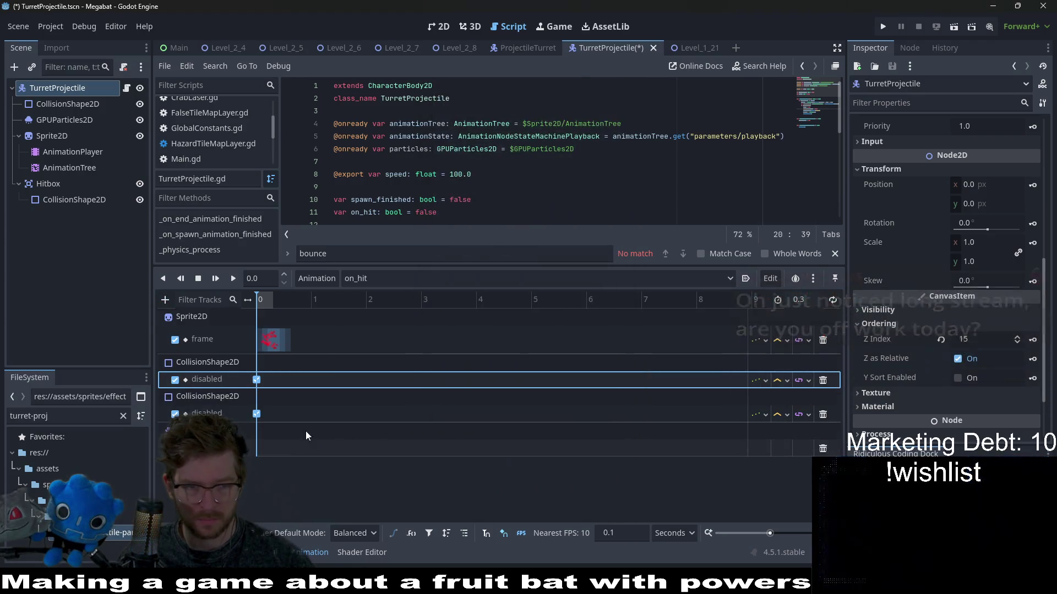
# Insert a key calling _on_end_animation_finished and move it to 0.3 seconds.
pyautogui.rightClick(267, 453)
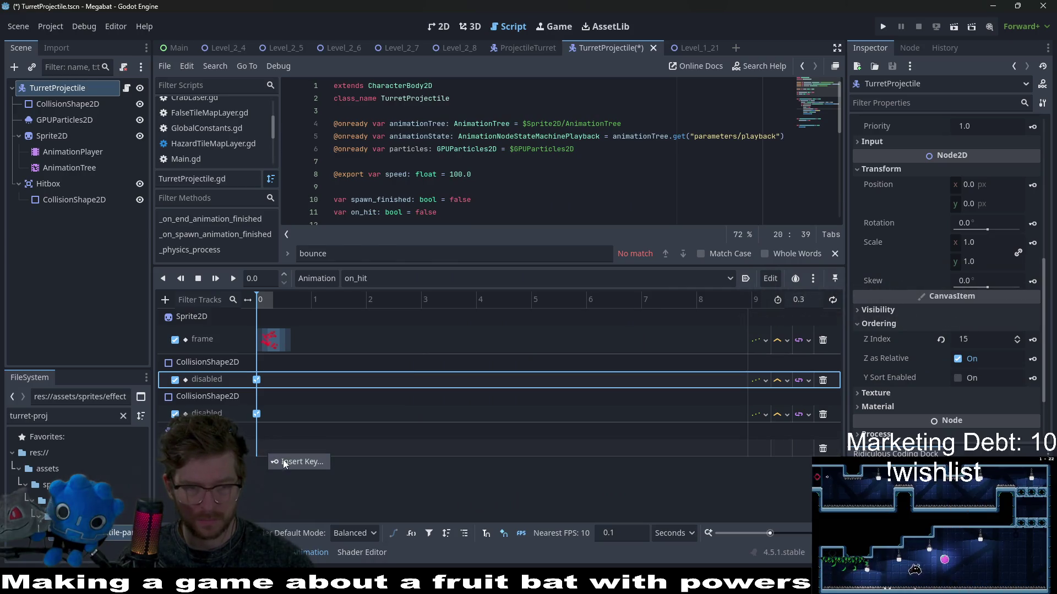
pyautogui.click(289, 461)
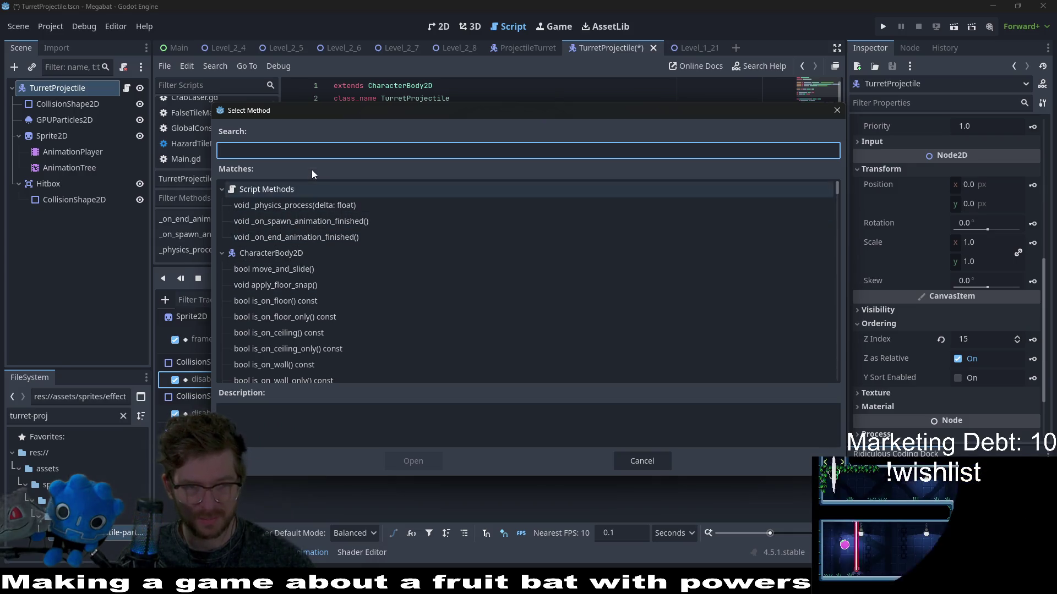
pyautogui.click(318, 237)
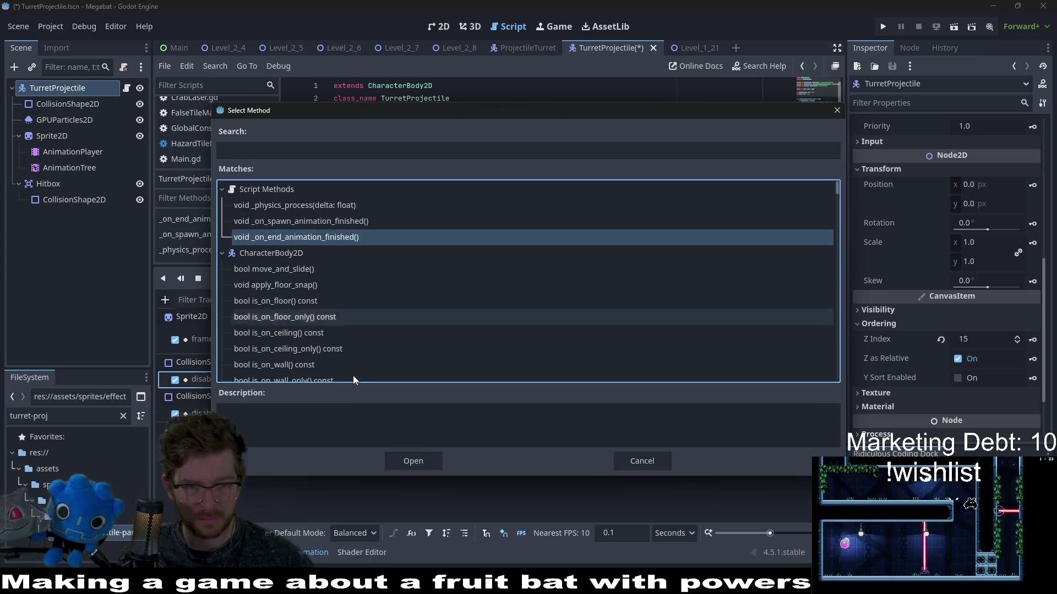
pyautogui.doubleClick(323, 238)
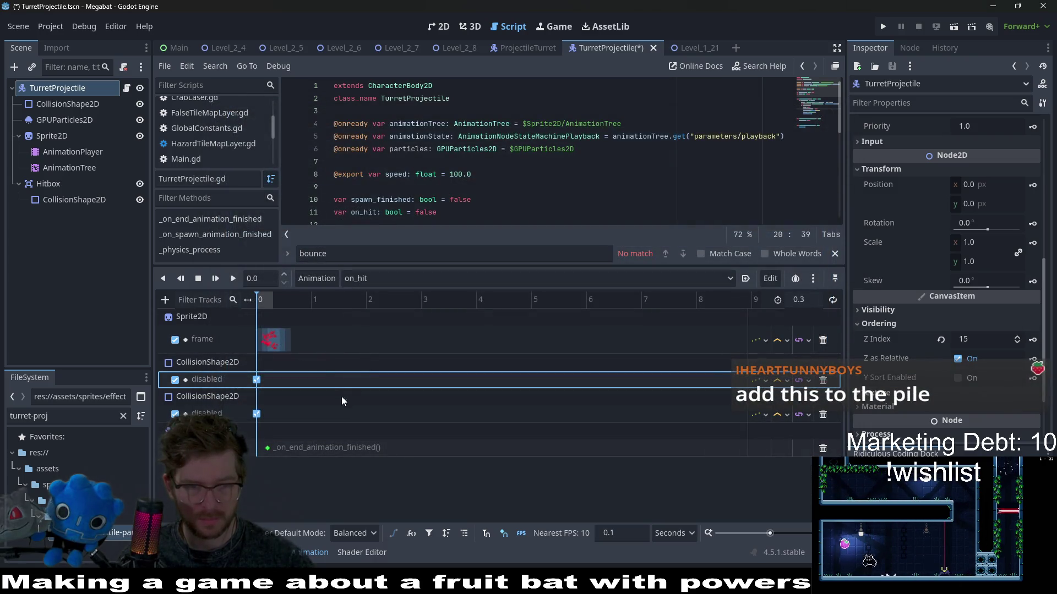
pyautogui.keyDown('ctrl'); pyautogui.scroll(5, 316, 384); pyautogui.keyUp('ctrl')
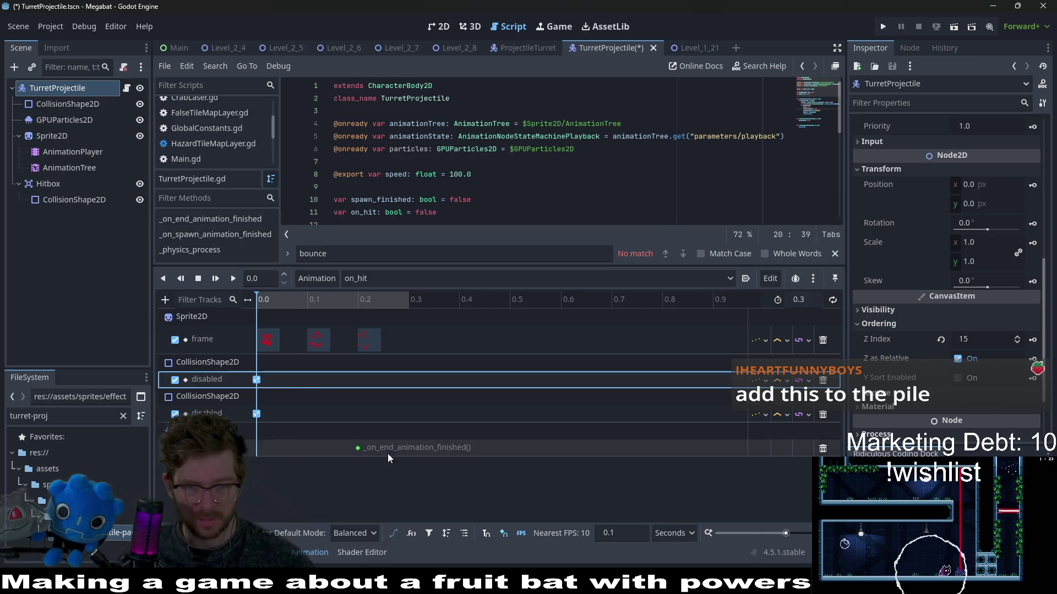
pyautogui.moveTo(356, 448); pyautogui.dragTo(408, 446)
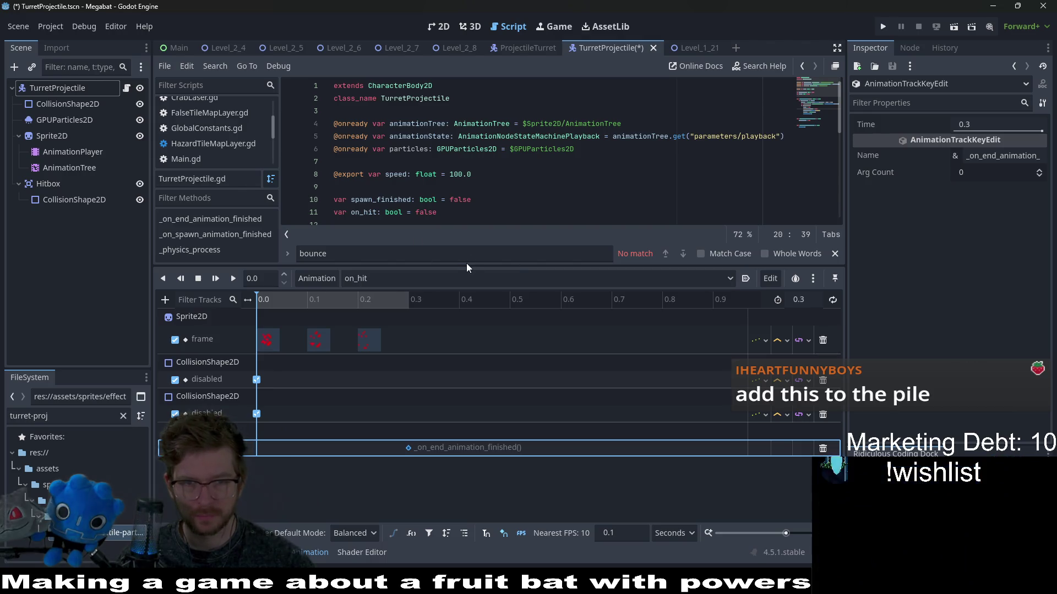
pyautogui.moveTo(465, 272); pyautogui.dragTo(471, 350)
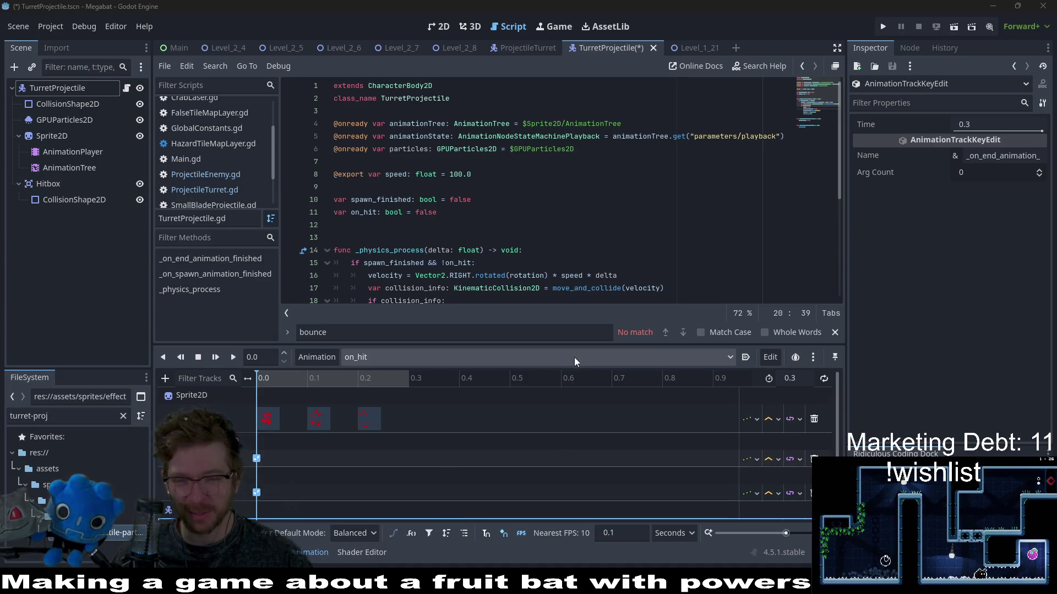
# Enlarge the code editor, save the TurretProjectile scene, and switch to the 2D view.
pyautogui.moveTo(593, 344); pyautogui.dragTo(595, 386)
pyautogui.scroll(-3, 610, 280)
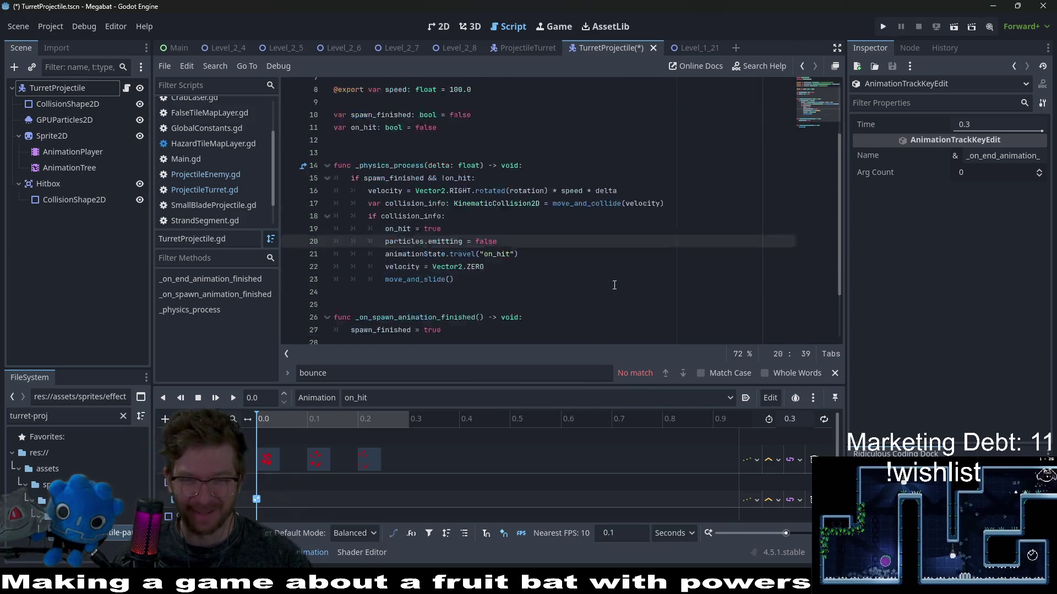
pyautogui.hotkey('ctrl', 's')
pyautogui.click(444, 28)
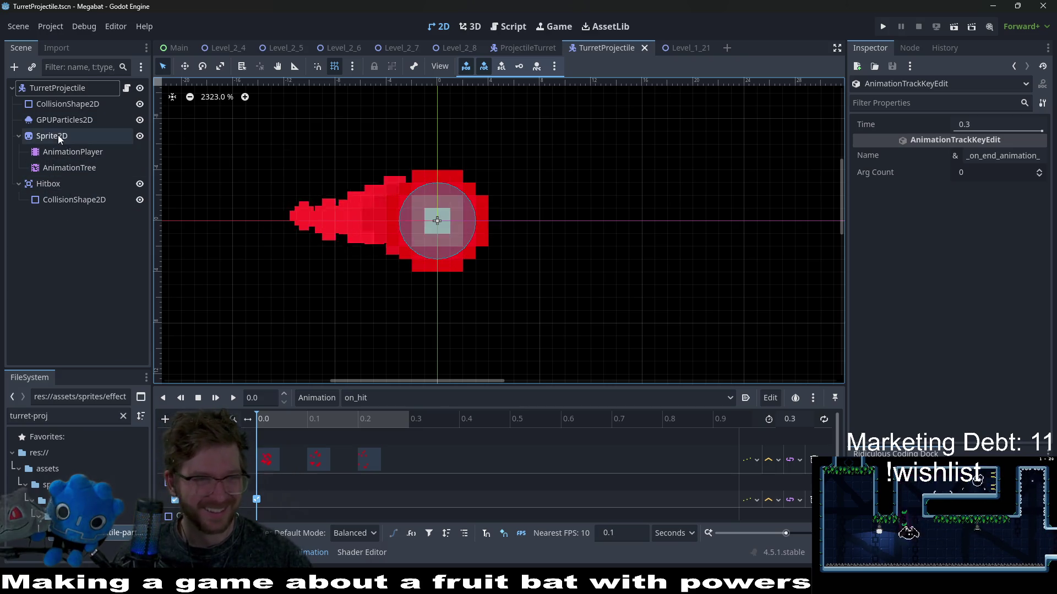
# Select GPUParticles2D and try moving a gradient colour stop, then undo it.
pyautogui.click(63, 120)
pyautogui.scroll(-3, 929, 249)
pyautogui.moveTo(942, 210); pyautogui.dragTo(978, 210)
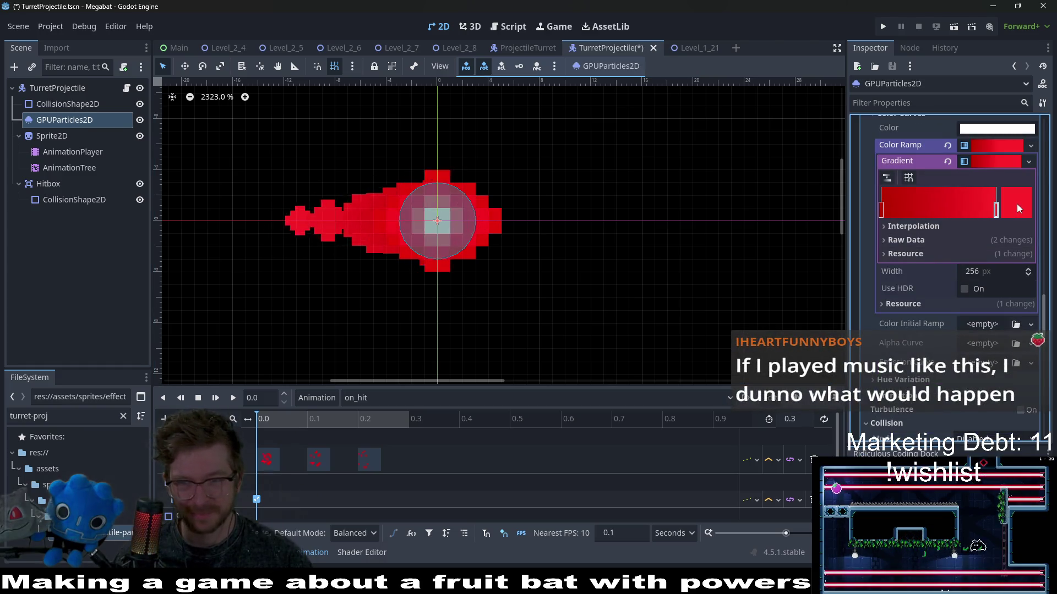
pyautogui.hotkey('ctrl', 'z')
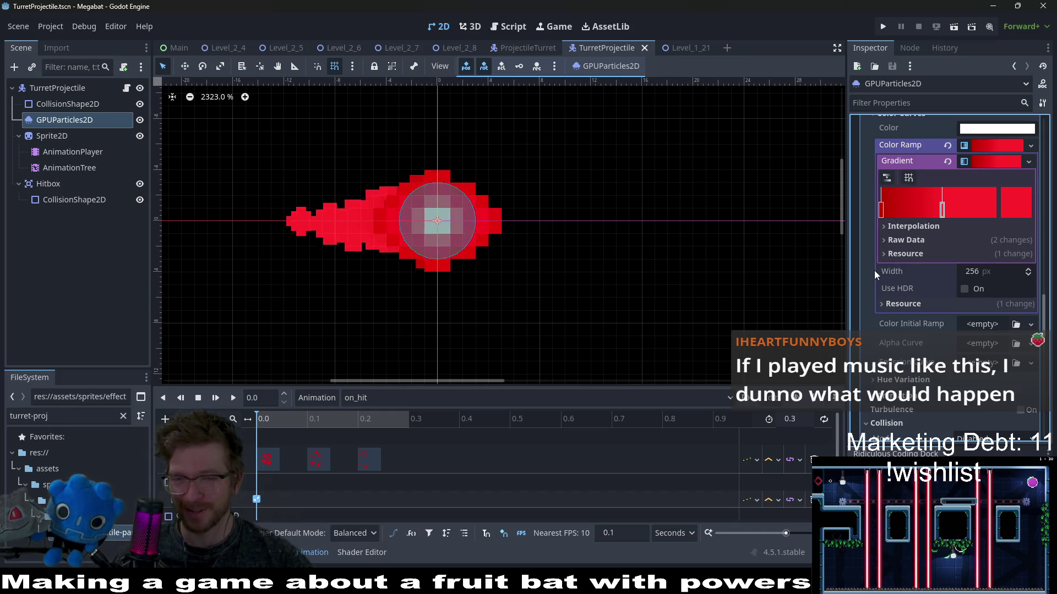
# Check the particle Collision Mode, leave it disabled, and return to the TurretProjectile script.
pyautogui.scroll(-3, 854, 286)
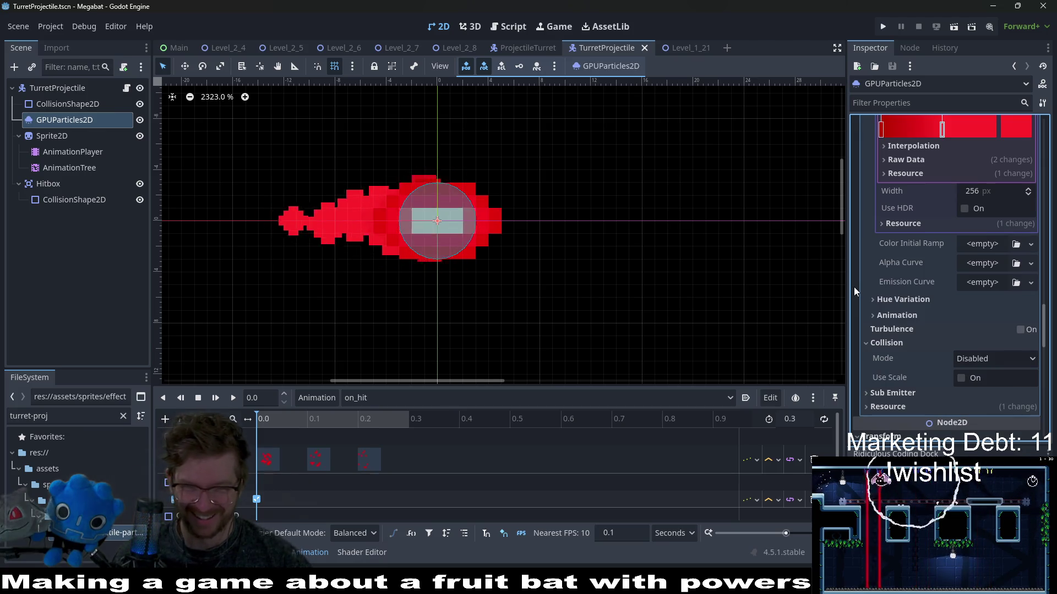
pyautogui.click(999, 355)
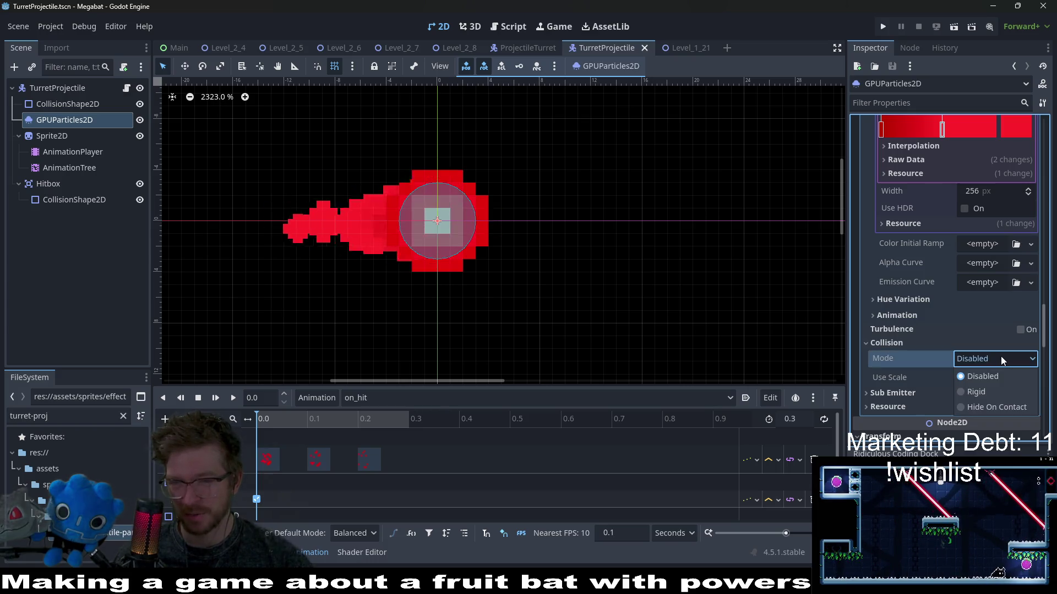
pyautogui.click(1000, 356)
pyautogui.scroll(1, 1001, 355)
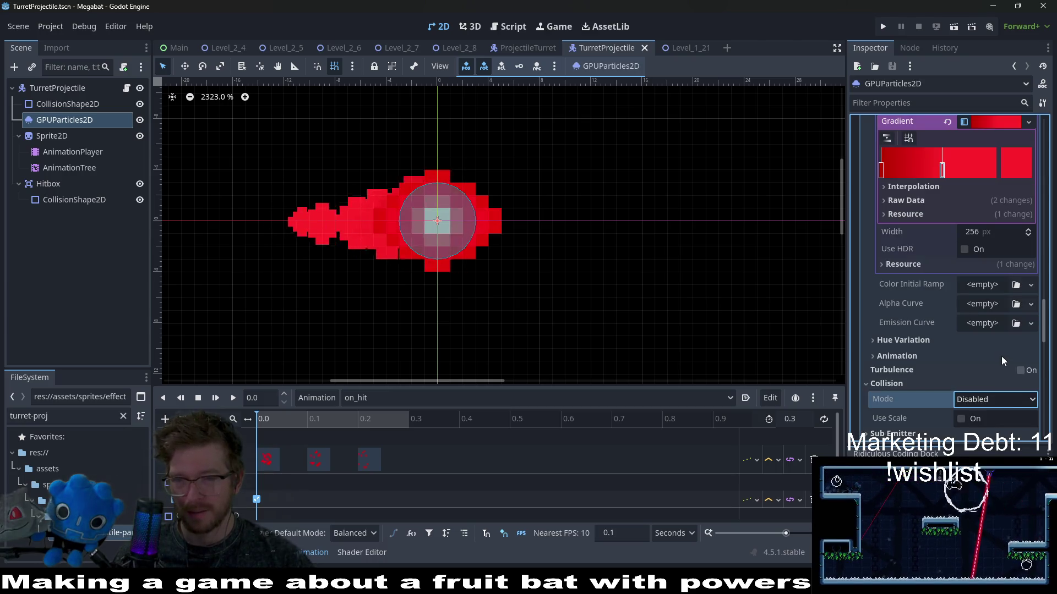
pyautogui.scroll(4, 987, 363)
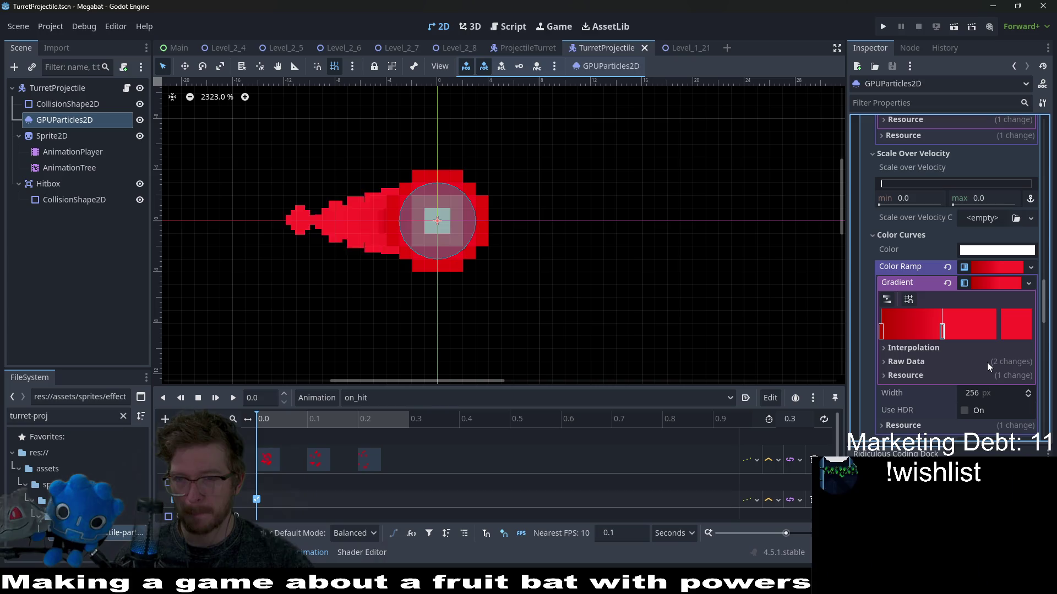
pyautogui.scroll(2, 986, 362)
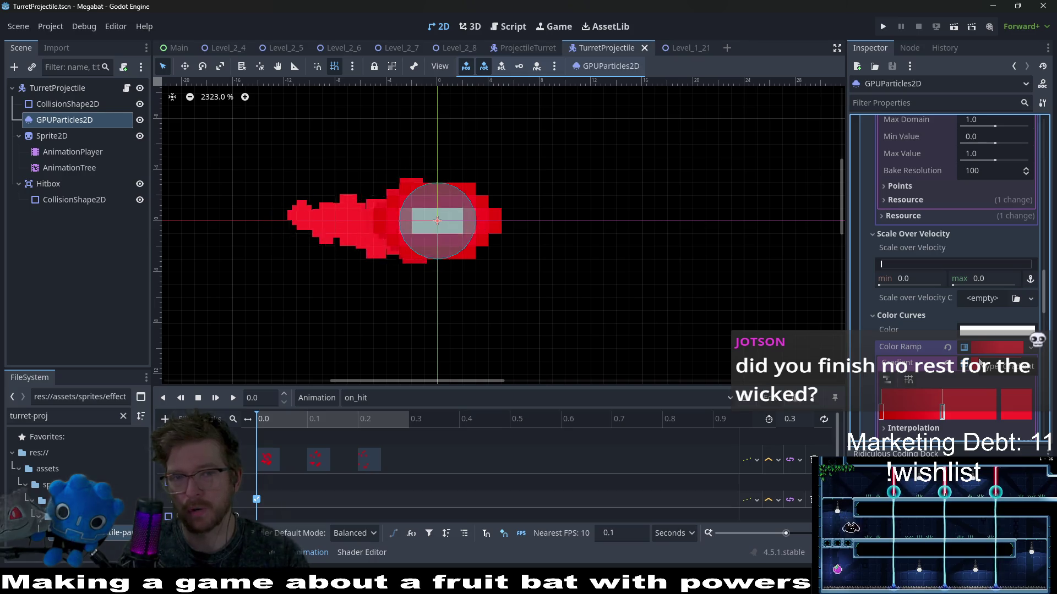
pyautogui.click(127, 88)
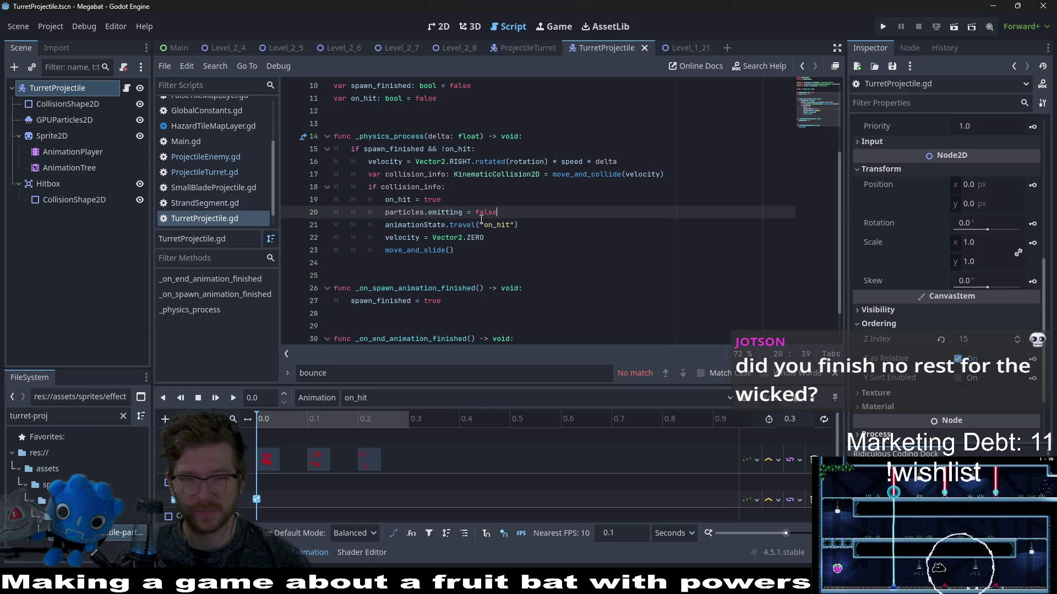
# Add 'particles.visible = false' as a new line 21 below the emitting line.
pyautogui.click(518, 213)
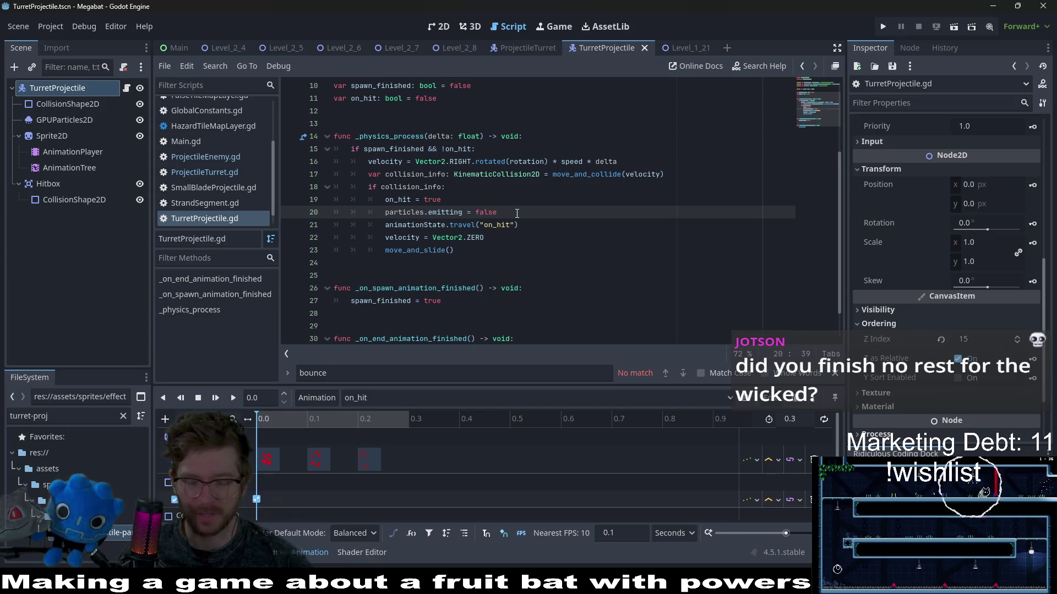
pyautogui.press('Return')
pyautogui.hotkey('ctrl', 'v')
pyautogui.write('.')
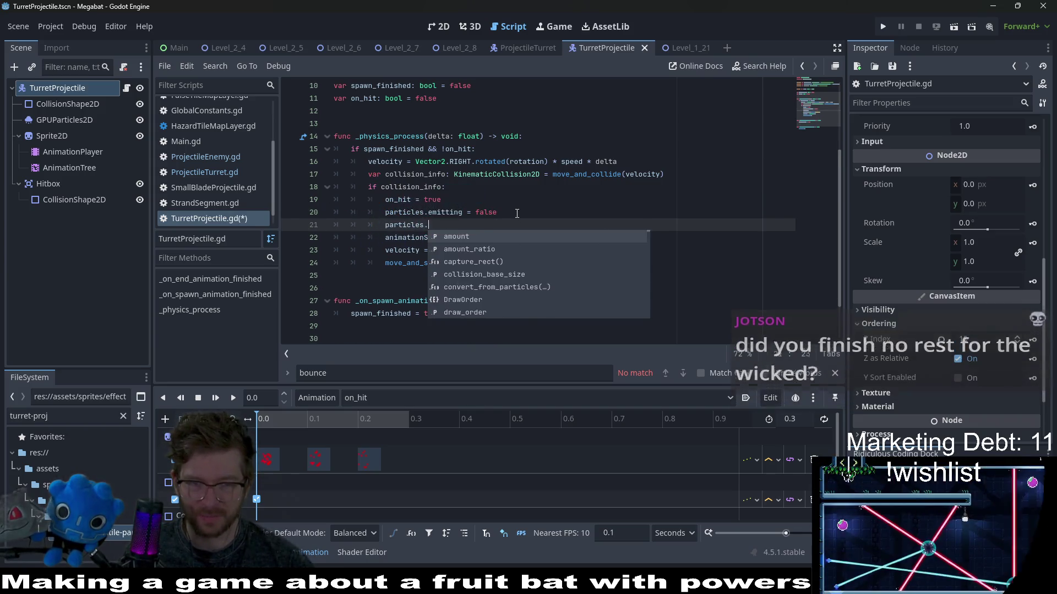
pyautogui.write('vis')
pyautogui.press('Down')
pyautogui.press('Down')
pyautogui.press('Down')
pyautogui.press('Return')
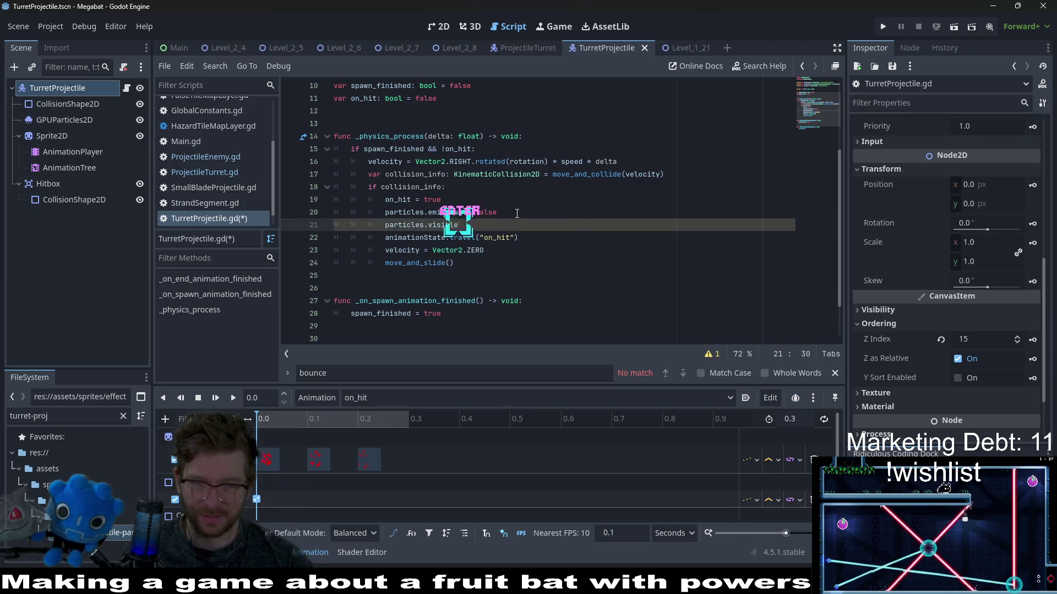
pyautogui.write(' = false')
# Save the script and run the Level_1_21 scene.
pyautogui.hotkey('ctrl', 's')
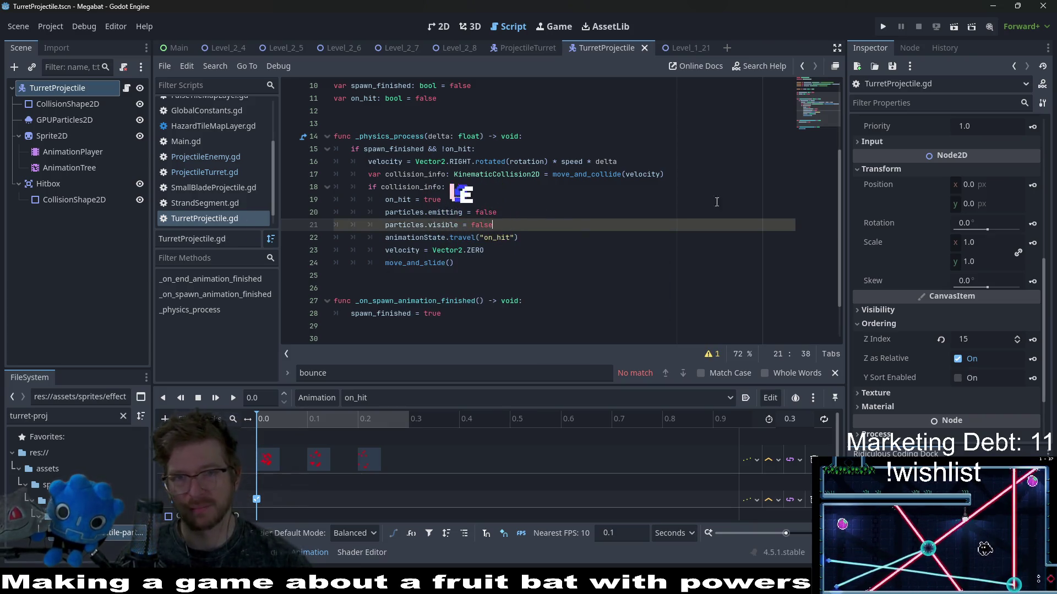
pyautogui.click(685, 48)
pyautogui.click(952, 27)
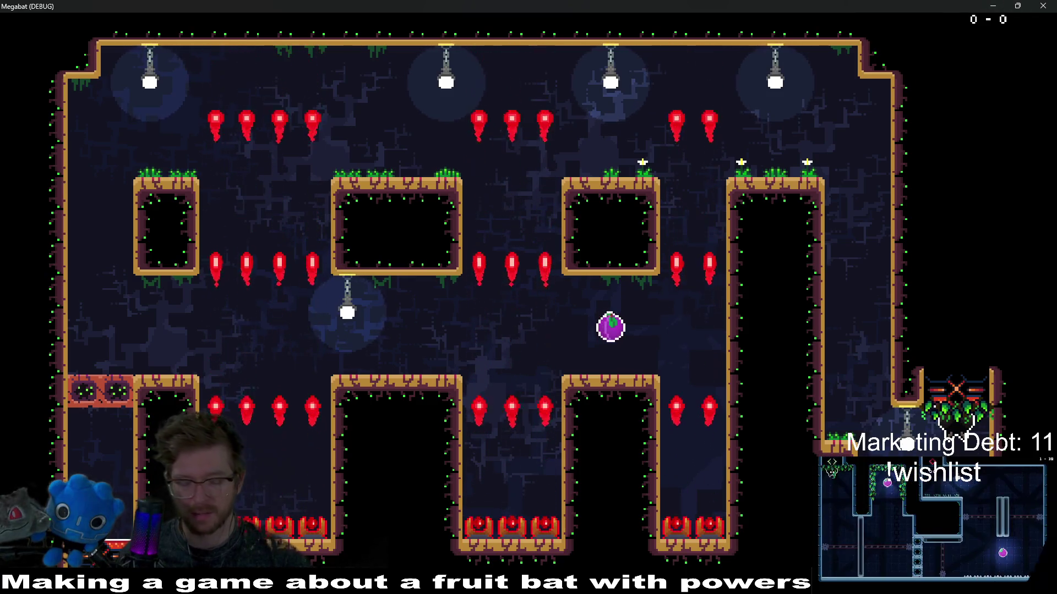
# Fly the bat up, left, down onto the ledge, right to the platform, then quit with F8.
pyautogui.press('Up')
pyautogui.press('Left')
pyautogui.press('Left')
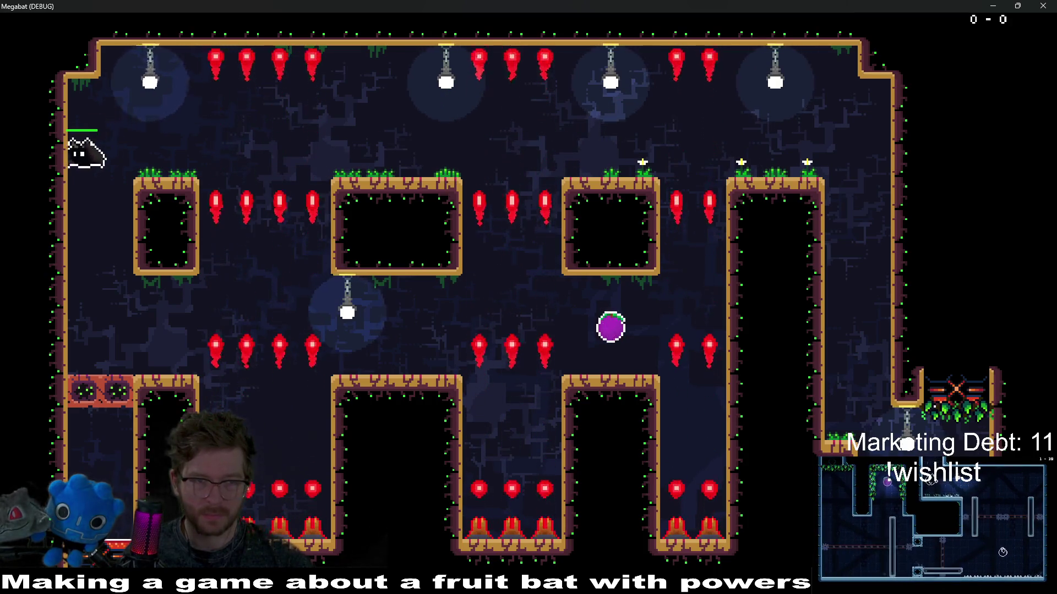
pyautogui.press('Down')
pyautogui.press('Right')
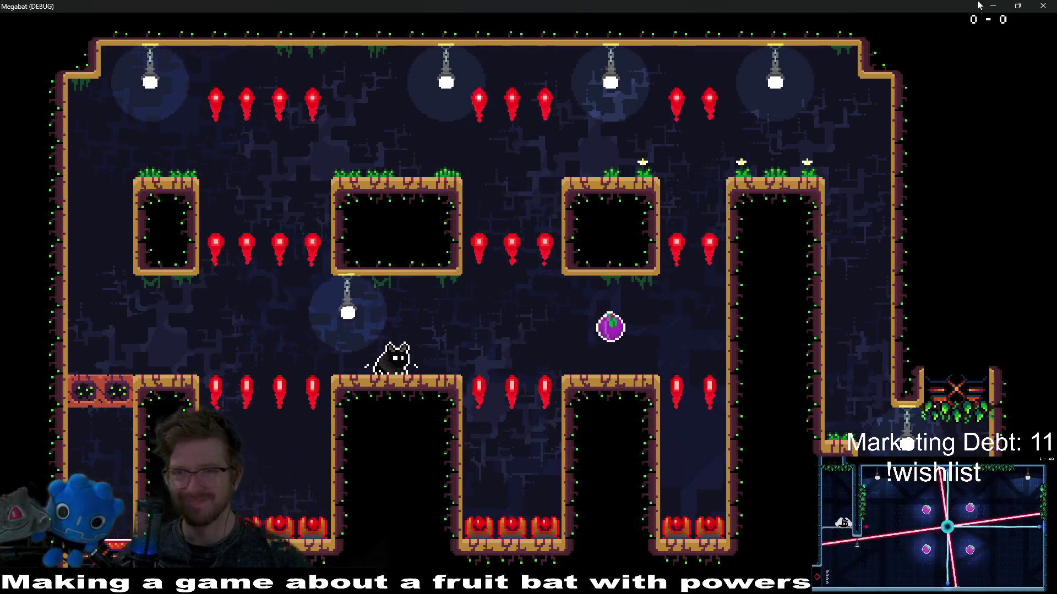
pyautogui.press('F8')
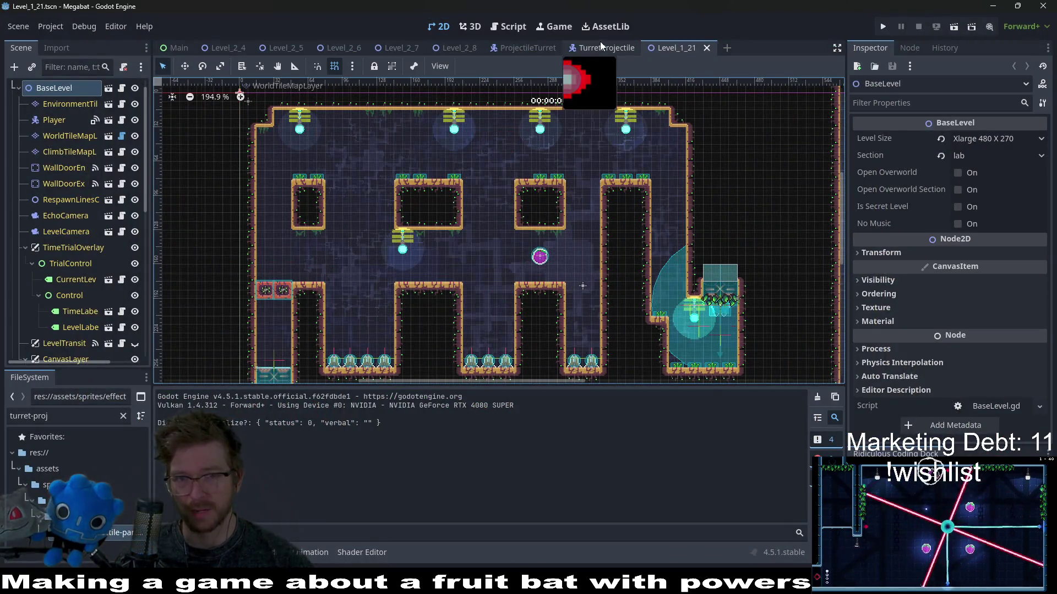
# Open the TurretProjectile scene tab and scroll the Inspector to its Speed and CharacterBody2D properties.
pyautogui.click(600, 43)
pyautogui.scroll(-3, 979, 269)
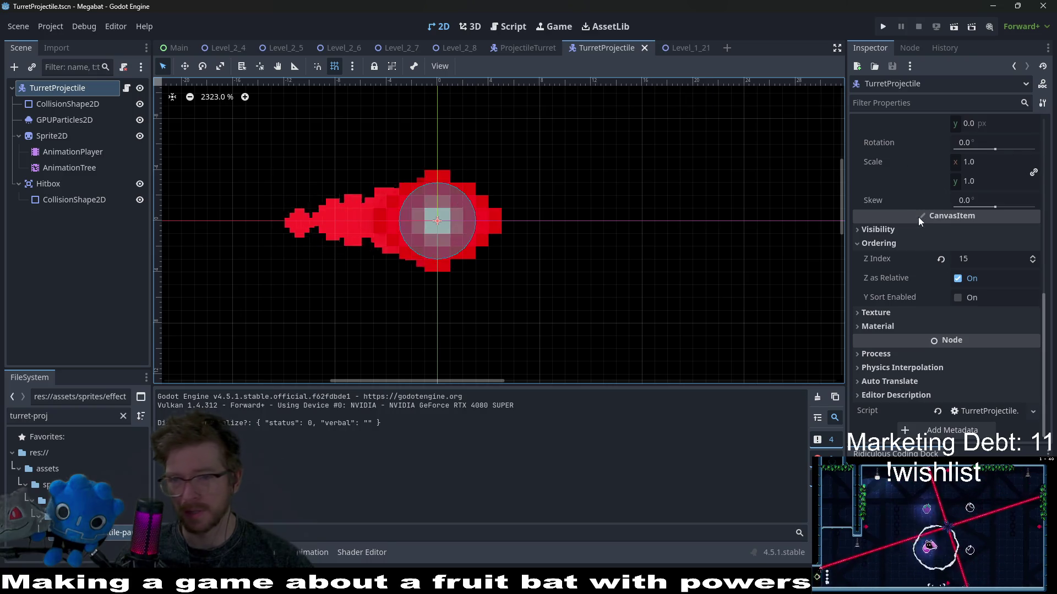
pyautogui.scroll(15, 935, 275)
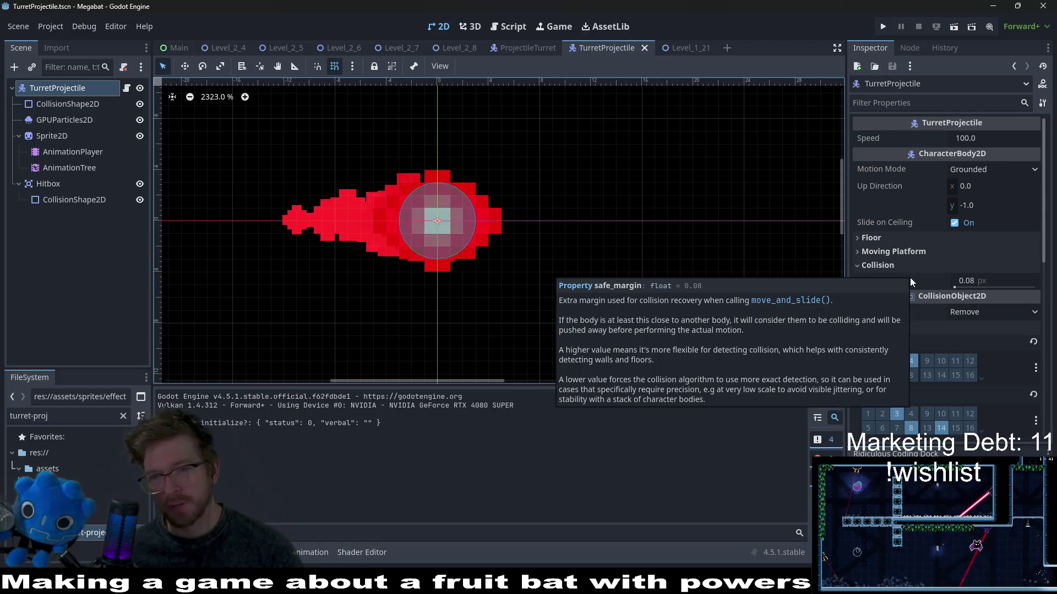
pyautogui.moveTo(937, 201)
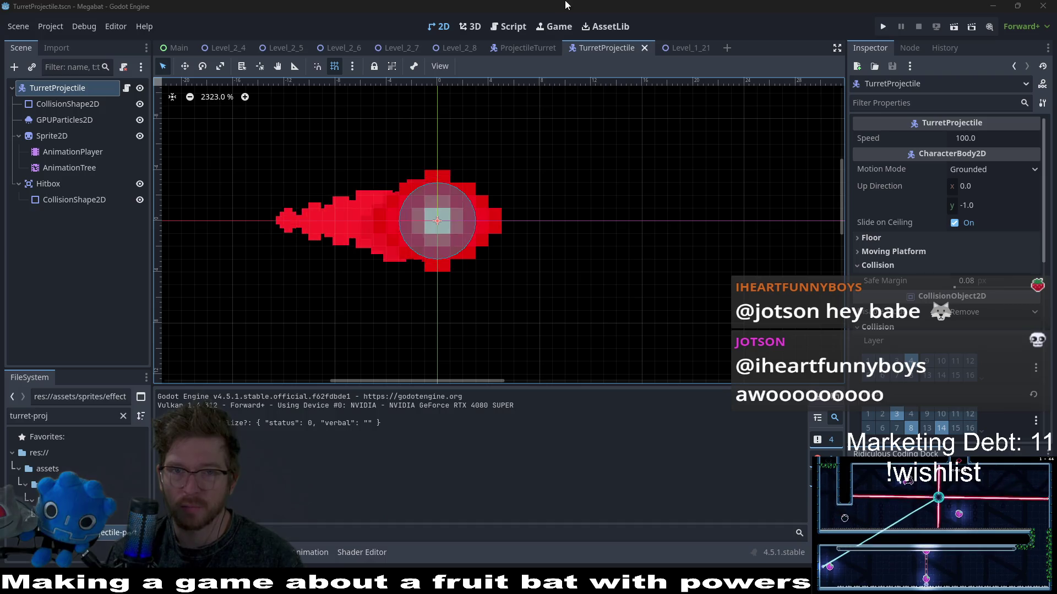
# Read the Inspector property tooltips, then switch to Obsidian's The Board kanban.
pyautogui.moveTo(561, 54)
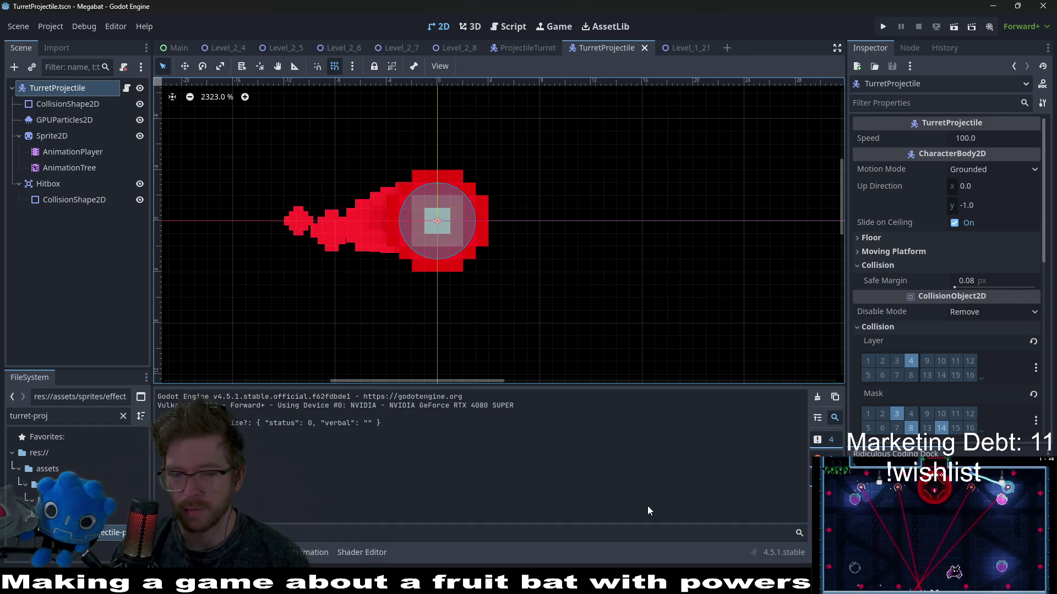
pyautogui.hotkey('alt', 'Tab')
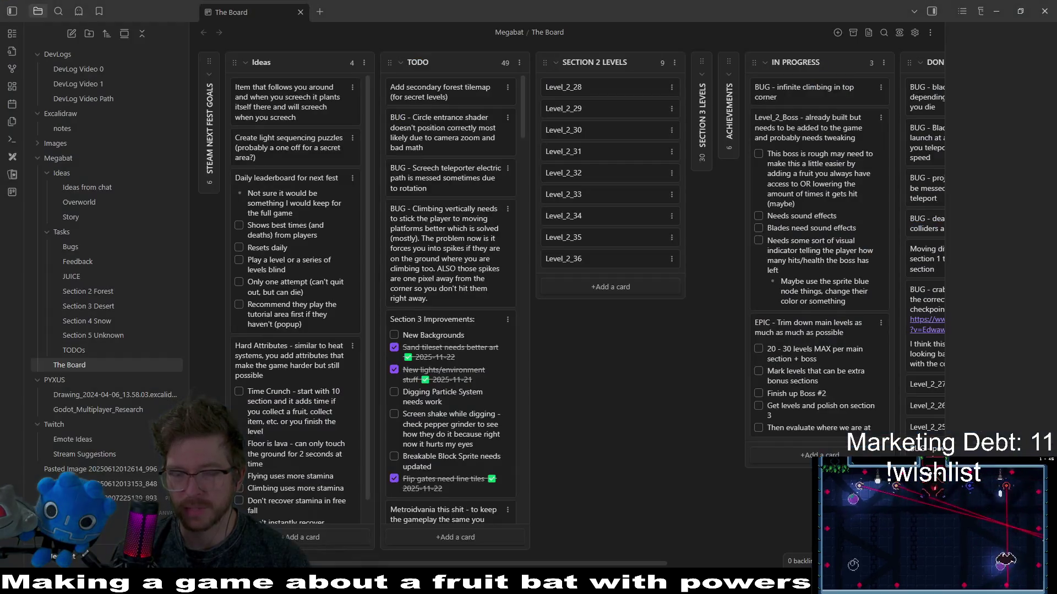
# Open the Excalidraw 'notes' drawing, scroll to an empty canvas area, and reset zoom to 100%.
pyautogui.click(62, 128)
pyautogui.scroll(-5, 613, 287)
pyautogui.hscroll(8, 613, 288)
pyautogui.hscroll(3, 525, 393)
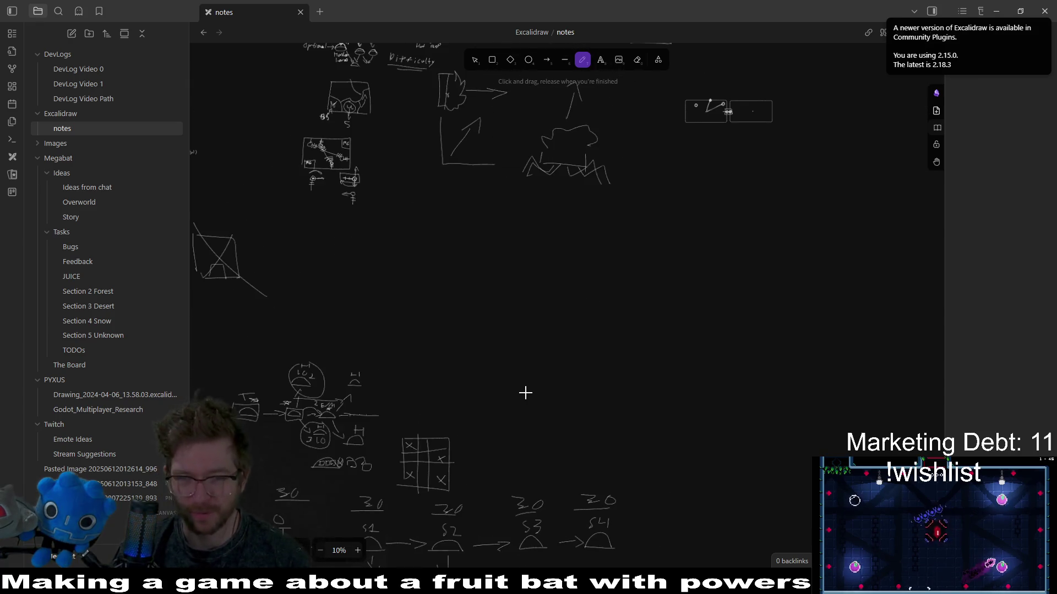
pyautogui.click(335, 552)
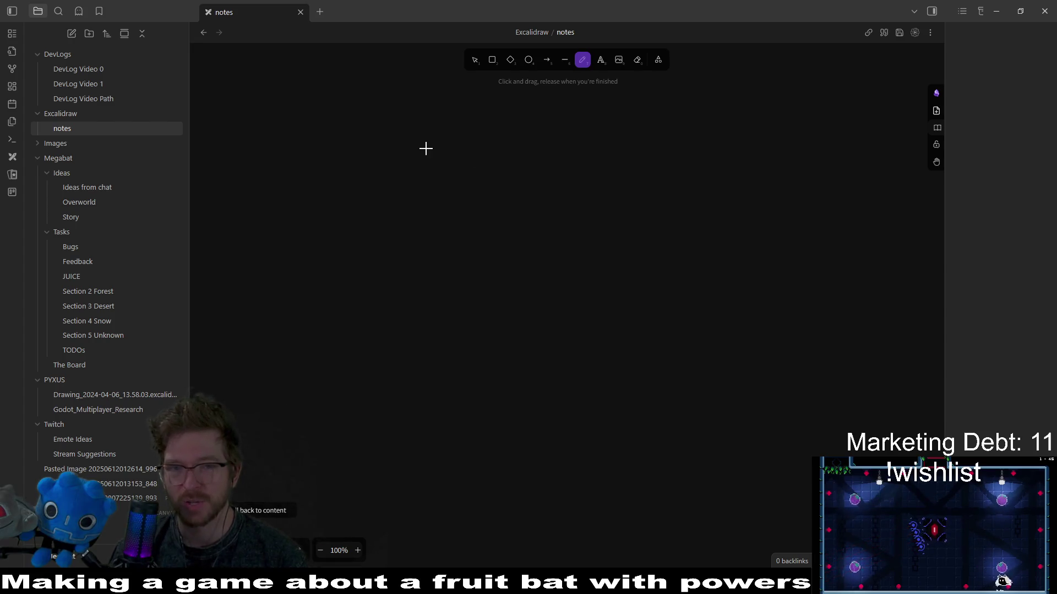
# Sketch a W, cross out the E, and draw an arrow to its right.
pyautogui.moveTo(481, 129); pyautogui.dragTo(534, 123)
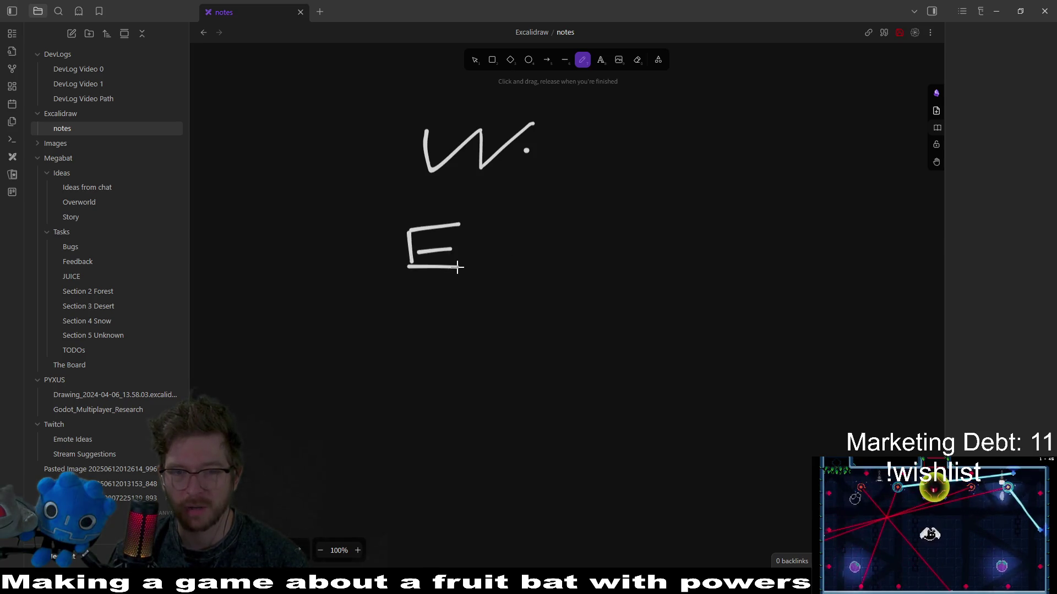
pyautogui.scroll(-1, 594, 231)
pyautogui.hscroll(1, 594, 231)
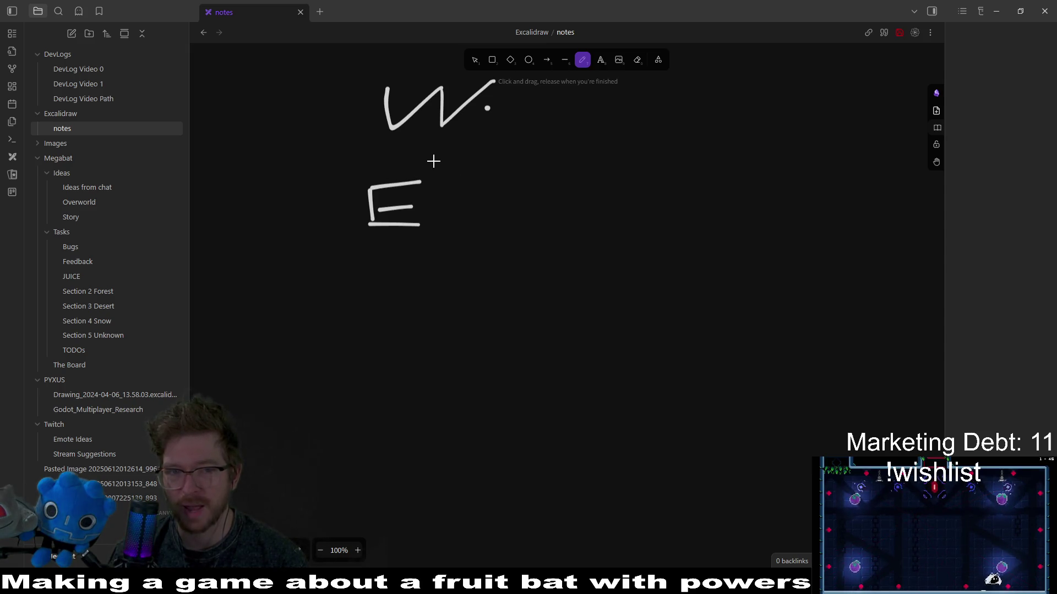
pyautogui.moveTo(407, 250); pyautogui.dragTo(424, 257)
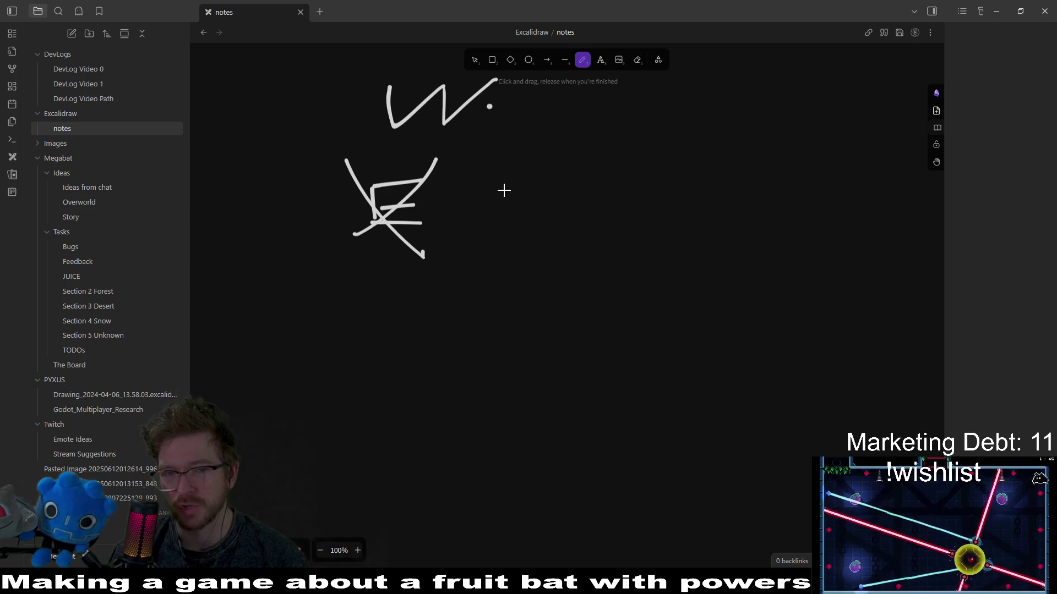
pyautogui.moveTo(488, 200)
pyautogui.mouseDown()
pyautogui.moveTo(553, 193)
pyautogui.moveTo(562, 217)
pyautogui.mouseUp()
# Write 'E???' after the arrow: a new E and three question marks.
pyautogui.moveTo(642, 162)
pyautogui.mouseDown()
pyautogui.moveTo(649, 220)
pyautogui.moveTo(687, 194)
pyautogui.mouseUp()
pyautogui.moveTo(649, 214); pyautogui.dragTo(714, 212)
pyautogui.hscroll(2, 686, 201)
pyautogui.scroll(-1, 687, 200)
pyautogui.click(683, 170)
pyautogui.click(690, 191)
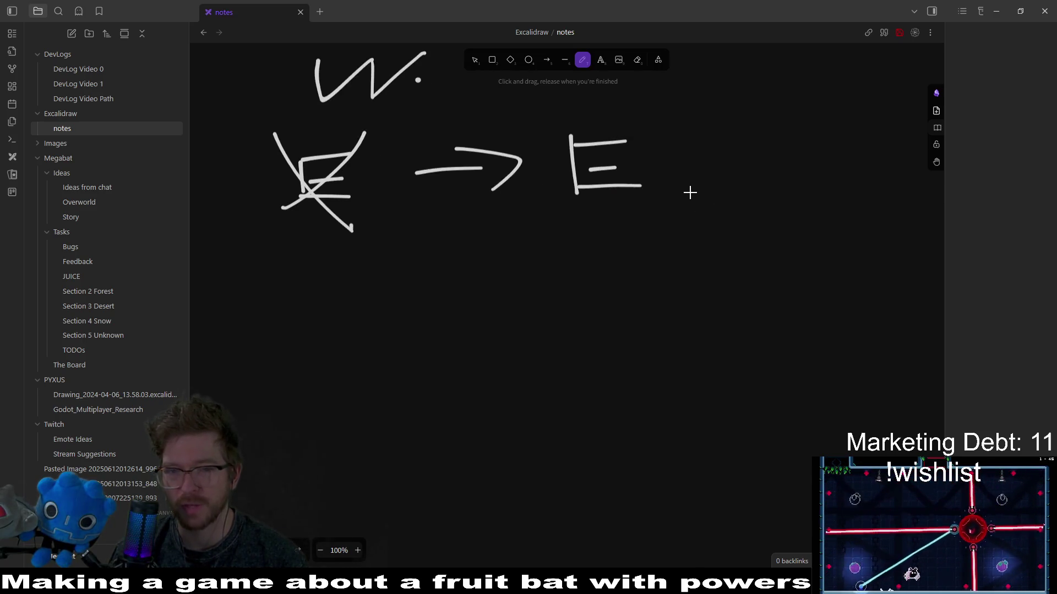
pyautogui.moveTo(683, 110); pyautogui.dragTo(684, 171)
pyautogui.click(754, 183)
pyautogui.moveTo(751, 100); pyautogui.dragTo(754, 156)
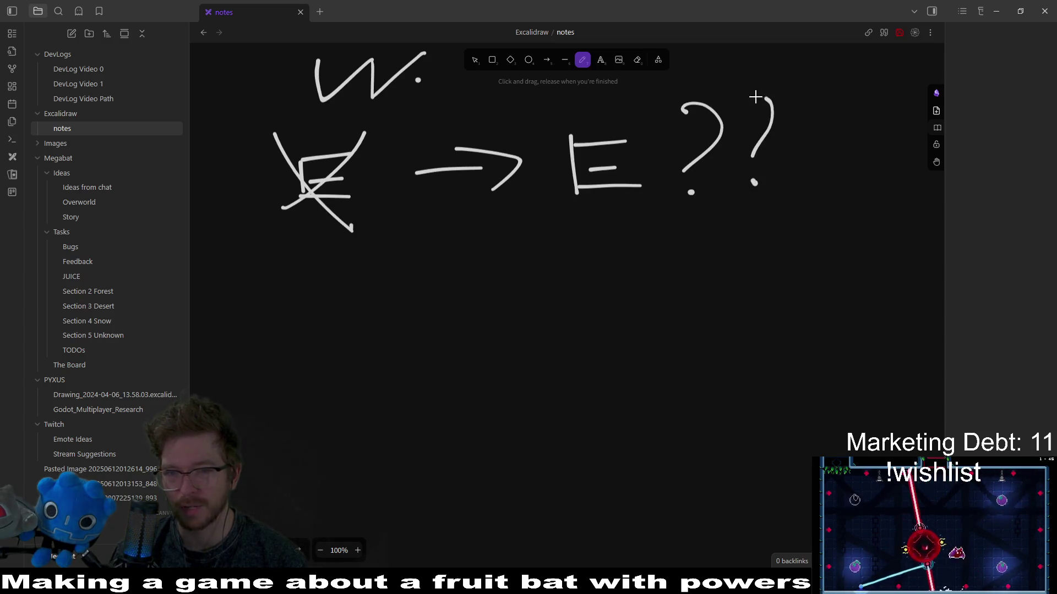
pyautogui.hscroll(1, 777, 198)
pyautogui.moveTo(793, 118); pyautogui.dragTo(776, 192)
pyautogui.click(782, 223)
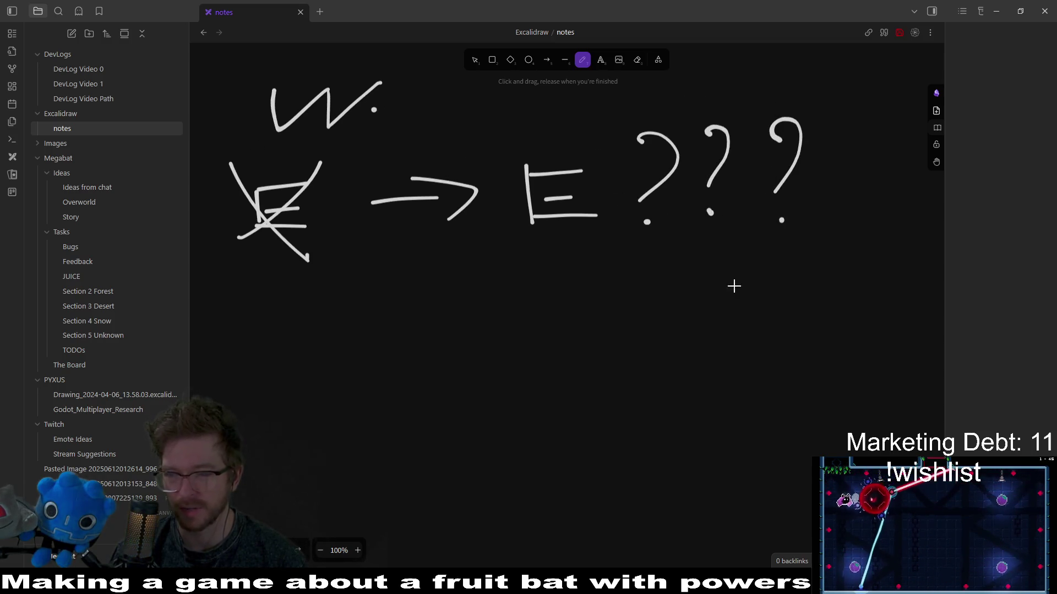
pyautogui.hscroll(-2, 732, 264)
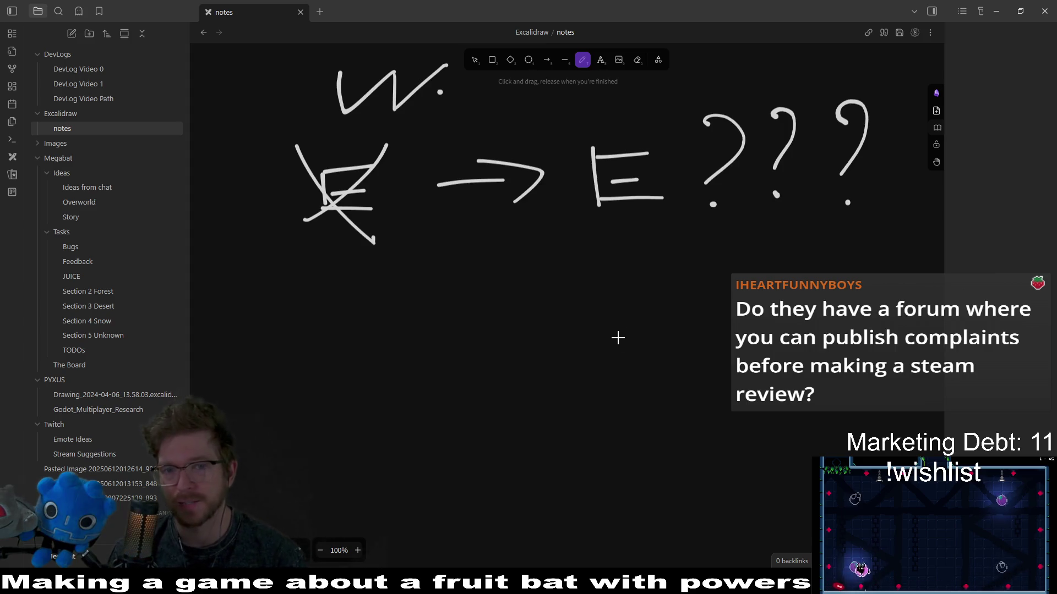
# Draw a down arrow to 'Now E' below, and cross out the arrow with an X.
pyautogui.moveTo(633, 228)
pyautogui.mouseDown()
pyautogui.moveTo(629, 299)
pyautogui.moveTo(670, 299)
pyautogui.mouseUp()
pyautogui.scroll(-1, 645, 300)
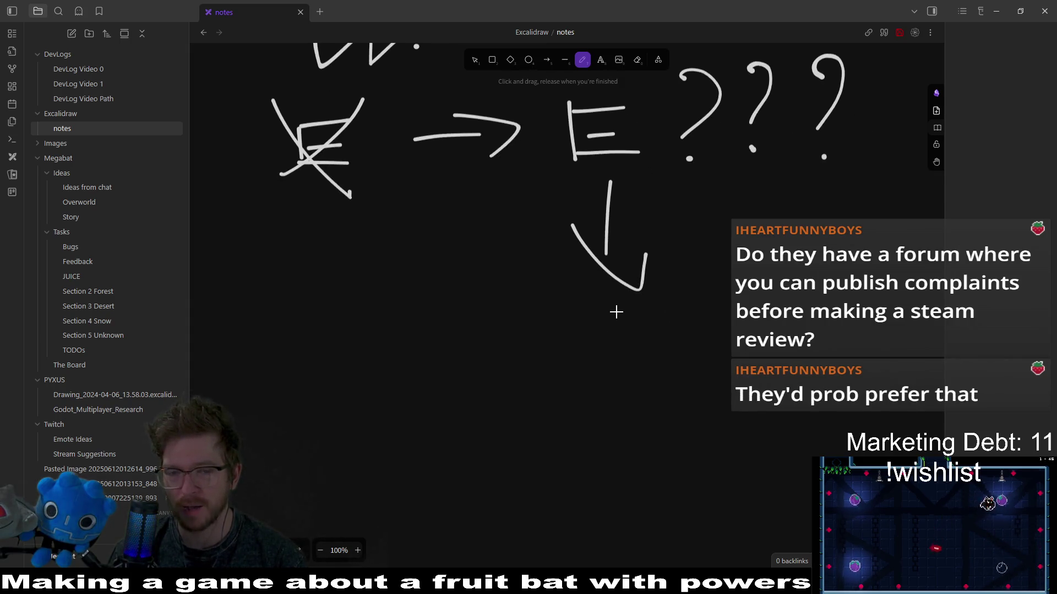
pyautogui.moveTo(613, 300); pyautogui.dragTo(581, 366)
pyautogui.hotkey('ctrl', 'z')
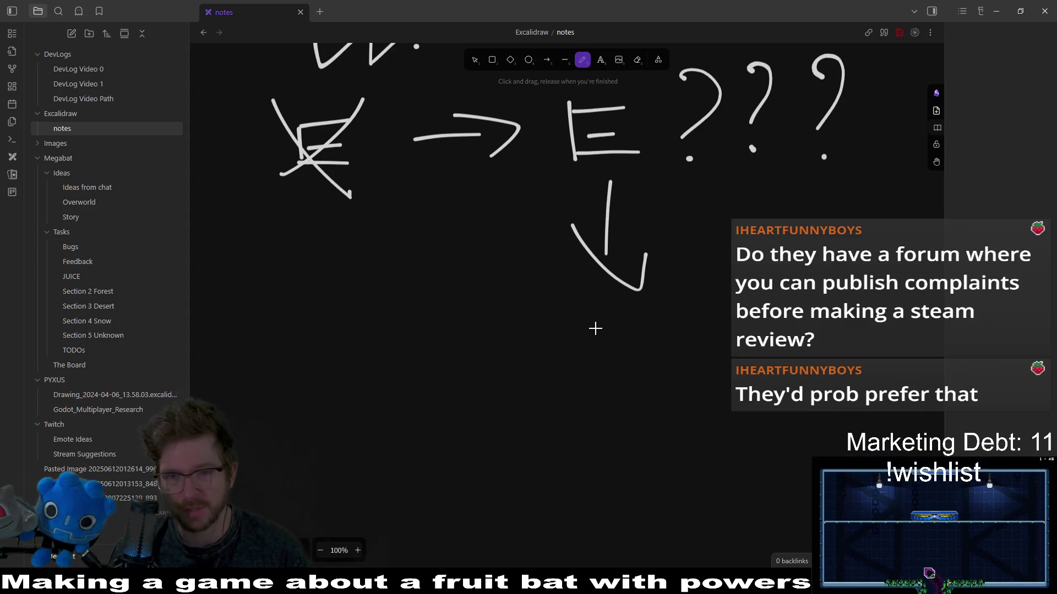
pyautogui.moveTo(600, 313); pyautogui.dragTo(609, 383)
pyautogui.moveTo(596, 325)
pyautogui.mouseDown()
pyautogui.moveTo(625, 320)
pyautogui.moveTo(634, 366)
pyautogui.mouseUp()
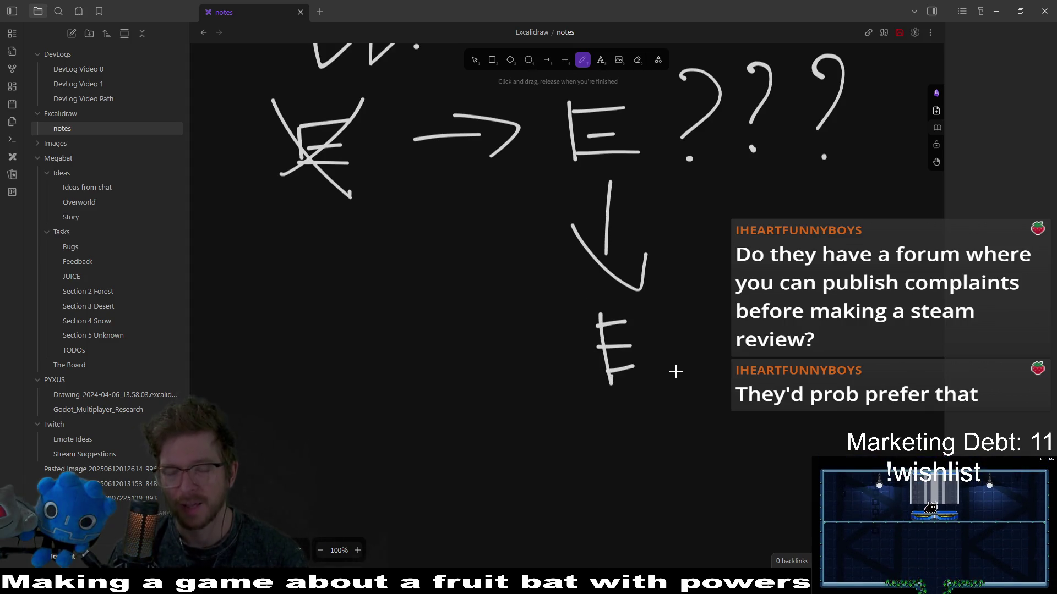
pyautogui.scroll(-1, 561, 299)
pyautogui.scroll(1, 609, 220)
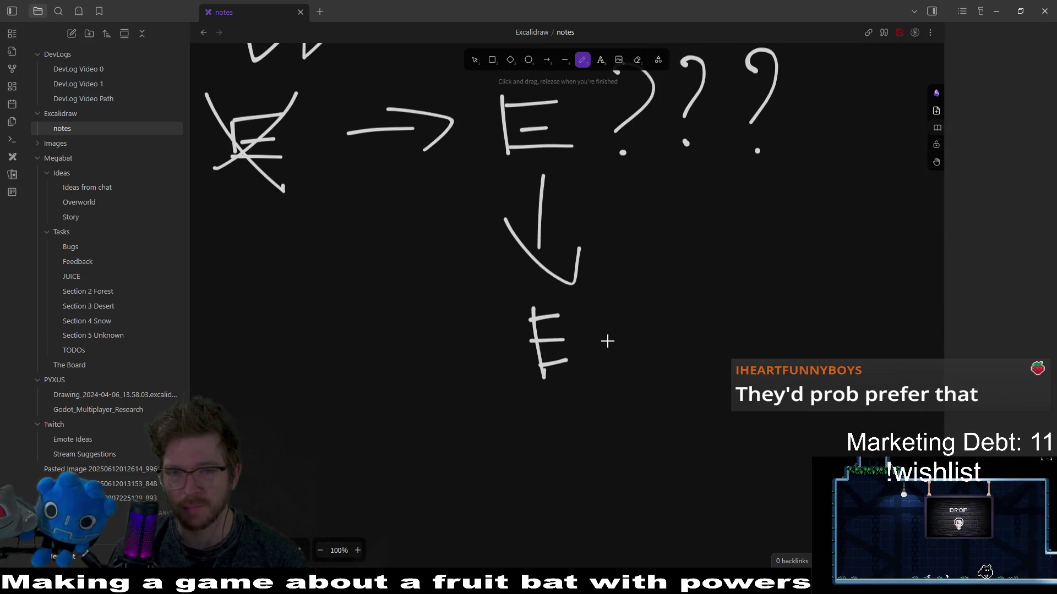
pyautogui.moveTo(403, 362)
pyautogui.mouseDown()
pyautogui.moveTo(441, 338)
pyautogui.moveTo(511, 333)
pyautogui.mouseUp()
pyautogui.moveTo(587, 209); pyautogui.dragTo(473, 265)
pyautogui.moveTo(473, 176); pyautogui.dragTo(604, 264)
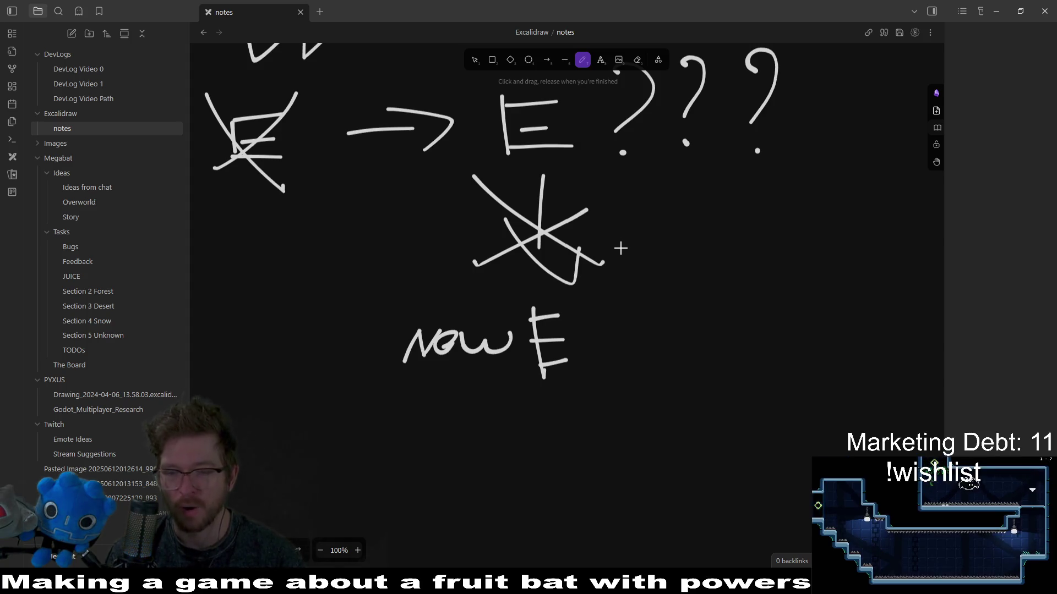
# Move below 'now E' and sketch a new letter, undoing its bottom bar.
pyautogui.hscroll(2, 660, 244)
pyautogui.scroll(-1, 660, 245)
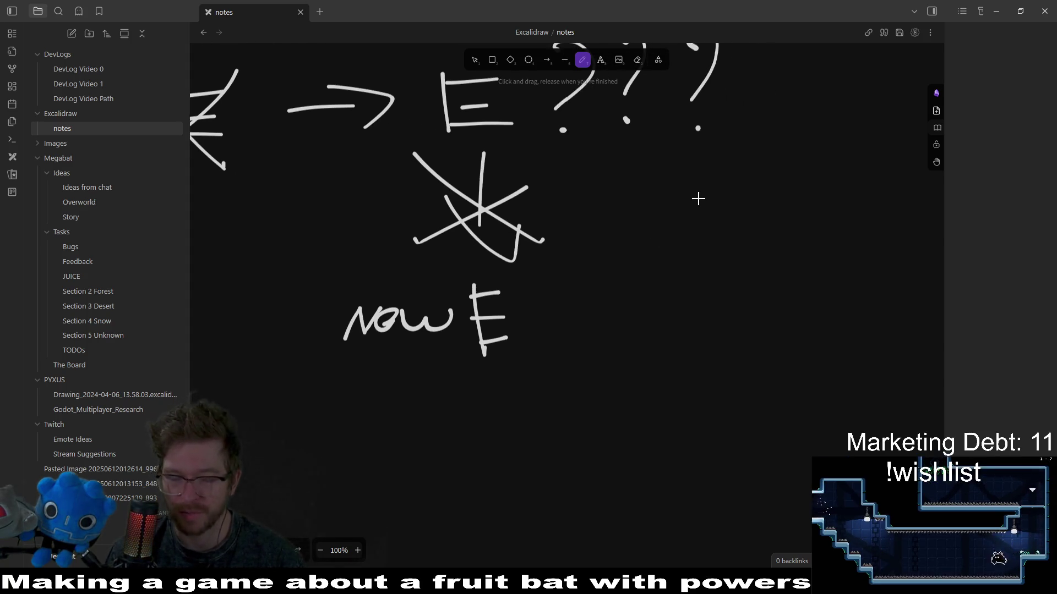
pyautogui.hscroll(2, 590, 290)
pyautogui.scroll(2, 589, 290)
pyautogui.hscroll(-3, 622, 243)
pyautogui.scroll(-3, 622, 242)
pyautogui.hscroll(1, 681, 241)
pyautogui.scroll(1, 681, 241)
pyautogui.hscroll(-1, 681, 242)
pyautogui.scroll(-1, 681, 242)
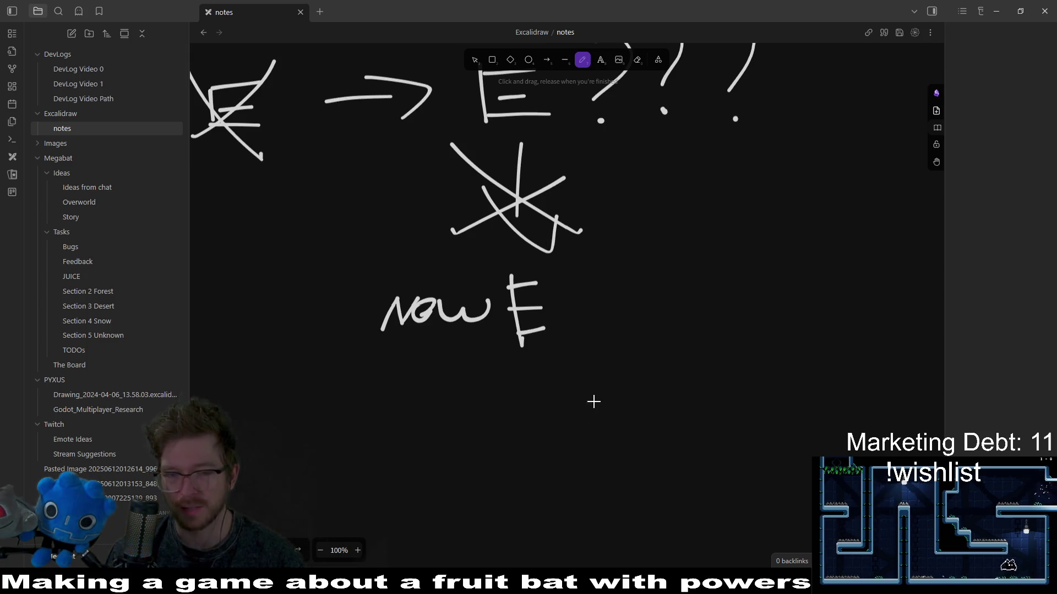
pyautogui.scroll(2, 637, 163)
pyautogui.hscroll(1, 590, 230)
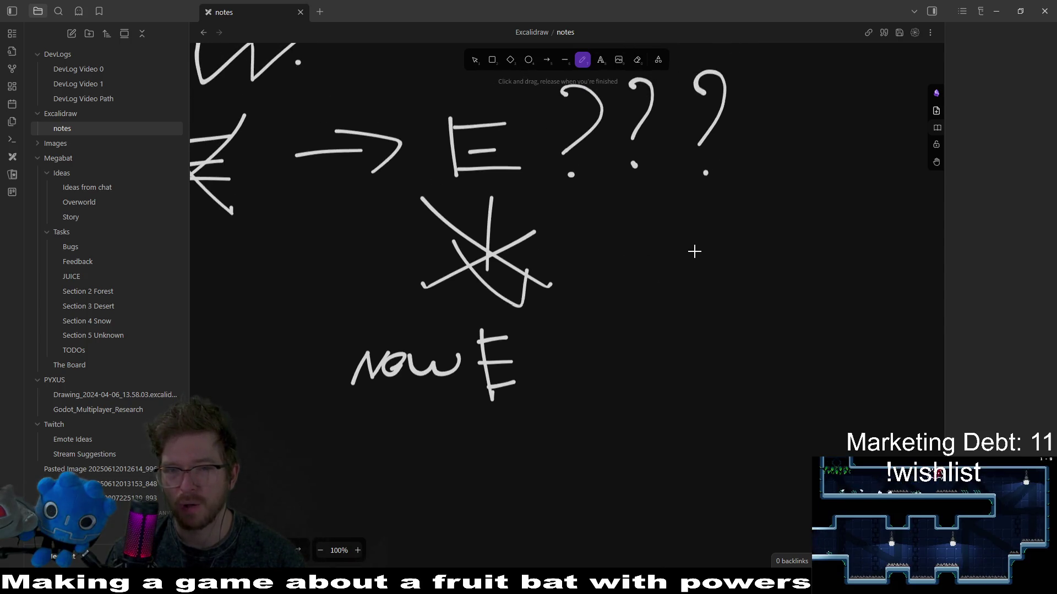
pyautogui.scroll(1, 676, 280)
pyautogui.hscroll(-1, 677, 291)
pyautogui.hscroll(5, 782, 288)
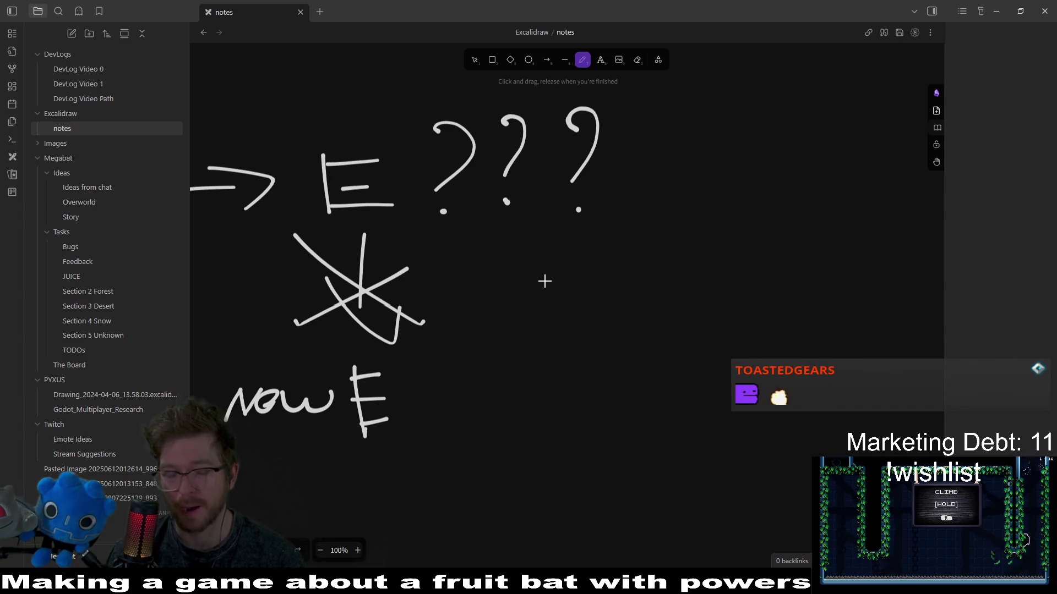
pyautogui.moveTo(687, 314)
pyautogui.mouseDown()
pyautogui.moveTo(495, 206)
pyautogui.moveTo(714, 283)
pyautogui.mouseUp()
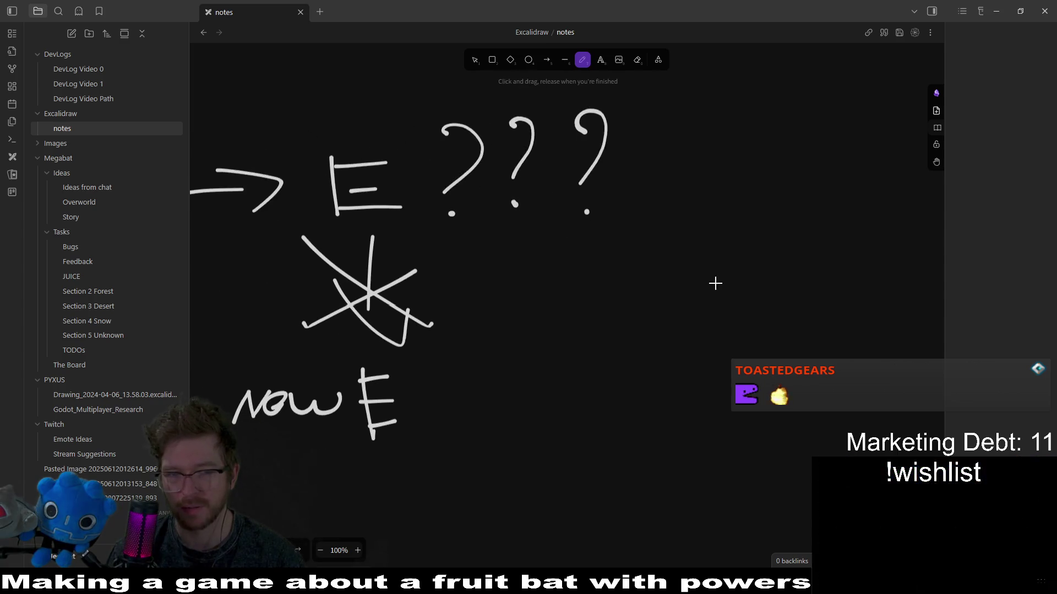
pyautogui.scroll(-5, 579, 213)
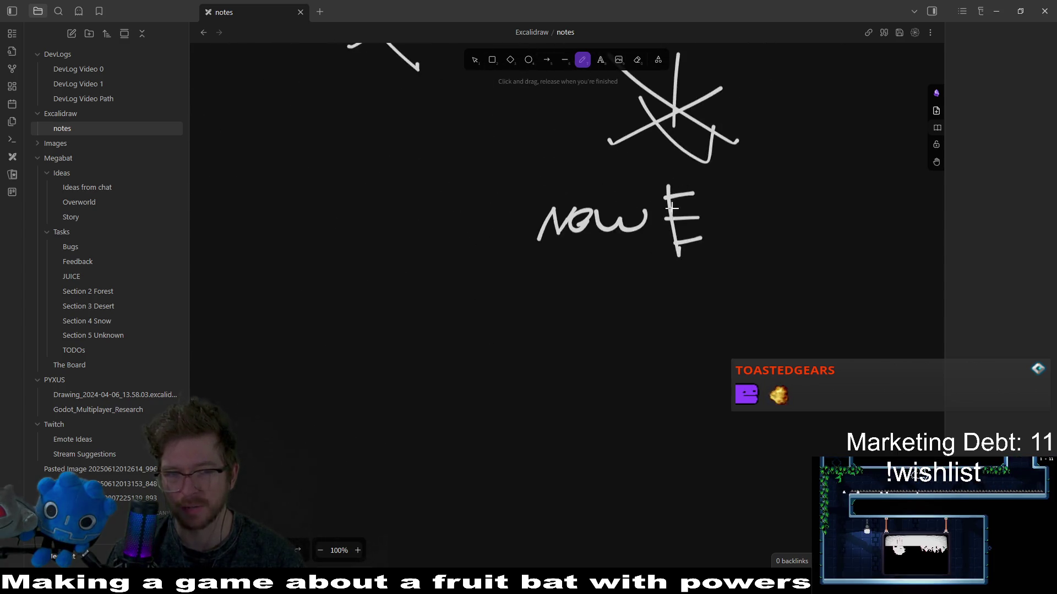
pyautogui.scroll(-2, 619, 217)
pyautogui.moveTo(424, 327); pyautogui.dragTo(424, 377)
pyautogui.moveTo(418, 313); pyautogui.dragTo(470, 309)
pyautogui.moveTo(431, 349)
pyautogui.mouseDown()
pyautogui.moveTo(468, 345)
pyautogui.moveTo(468, 372)
pyautogui.mouseUp()
pyautogui.scroll(-2, 559, 292)
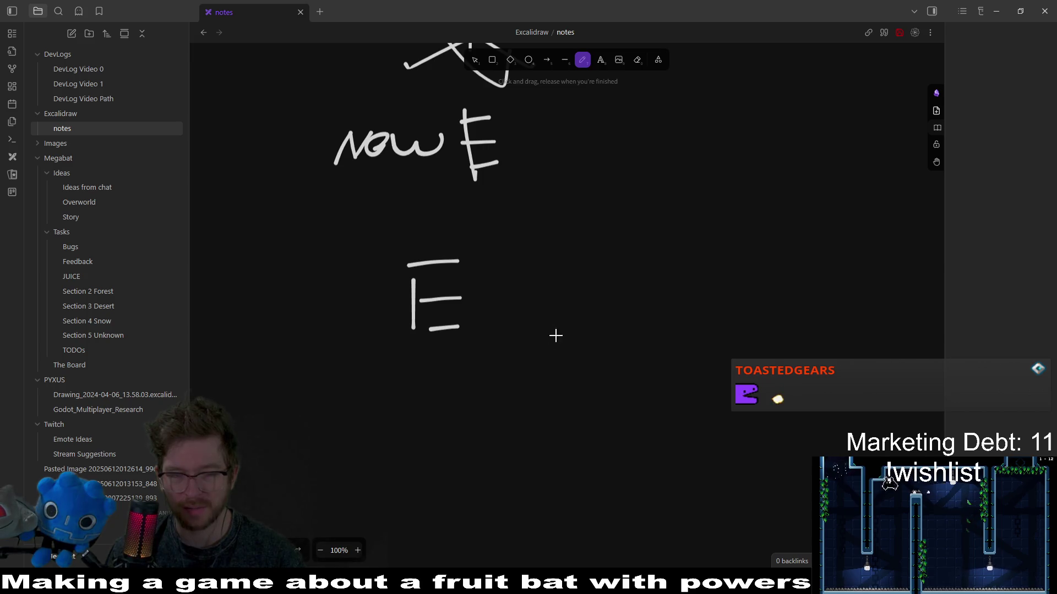
pyautogui.scroll(-2, 554, 343)
pyautogui.hotkey('ctrl', 'z')
pyautogui.hotkey('ctrl', 'z')
pyautogui.hotkey('ctrl', 'z')
# Write 'W' with a dash and redo the misshapen letters so they read 'upgrade'.
pyautogui.moveTo(404, 221)
pyautogui.mouseDown()
pyautogui.moveTo(447, 229)
pyautogui.moveTo(486, 217)
pyautogui.moveTo(603, 253)
pyautogui.moveTo(618, 223)
pyautogui.moveTo(638, 284)
pyautogui.moveTo(684, 229)
pyautogui.moveTo(770, 224)
pyautogui.moveTo(797, 255)
pyautogui.moveTo(813, 242)
pyautogui.mouseUp()
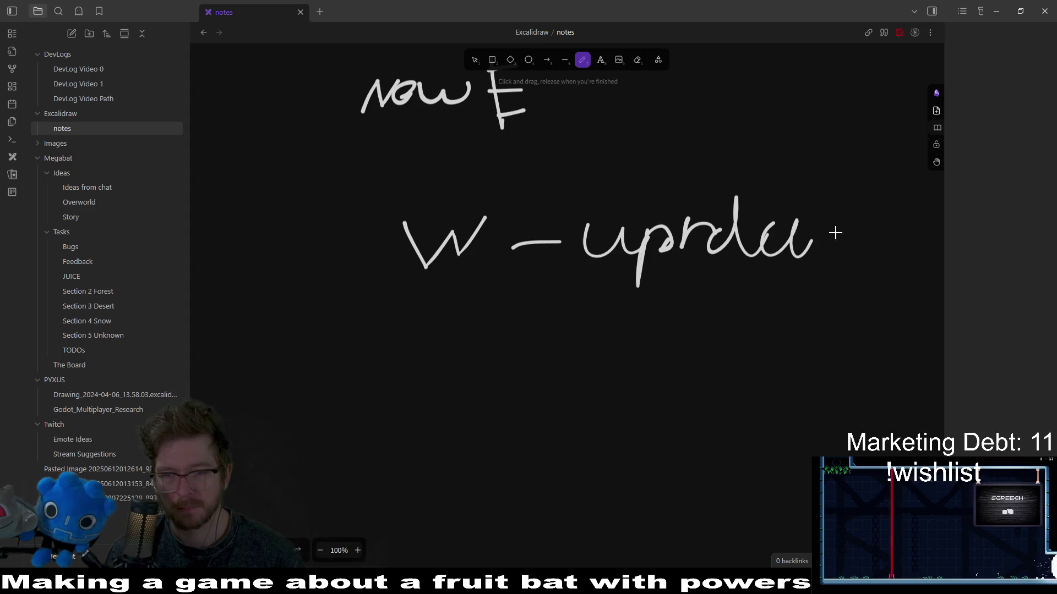
pyautogui.hotkey('ctrl', 'z')
pyautogui.moveTo(693, 225)
pyautogui.mouseDown()
pyautogui.moveTo(870, 236)
pyautogui.moveTo(913, 264)
pyautogui.mouseUp()
pyautogui.moveTo(810, 231); pyautogui.dragTo(786, 245)
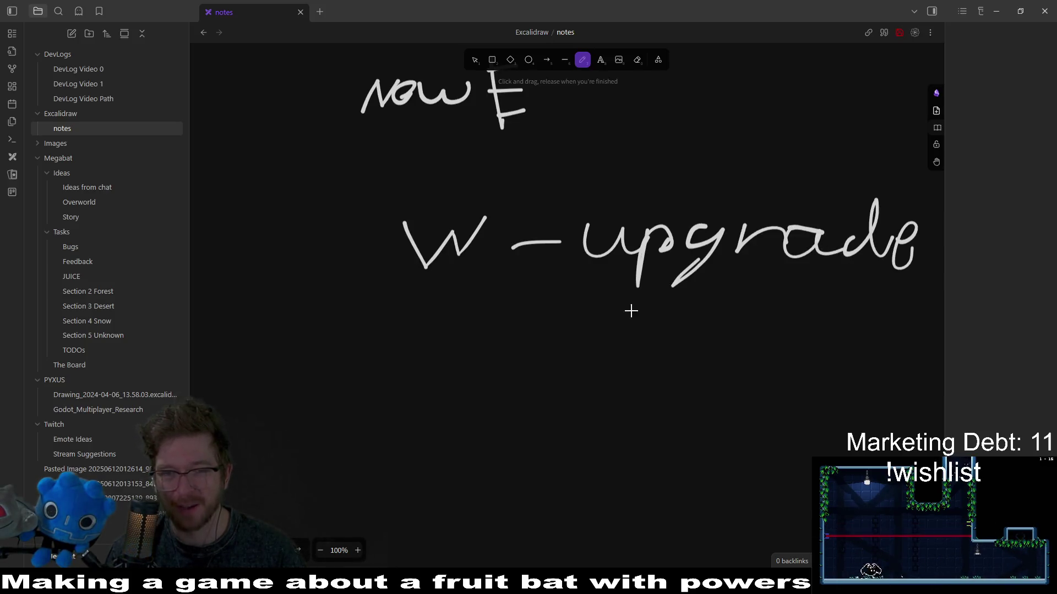
# Replace the stray mark on the dash with an arrowhead to make 'W → upgrade'.
pyautogui.hotkey('ctrl', 'z')
pyautogui.moveTo(540, 220); pyautogui.dragTo(547, 258)
pyautogui.hscroll(4, 756, 270)
pyautogui.scroll(-1, 684, 293)
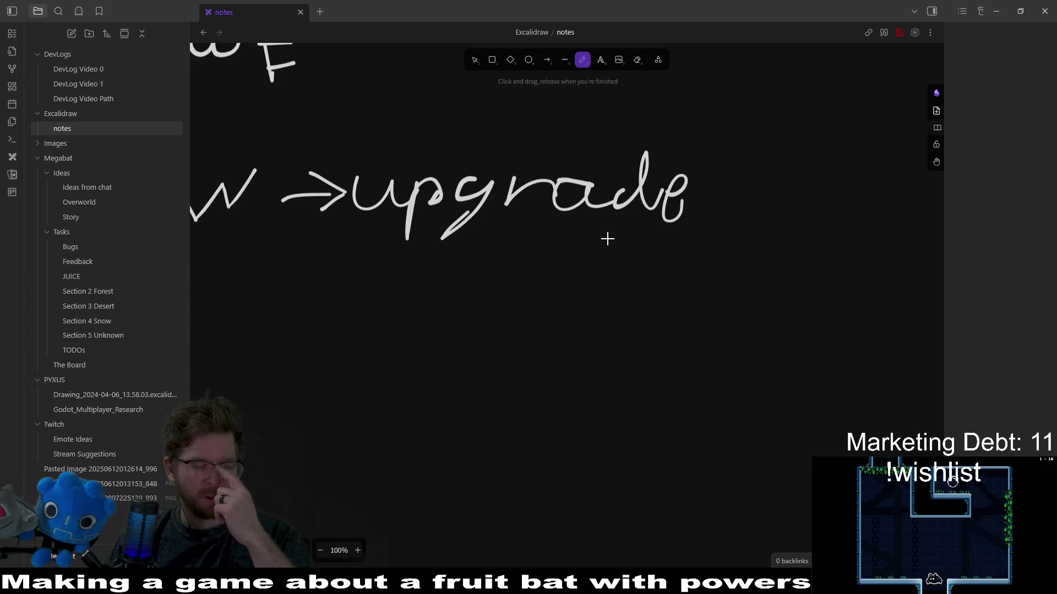
pyautogui.scroll(-2, 701, 249)
pyautogui.hscroll(-1, 700, 250)
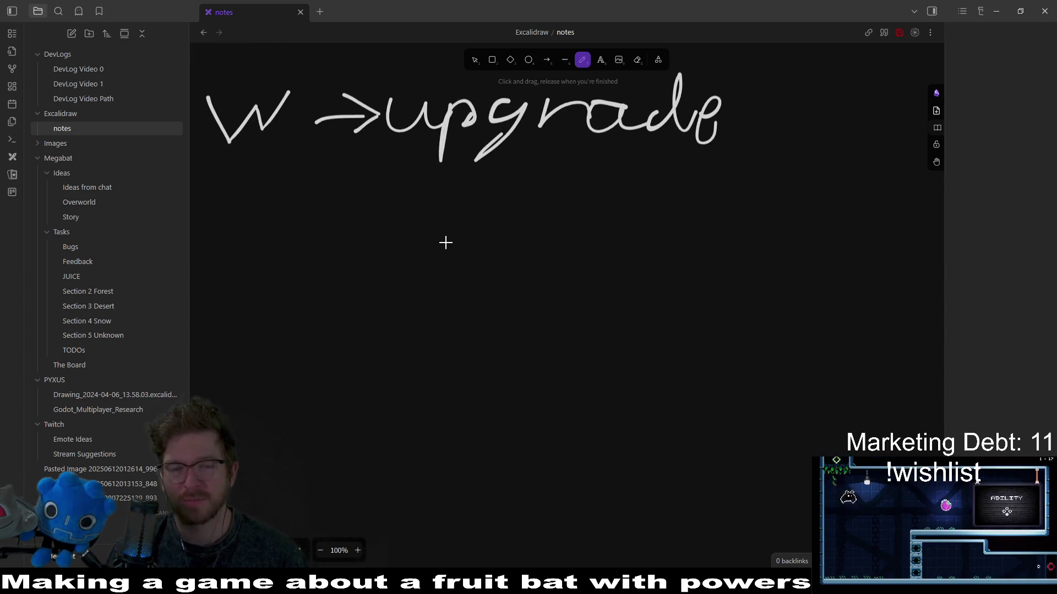
# Write '- materials' and '- m1', then start the '- m2' item below 'upgrade'.
pyautogui.moveTo(396, 216)
pyautogui.mouseDown()
pyautogui.moveTo(526, 207)
pyautogui.moveTo(572, 222)
pyautogui.moveTo(633, 205)
pyautogui.moveTo(663, 219)
pyautogui.moveTo(691, 203)
pyautogui.moveTo(734, 223)
pyautogui.mouseUp()
pyautogui.click(422, 270)
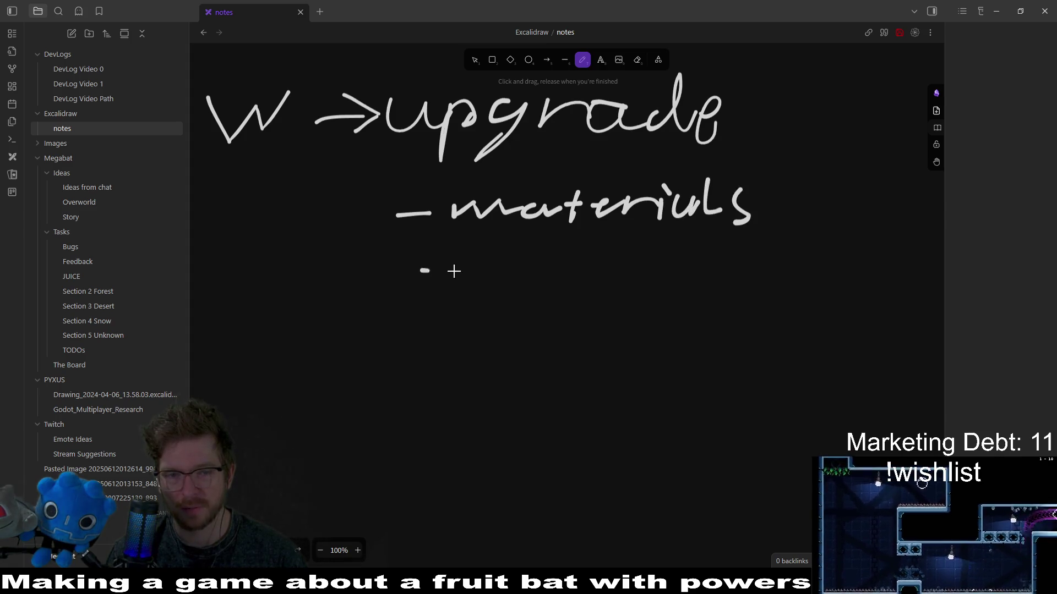
pyautogui.moveTo(421, 270); pyautogui.dragTo(455, 271)
pyautogui.moveTo(556, 246); pyautogui.dragTo(553, 274)
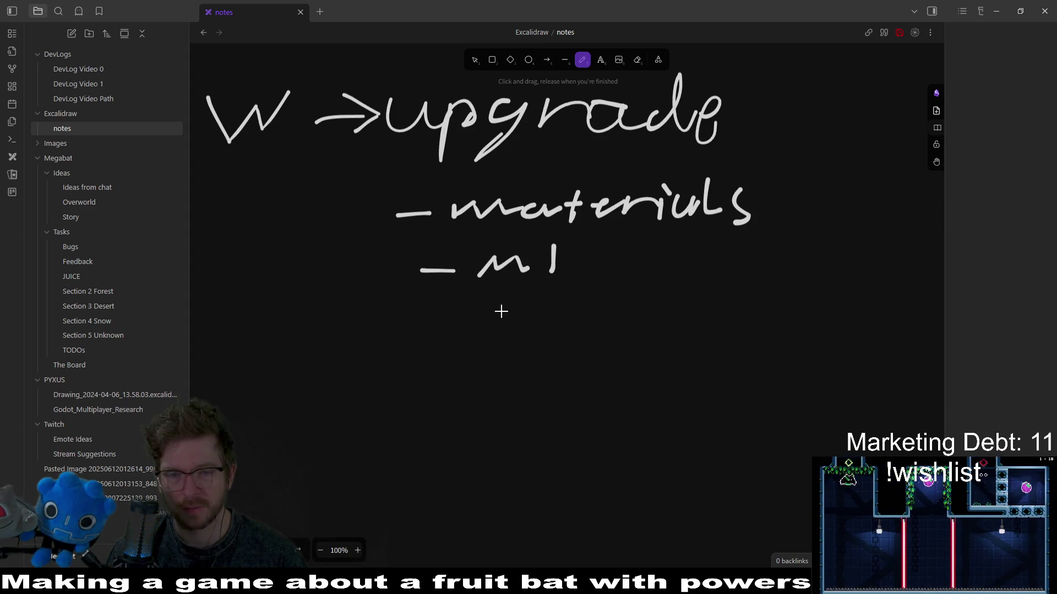
pyautogui.moveTo(418, 323); pyautogui.dragTo(554, 326)
# Add the '- m ??' item and circle it.
pyautogui.scroll(-1, 493, 306)
pyautogui.moveTo(406, 330)
pyautogui.mouseDown()
pyautogui.moveTo(470, 313)
pyautogui.moveTo(480, 326)
pyautogui.mouseUp()
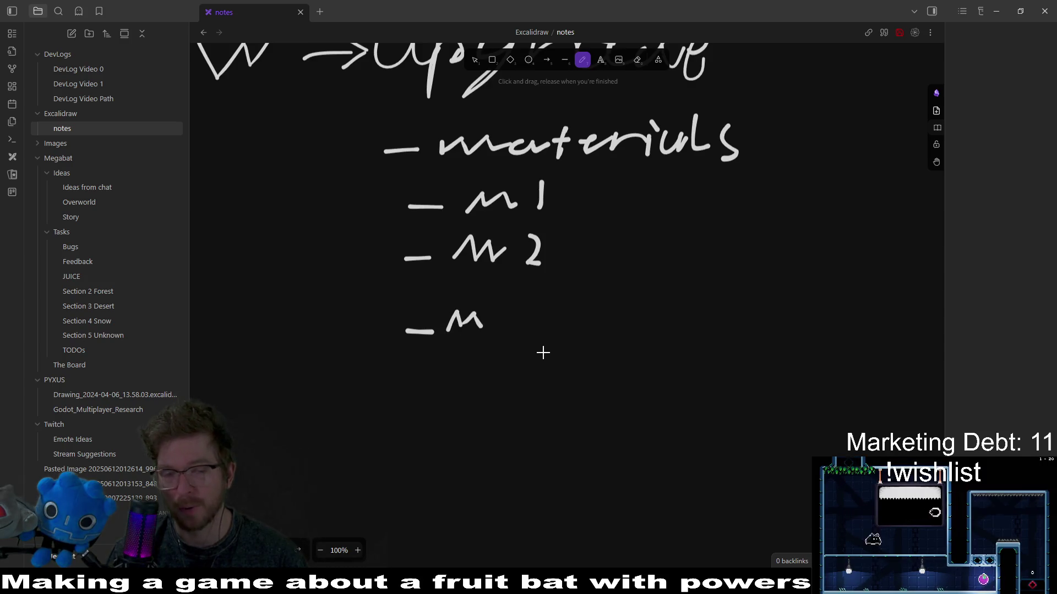
pyautogui.click(510, 332)
pyautogui.moveTo(509, 284)
pyautogui.mouseDown()
pyautogui.moveTo(511, 312)
pyautogui.moveTo(544, 295)
pyautogui.moveTo(536, 319)
pyautogui.mouseUp()
pyautogui.click(538, 326)
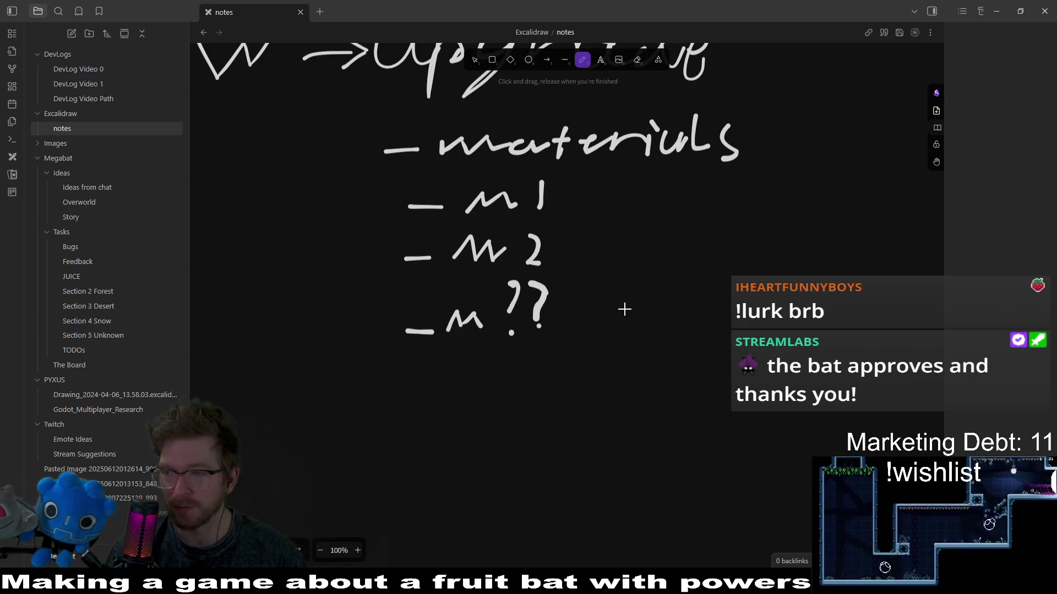
pyautogui.moveTo(459, 290)
pyautogui.mouseDown()
pyautogui.moveTo(547, 288)
pyautogui.moveTo(453, 267)
pyautogui.mouseUp()
pyautogui.moveTo(605, 270)
pyautogui.mouseDown()
pyautogui.moveTo(520, 190)
pyautogui.moveTo(531, 228)
pyautogui.mouseUp()
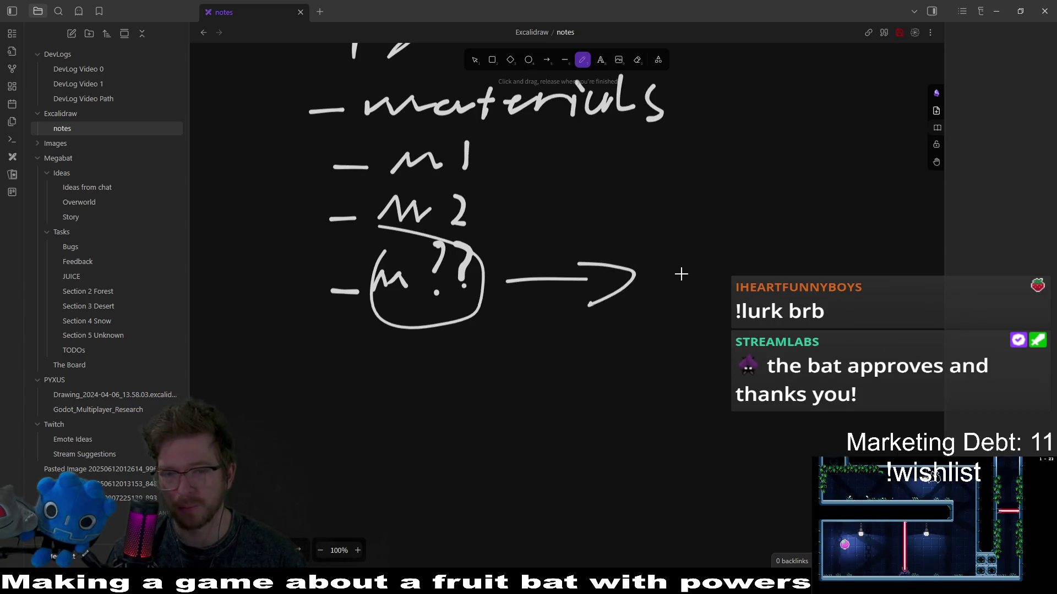
# Write 'End game for now' after the arrow from the circled item.
pyautogui.hscroll(3, 681, 274)
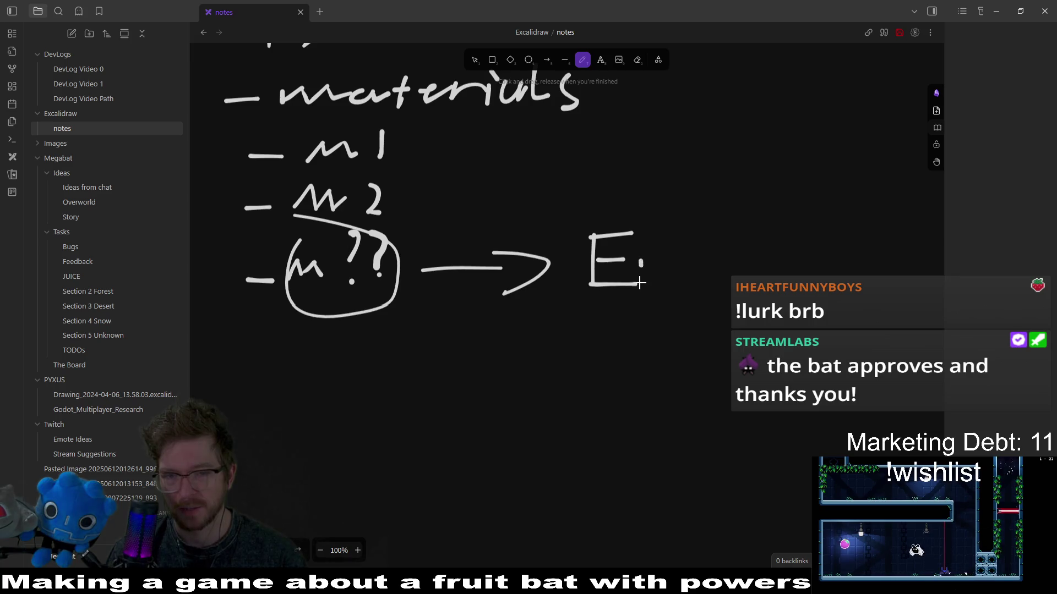
pyautogui.moveTo(685, 263)
pyautogui.mouseDown()
pyautogui.moveTo(719, 274)
pyautogui.moveTo(729, 308)
pyautogui.mouseUp()
pyautogui.moveTo(781, 263)
pyautogui.mouseDown()
pyautogui.moveTo(795, 272)
pyautogui.moveTo(818, 250)
pyautogui.moveTo(887, 263)
pyautogui.mouseUp()
pyautogui.scroll(-1, 866, 305)
pyautogui.hscroll(4, 866, 306)
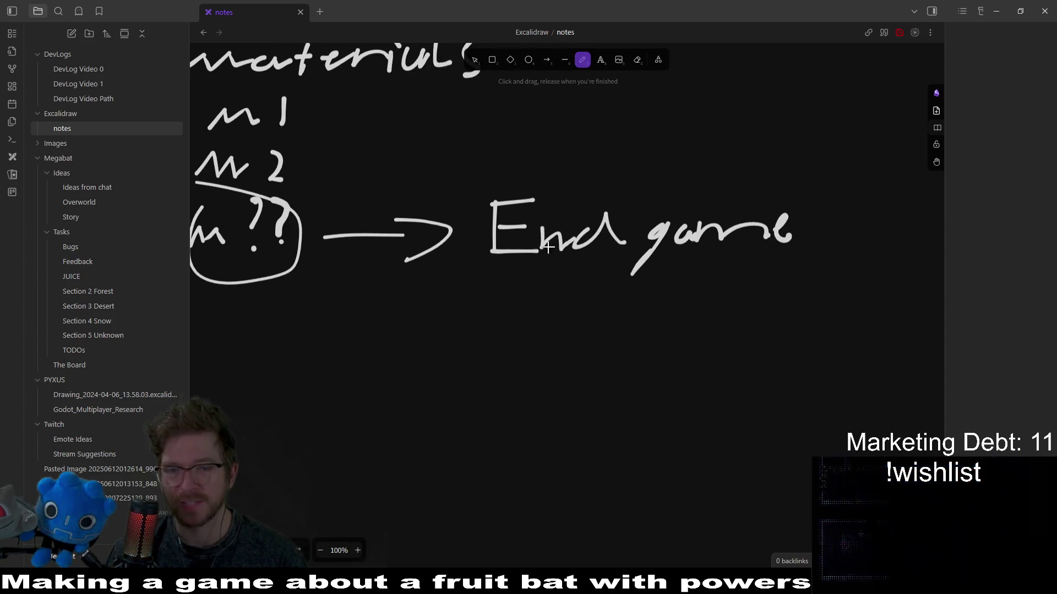
pyautogui.scroll(1, 757, 262)
pyautogui.hscroll(1, 758, 261)
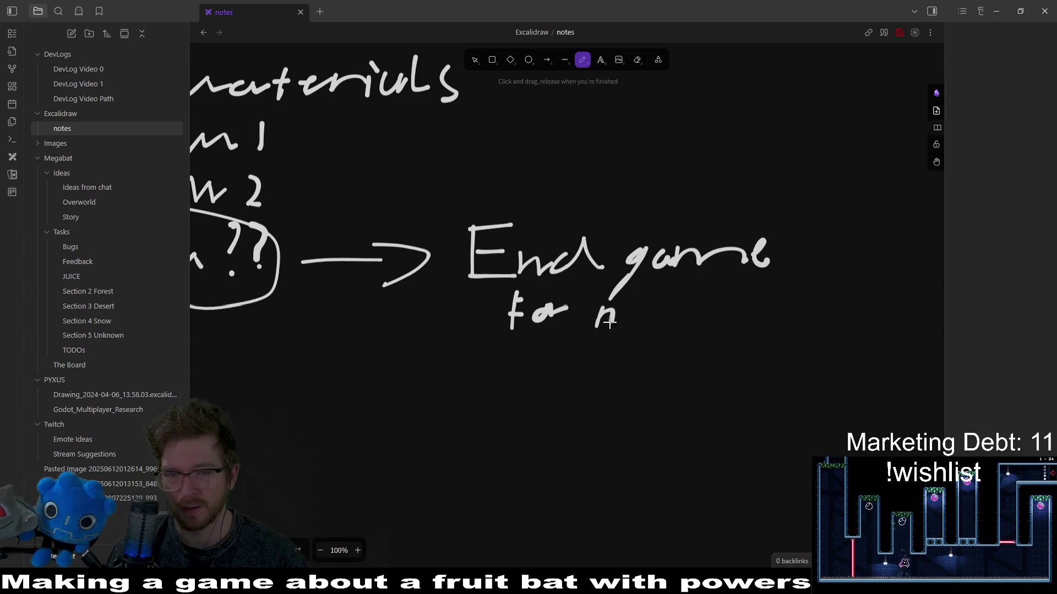
pyautogui.moveTo(636, 310); pyautogui.dragTo(708, 307)
pyautogui.scroll(-2, 708, 235)
pyautogui.hscroll(-1, 708, 236)
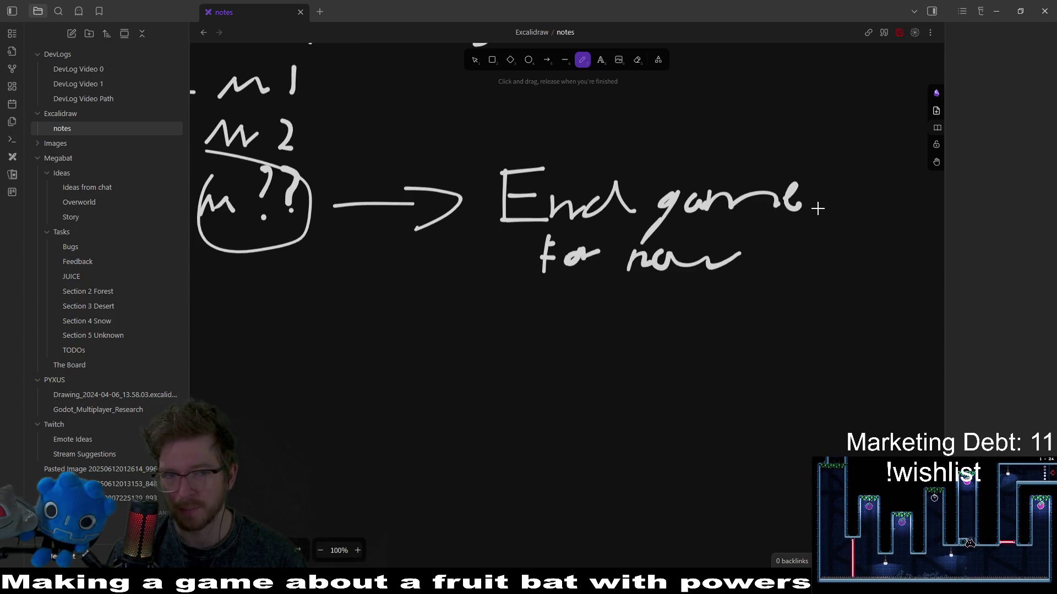
pyautogui.hscroll(-5, 349, 229)
pyautogui.scroll(1, 349, 229)
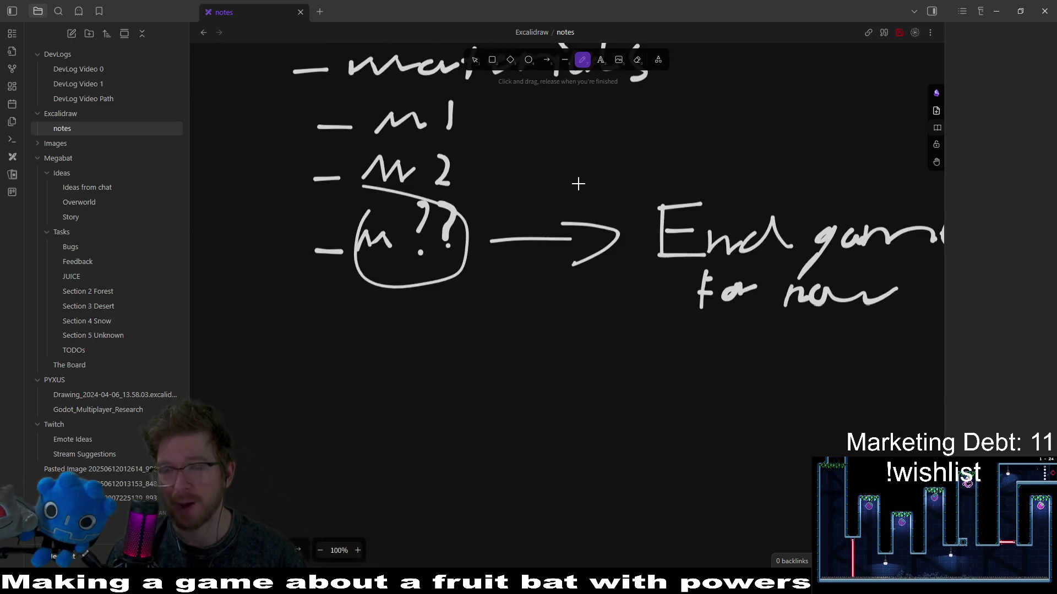
pyautogui.hscroll(5, 578, 183)
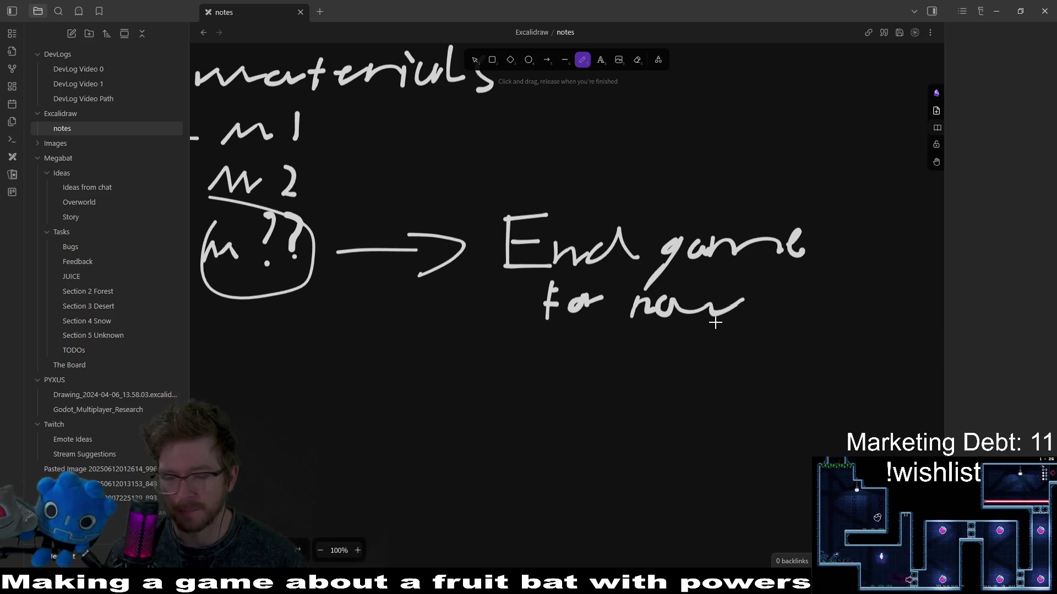
# Pan the canvas to bring the materials list back into view.
pyautogui.moveTo(540, 249); pyautogui.dragTo(646, 172)
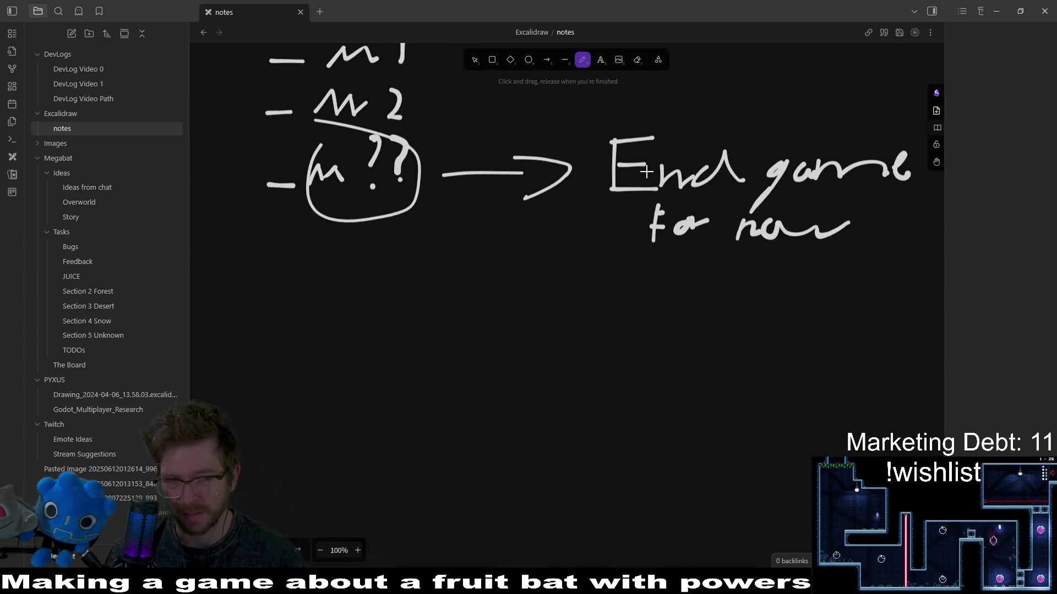
pyautogui.scroll(2, 647, 160)
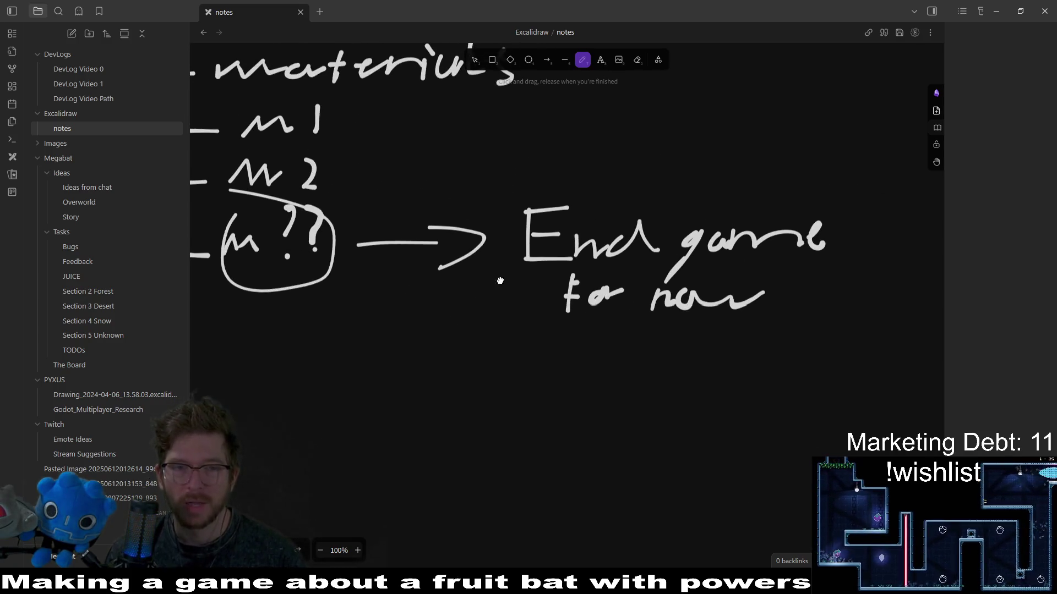
pyautogui.scroll(-4, 619, 191)
pyautogui.scroll(-1, 618, 189)
pyautogui.moveTo(618, 189)
pyautogui.mouseDown()
pyautogui.moveTo(597, 271)
pyautogui.moveTo(655, 389)
pyautogui.mouseUp()
pyautogui.scroll(-4, 573, 337)
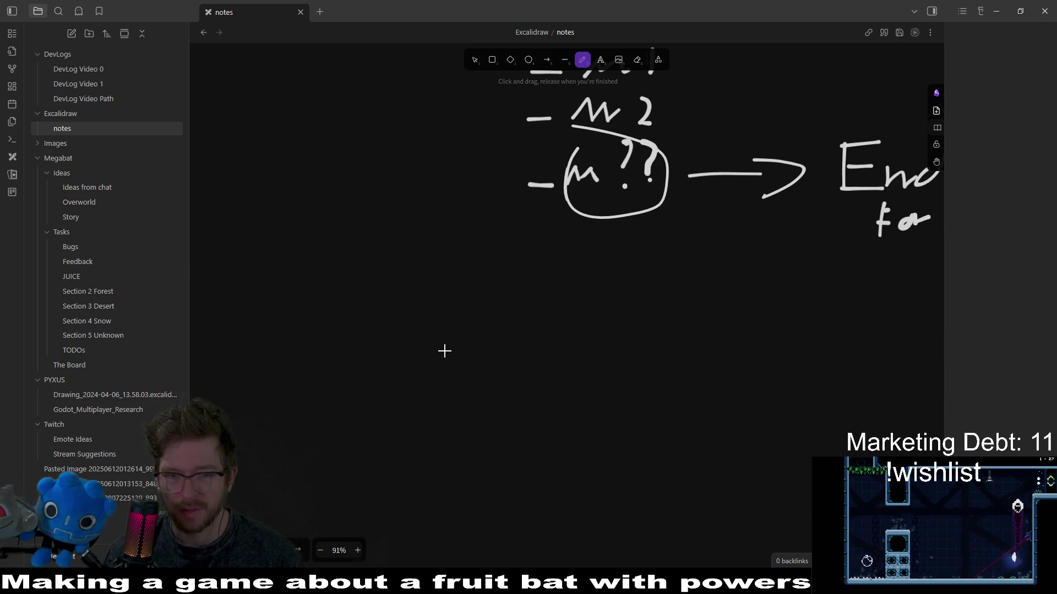
# Write 'respec Character' below the circled m ?? item.
pyautogui.moveTo(420, 268)
pyautogui.mouseDown()
pyautogui.moveTo(448, 297)
pyautogui.moveTo(504, 320)
pyautogui.mouseUp()
pyautogui.moveTo(533, 279); pyautogui.dragTo(530, 332)
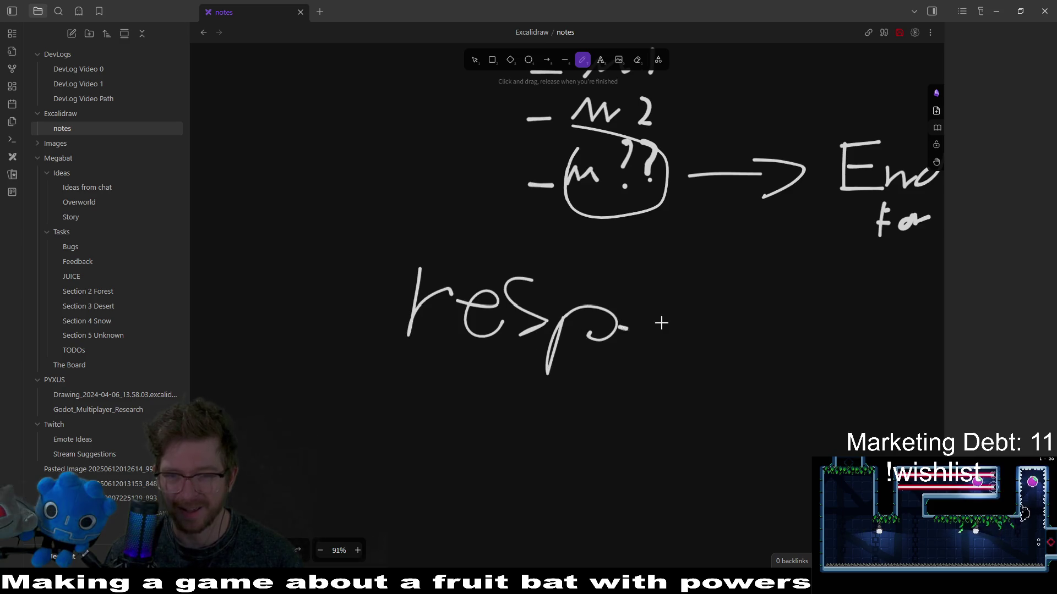
pyautogui.scroll(-5, 629, 416)
pyautogui.hscroll(2, 629, 416)
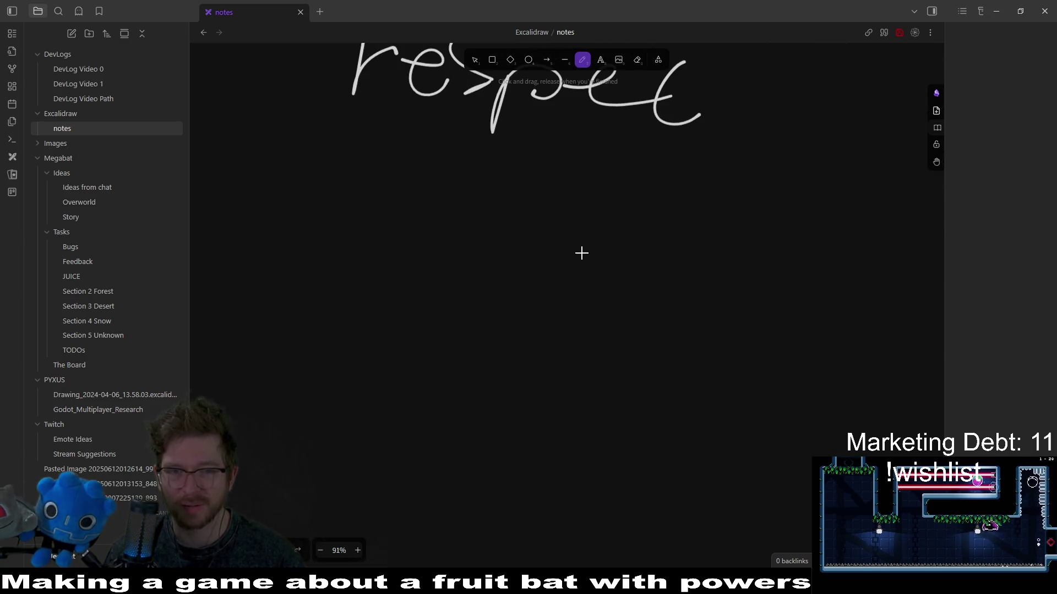
pyautogui.scroll(3, 583, 252)
pyautogui.moveTo(380, 296)
pyautogui.mouseDown()
pyautogui.moveTo(402, 330)
pyautogui.moveTo(528, 313)
pyautogui.moveTo(651, 336)
pyautogui.moveTo(802, 337)
pyautogui.moveTo(901, 319)
pyautogui.mouseUp()
pyautogui.scroll(-3, 727, 281)
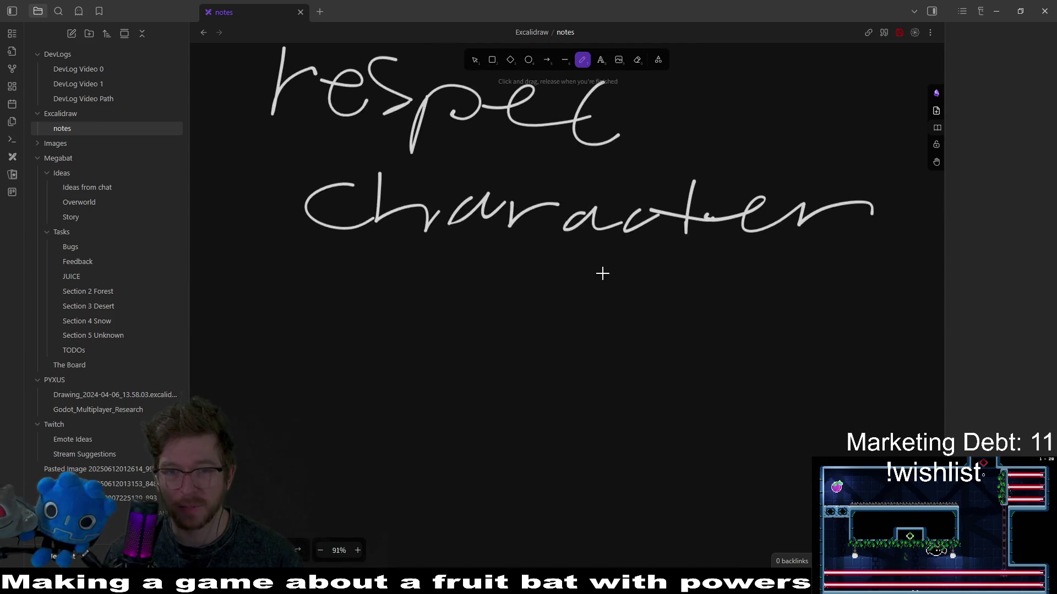
pyautogui.scroll(3, 605, 264)
pyautogui.scroll(-1, 577, 323)
pyautogui.scroll(-2, 577, 323)
pyautogui.hscroll(-2, 584, 291)
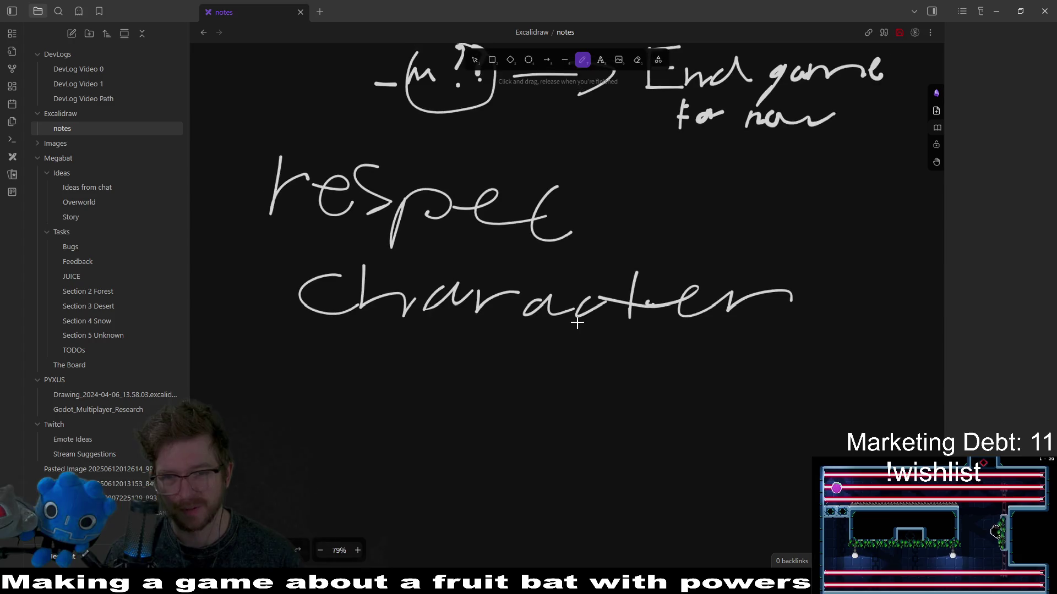
pyautogui.scroll(-3, 593, 264)
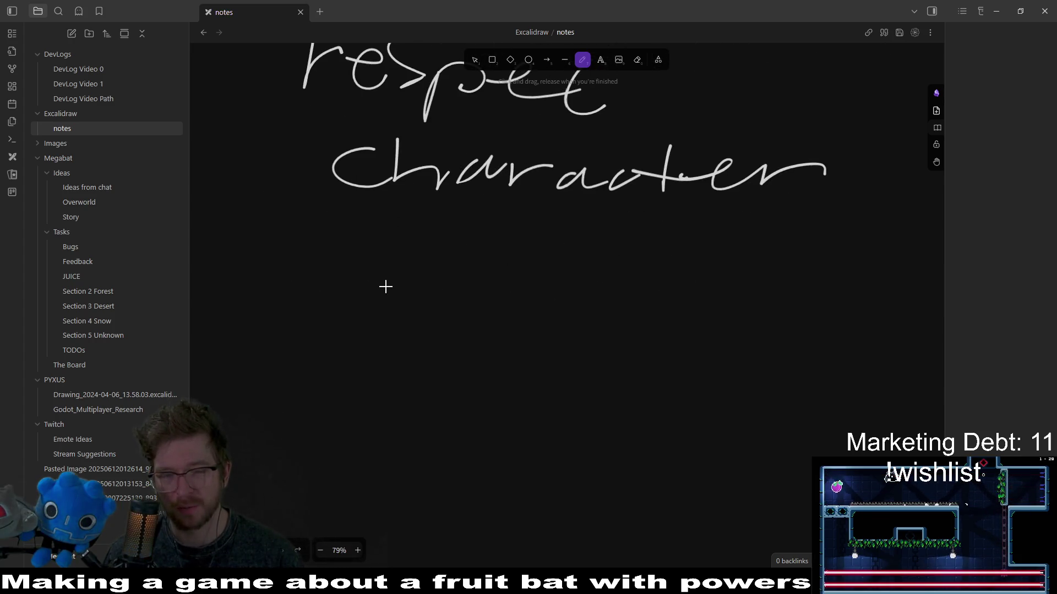
# Draw an arrow under Character leading to 'Endgame'.
pyautogui.moveTo(373, 260)
pyautogui.mouseDown()
pyautogui.moveTo(440, 260)
pyautogui.moveTo(458, 286)
pyautogui.mouseUp()
pyautogui.moveTo(542, 232)
pyautogui.mouseDown()
pyautogui.moveTo(541, 286)
pyautogui.moveTo(587, 233)
pyautogui.mouseUp()
pyautogui.moveTo(544, 268)
pyautogui.mouseDown()
pyautogui.moveTo(636, 282)
pyautogui.moveTo(678, 242)
pyautogui.moveTo(707, 282)
pyautogui.mouseUp()
pyautogui.moveTo(741, 272)
pyautogui.mouseDown()
pyautogui.moveTo(715, 317)
pyautogui.moveTo(784, 291)
pyautogui.mouseUp()
pyautogui.moveTo(795, 269)
pyautogui.mouseDown()
pyautogui.moveTo(793, 278)
pyautogui.moveTo(885, 271)
pyautogui.mouseUp()
pyautogui.moveTo(887, 281); pyautogui.dragTo(924, 297)
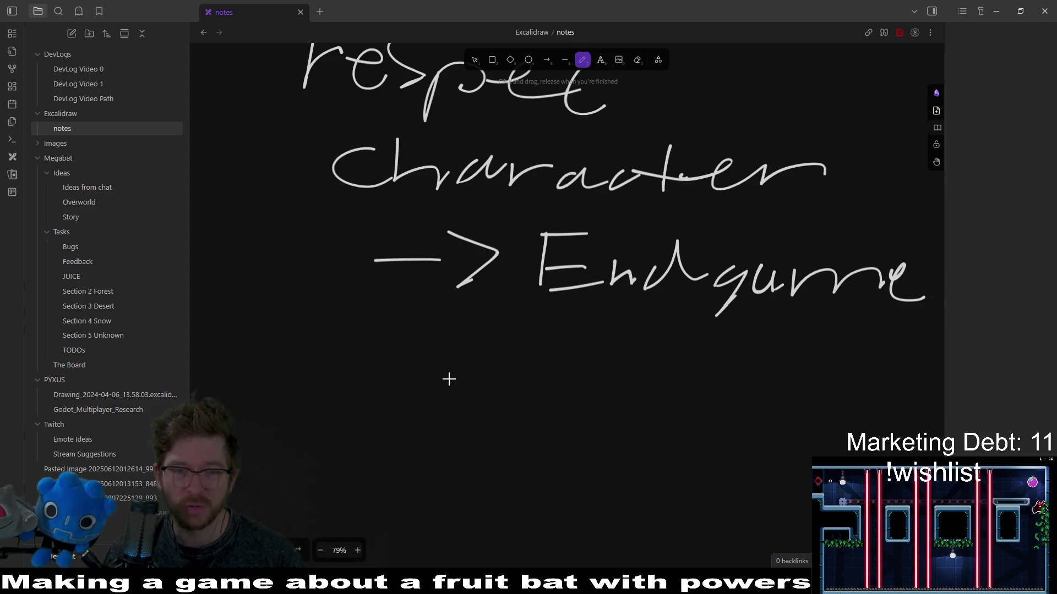
pyautogui.moveTo(448, 378); pyautogui.dragTo(373, 297)
# Draw a second arrow under Endgame and write 'ES' after it.
pyautogui.moveTo(310, 309); pyautogui.dragTo(356, 309)
pyautogui.moveTo(360, 291)
pyautogui.mouseDown()
pyautogui.moveTo(399, 304)
pyautogui.moveTo(373, 331)
pyautogui.mouseUp()
pyautogui.moveTo(423, 283)
pyautogui.mouseDown()
pyautogui.moveTo(418, 340)
pyautogui.moveTo(462, 284)
pyautogui.mouseUp()
pyautogui.moveTo(415, 314); pyautogui.dragTo(454, 314)
pyautogui.moveTo(418, 340); pyautogui.dragTo(467, 338)
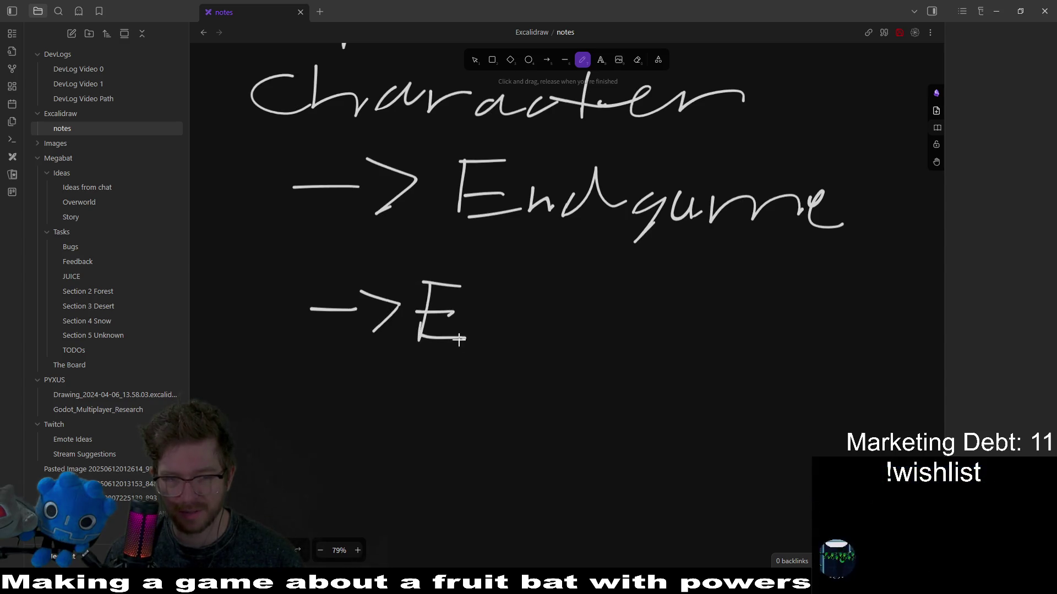
pyautogui.moveTo(541, 273); pyautogui.dragTo(526, 333)
pyautogui.scroll(-2, 547, 281)
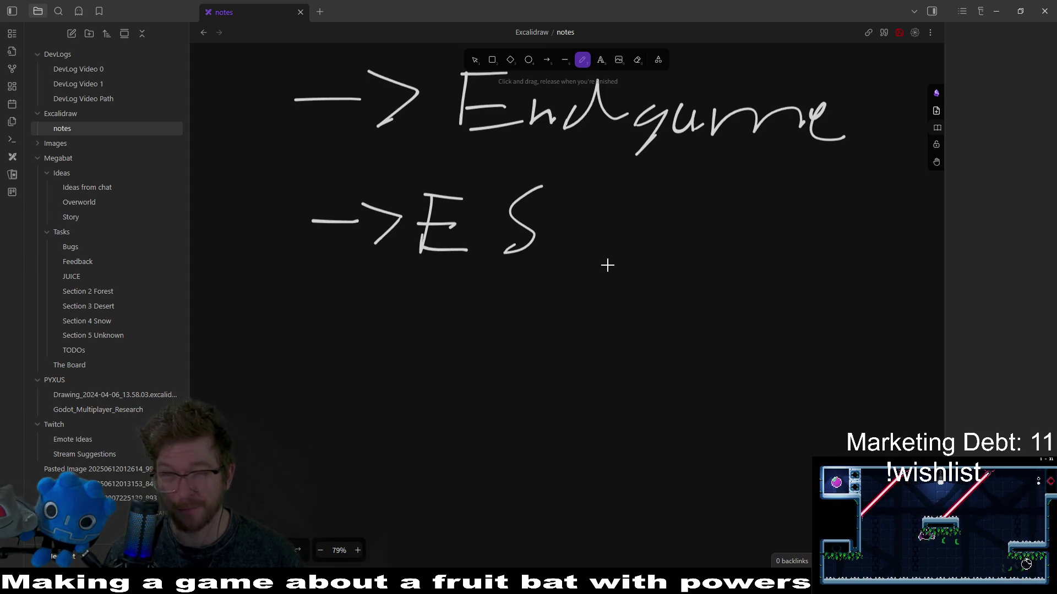
# Write 'For Each' after ES.
pyautogui.moveTo(612, 259); pyautogui.dragTo(617, 210)
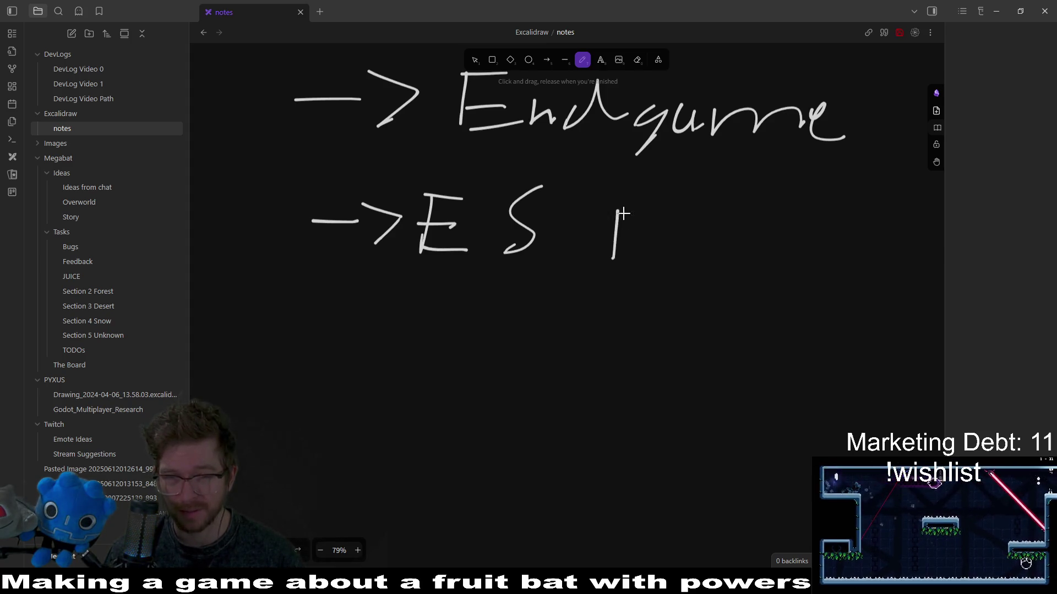
pyautogui.moveTo(758, 249); pyautogui.dragTo(799, 243)
pyautogui.hscroll(5, 488, 274)
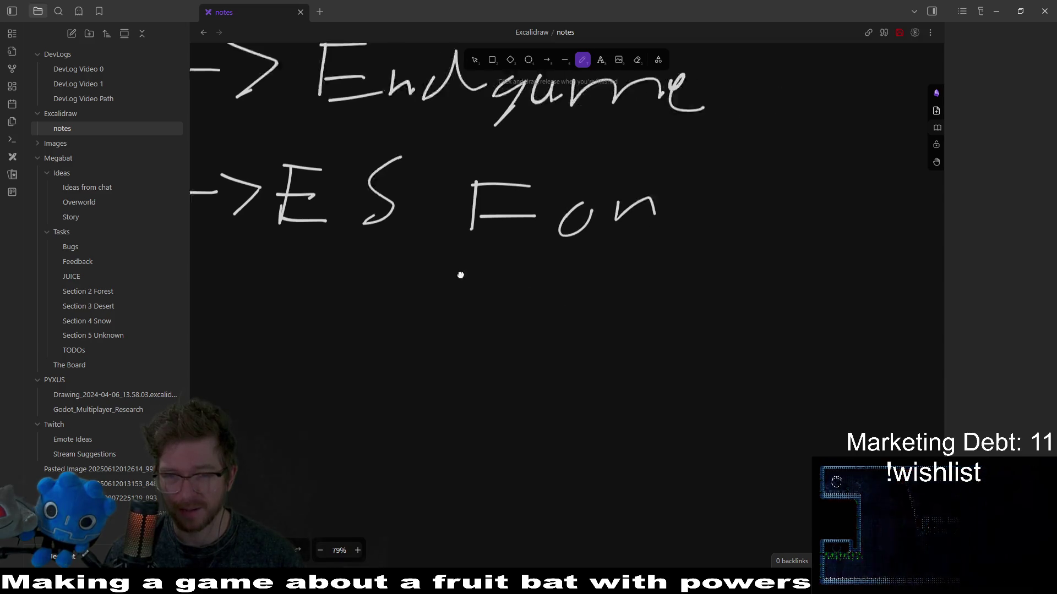
pyautogui.moveTo(562, 269)
pyautogui.mouseDown()
pyautogui.moveTo(572, 227)
pyautogui.moveTo(596, 227)
pyautogui.mouseUp()
pyautogui.moveTo(563, 255); pyautogui.dragTo(595, 261)
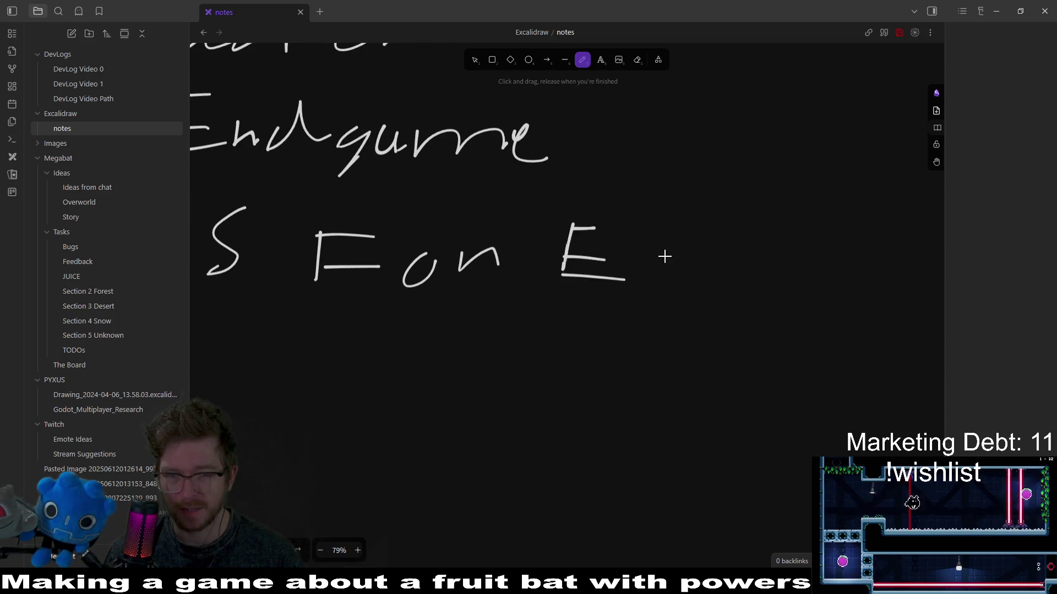
pyautogui.click(844, 263)
pyautogui.hscroll(5, 716, 264)
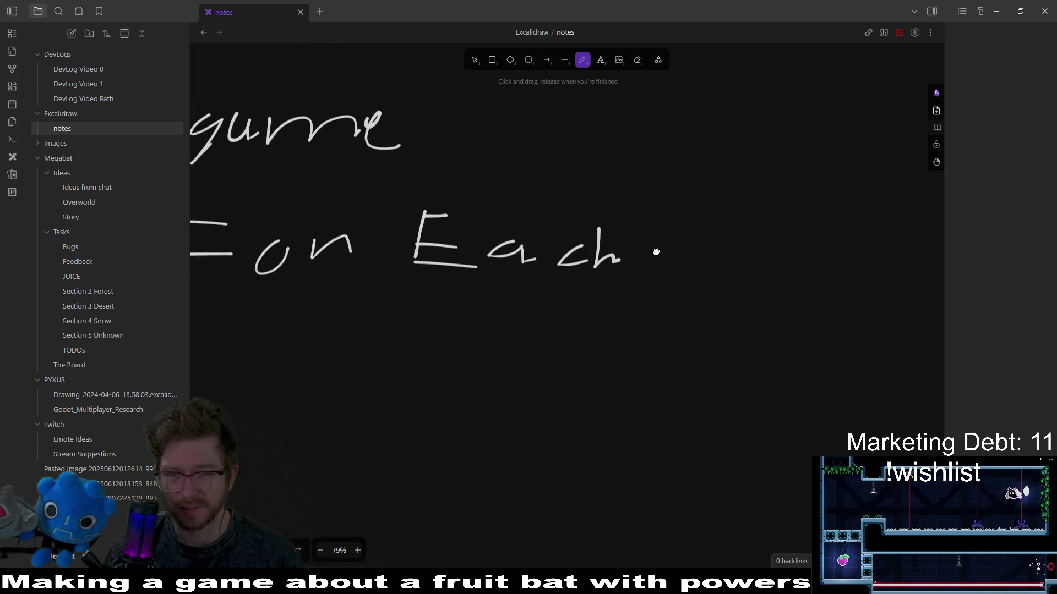
# Finish the line with 'changed Point'.
pyautogui.moveTo(780, 253)
pyautogui.mouseDown()
pyautogui.moveTo(859, 263)
pyautogui.moveTo(883, 278)
pyautogui.mouseUp()
pyautogui.hscroll(5, 770, 275)
pyautogui.moveTo(736, 294)
pyautogui.mouseDown()
pyautogui.moveTo(754, 250)
pyautogui.moveTo(738, 290)
pyautogui.mouseUp()
pyautogui.moveTo(783, 259)
pyautogui.mouseDown()
pyautogui.moveTo(795, 247)
pyautogui.moveTo(808, 273)
pyautogui.moveTo(842, 256)
pyautogui.moveTo(858, 271)
pyautogui.mouseUp()
pyautogui.click(814, 233)
pyautogui.moveTo(883, 231)
pyautogui.mouseDown()
pyautogui.moveTo(874, 272)
pyautogui.moveTo(900, 251)
pyautogui.mouseUp()
pyautogui.hscroll(-3, 655, 305)
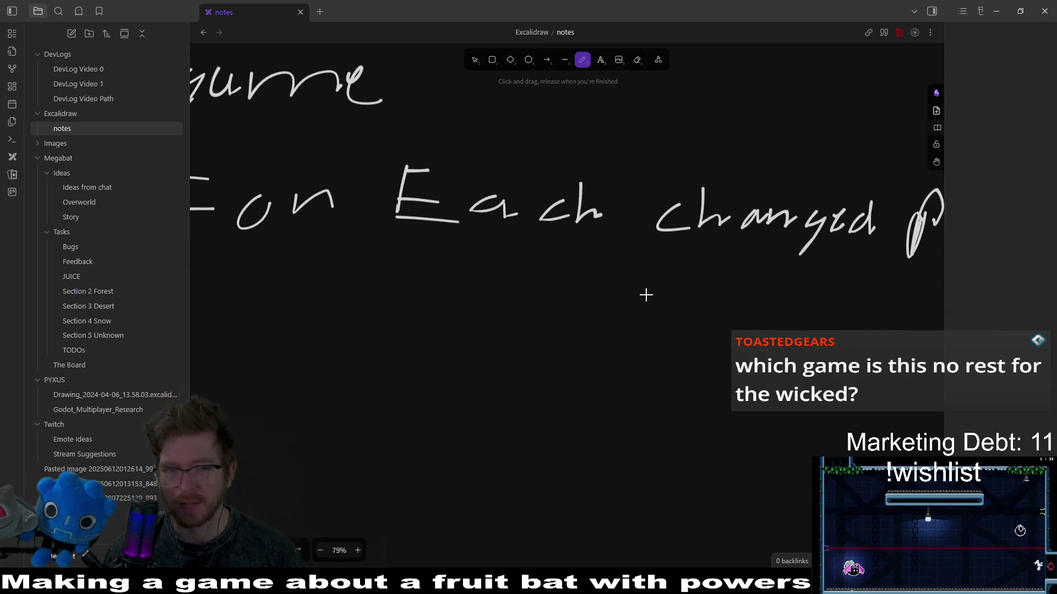
pyautogui.hscroll(-7, 566, 281)
pyautogui.scroll(3, 566, 281)
pyautogui.keyDown('ctrl'); pyautogui.scroll(-2, 575, 264); pyautogui.keyUp('ctrl')
pyautogui.scroll(10, 589, 287)
pyautogui.hscroll(-10, 602, 306)
pyautogui.scroll(-2, 603, 306)
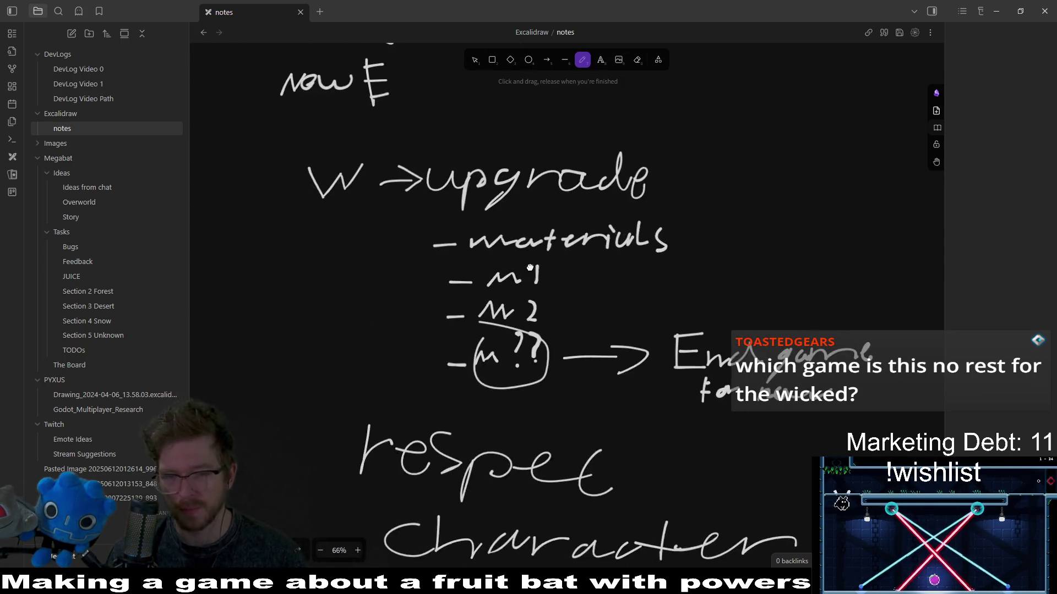
pyautogui.scroll(3, 593, 350)
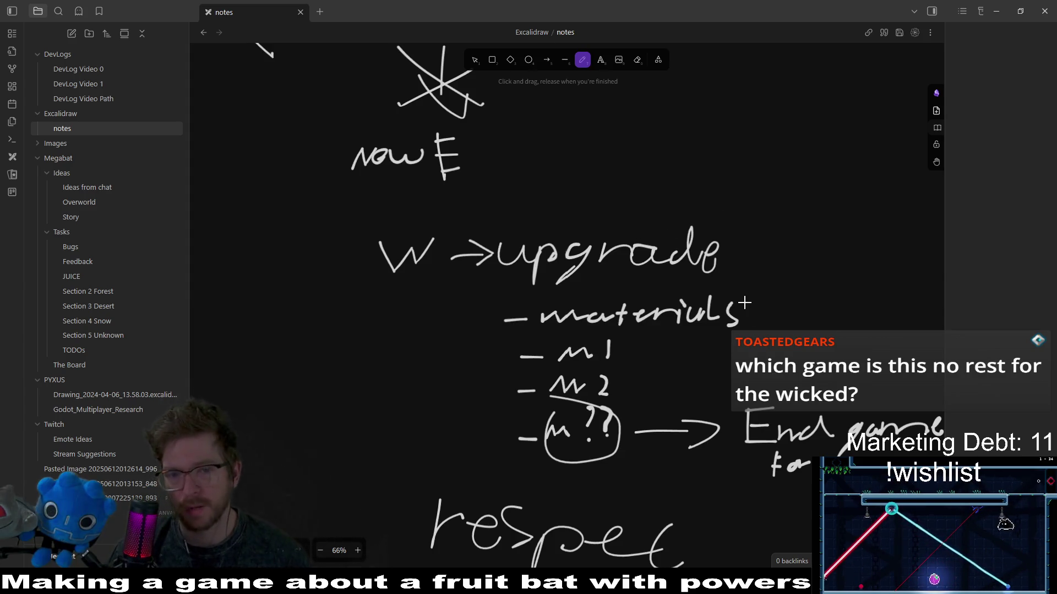
pyautogui.moveTo(696, 342); pyautogui.dragTo(595, 247)
pyautogui.scroll(-5, 694, 325)
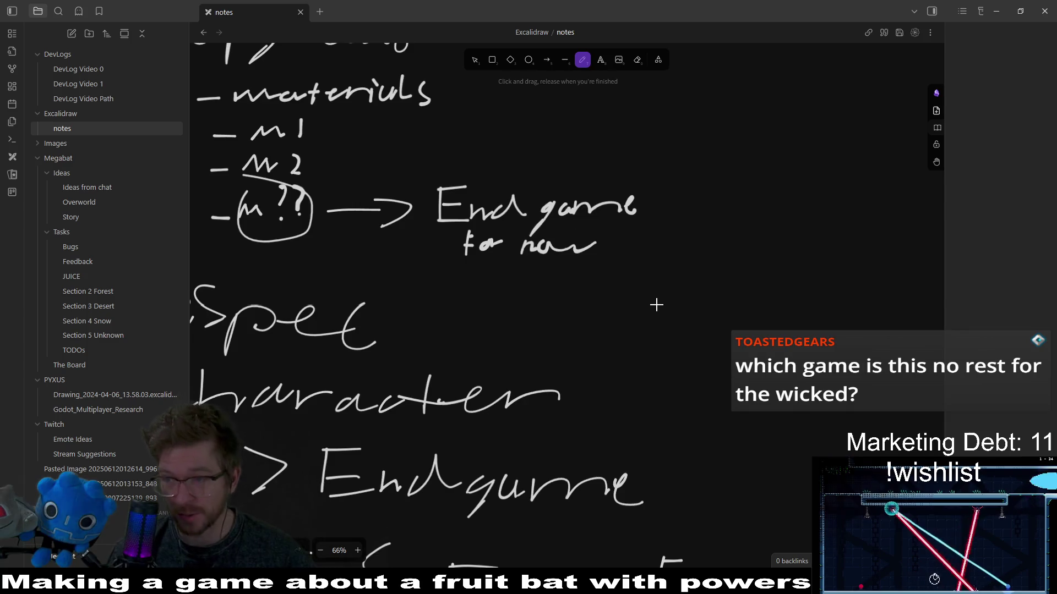
pyautogui.scroll(5, 561, 315)
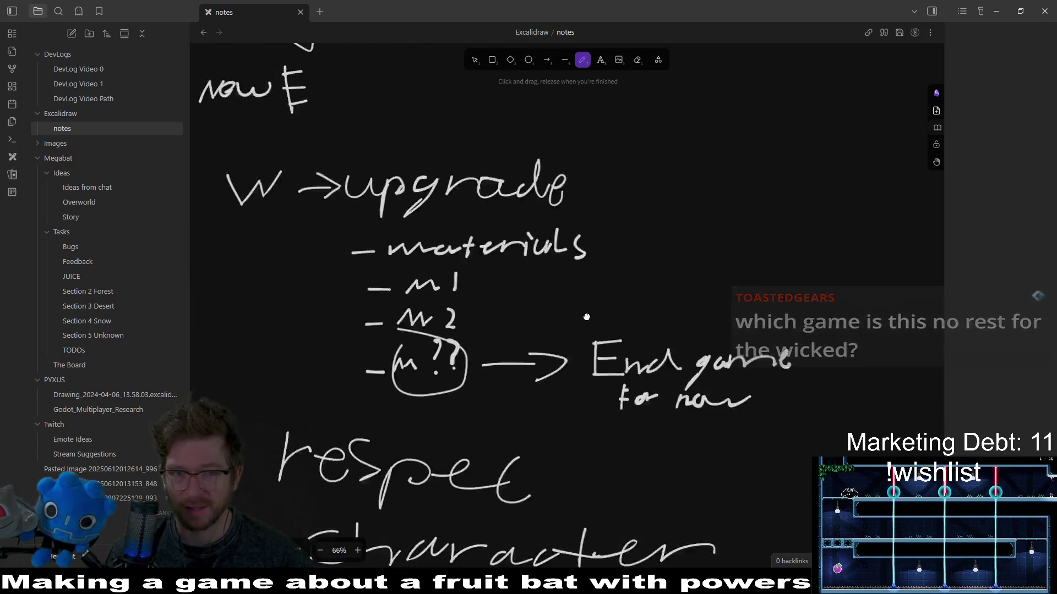
pyautogui.scroll(-5, 683, 215)
pyautogui.hscroll(-3, 682, 215)
pyautogui.scroll(-1, 673, 201)
pyautogui.hscroll(1, 673, 201)
pyautogui.scroll(5, 659, 189)
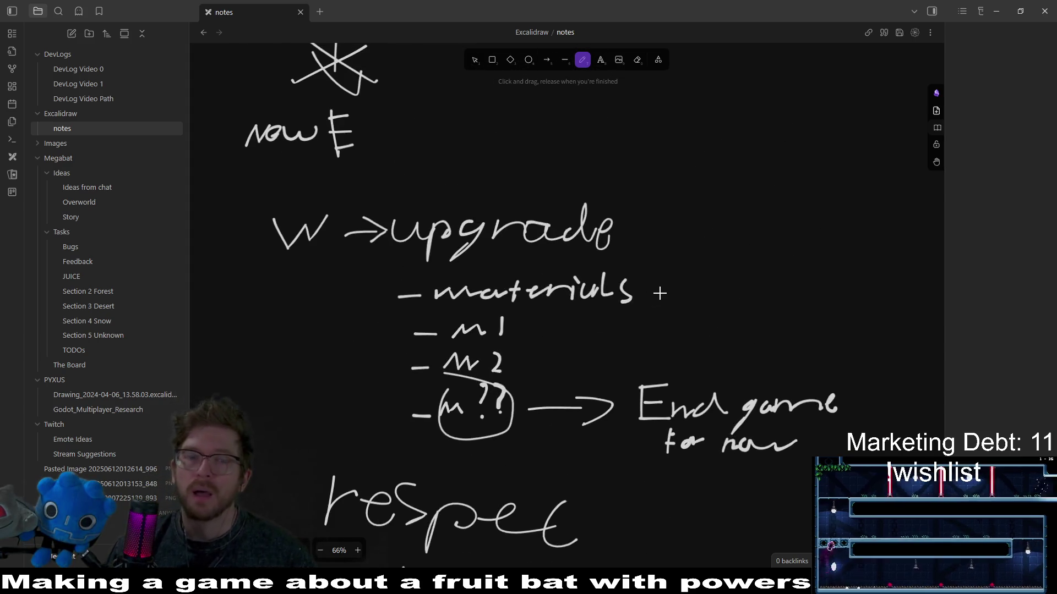
pyautogui.scroll(2, 658, 293)
pyautogui.hscroll(-2, 659, 293)
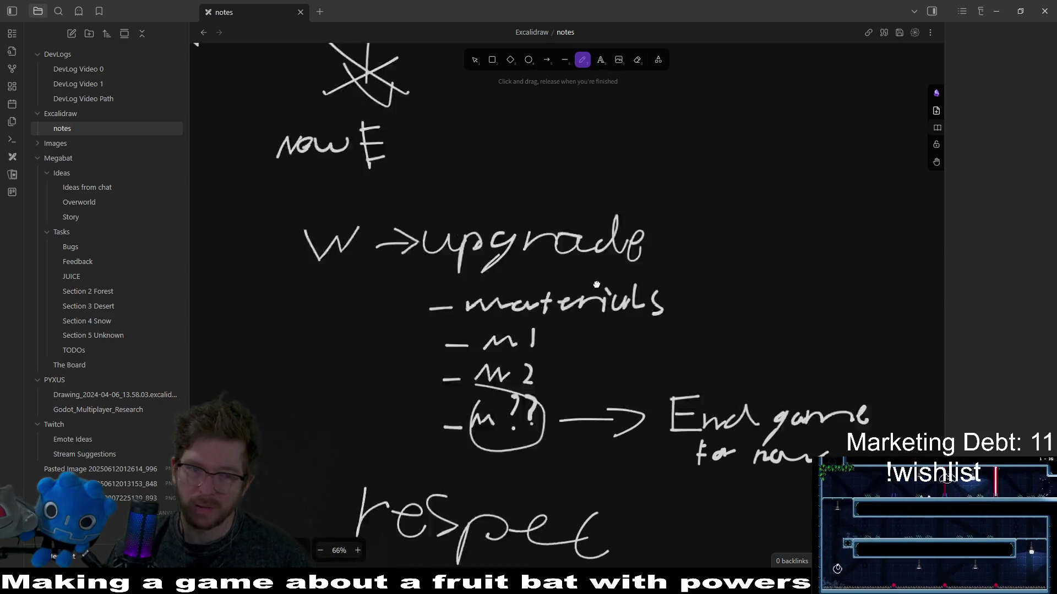
pyautogui.scroll(3, 719, 236)
pyautogui.hscroll(-1, 720, 236)
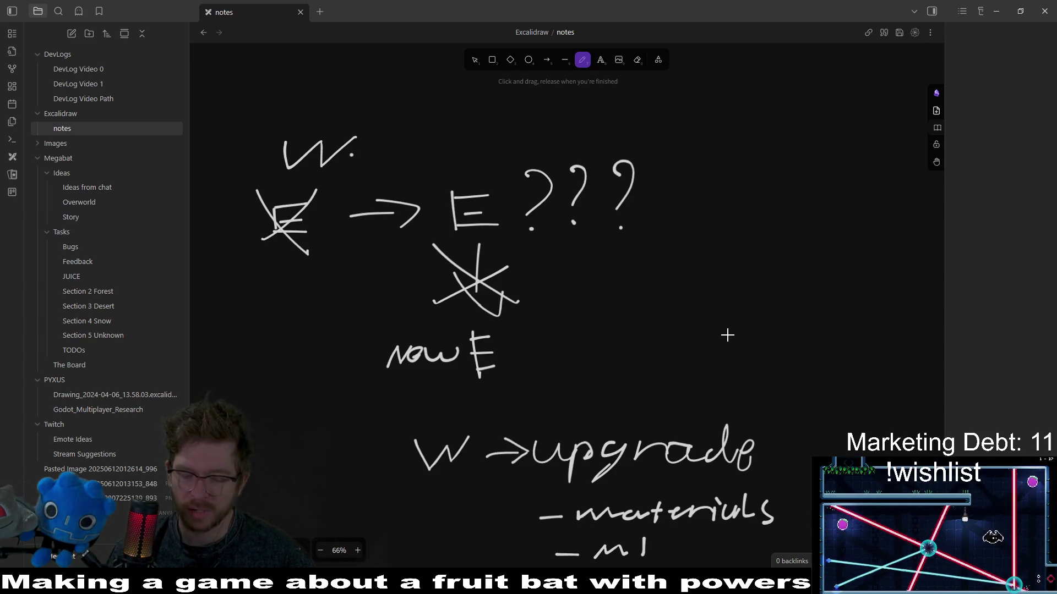
pyautogui.hscroll(-4, 738, 305)
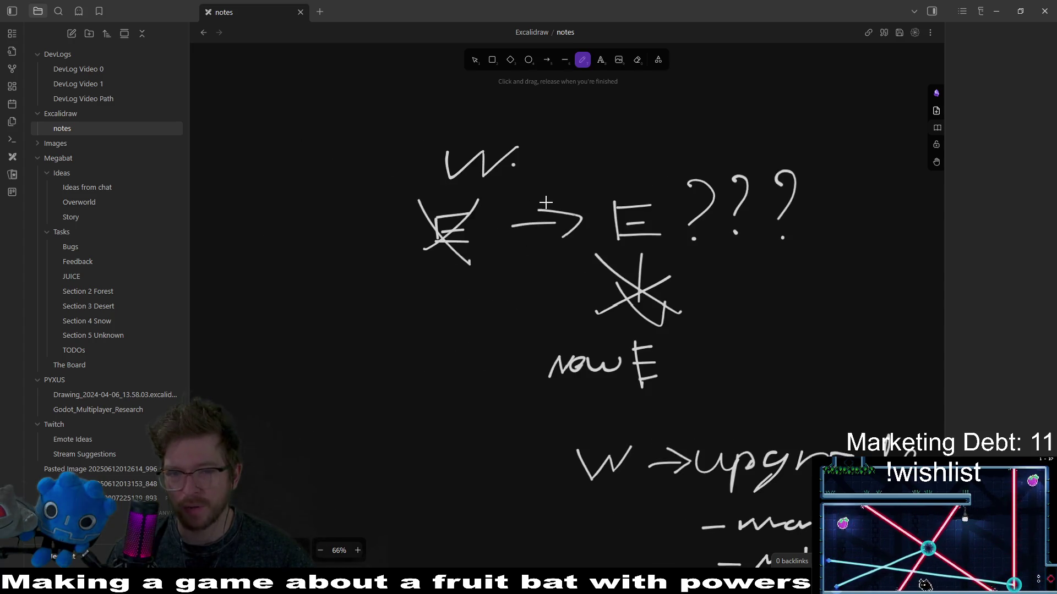
pyautogui.hscroll(3, 578, 154)
pyautogui.scroll(-1, 577, 154)
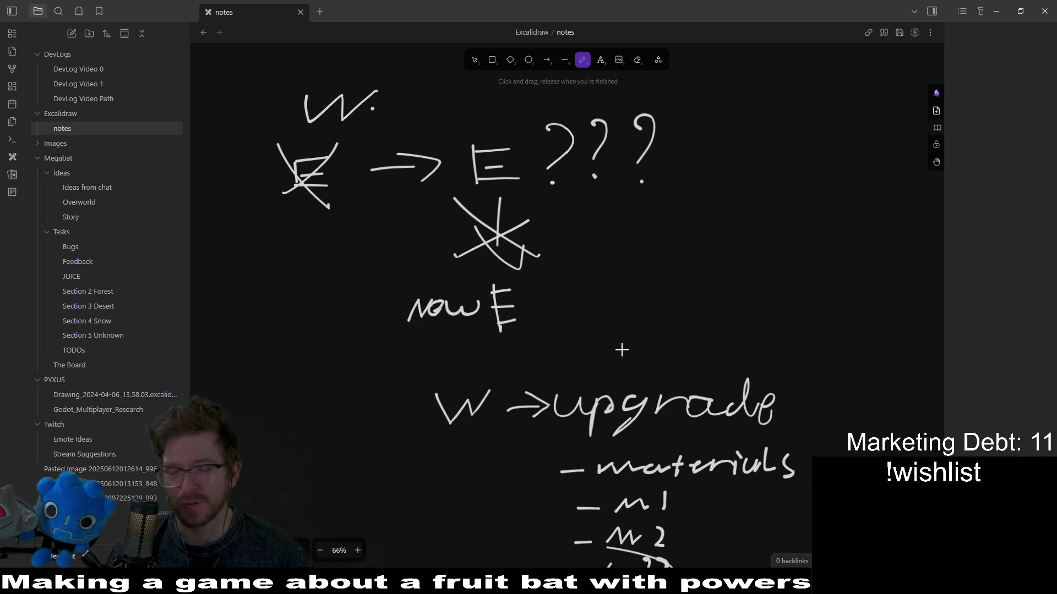
pyautogui.moveTo(750, 180); pyautogui.dragTo(689, 234)
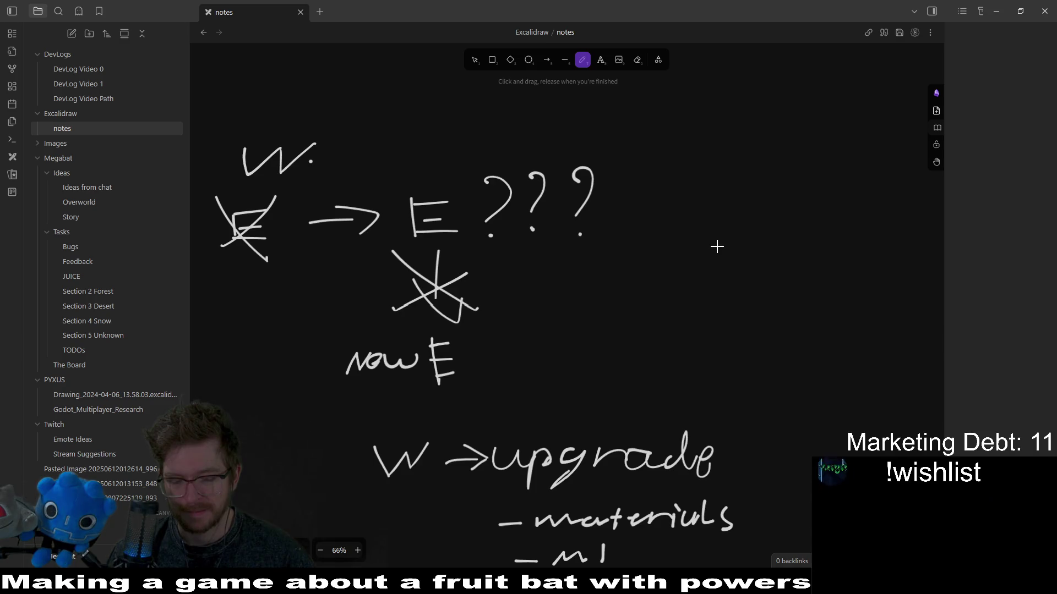
pyautogui.hscroll(-3, 427, 183)
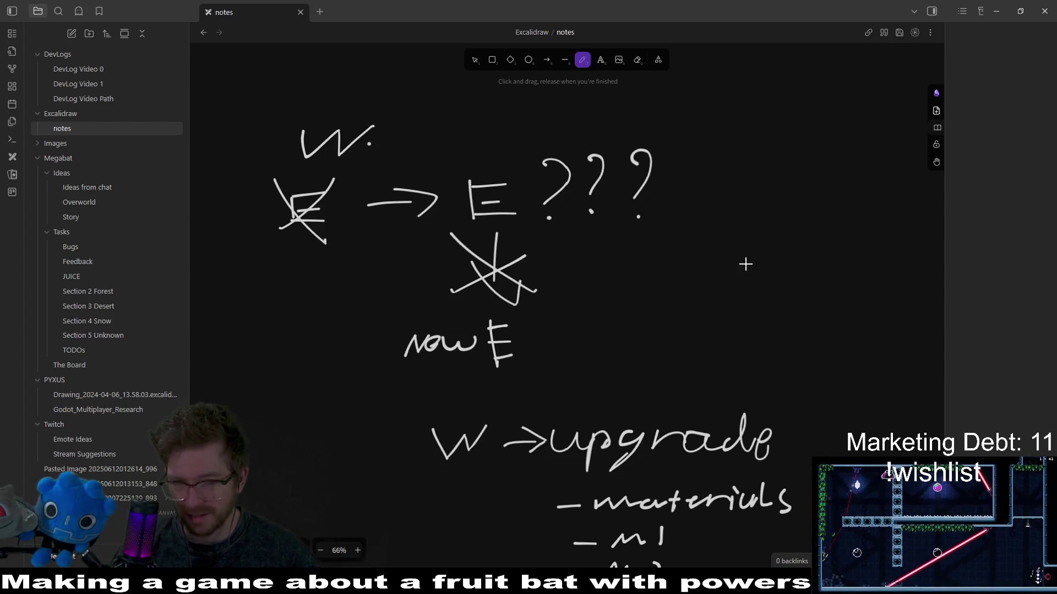
pyautogui.hscroll(5, 745, 265)
pyautogui.scroll(4, 600, 245)
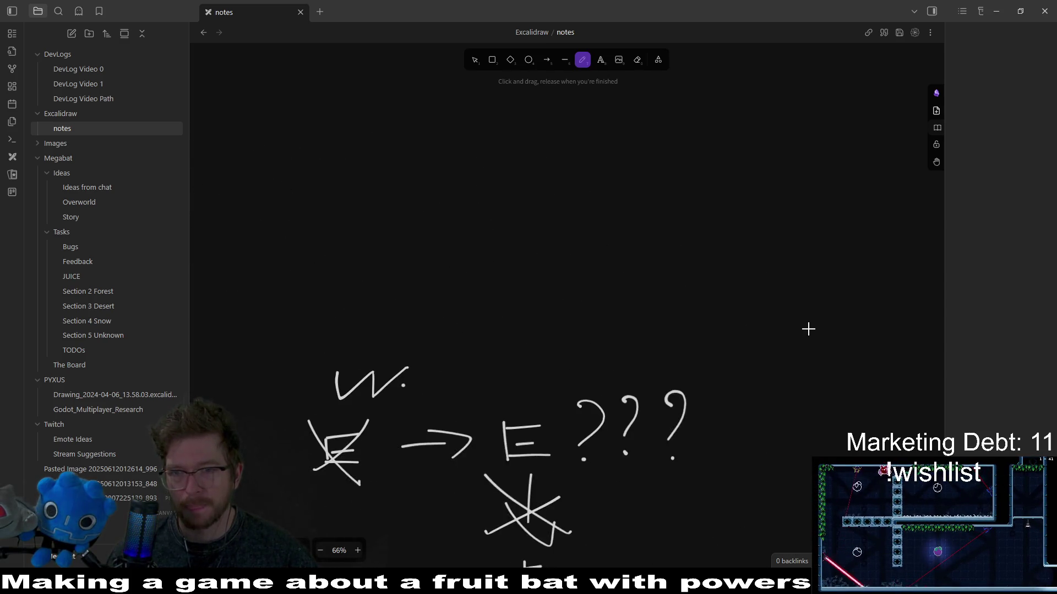
pyautogui.scroll(-2, 807, 335)
pyautogui.scroll(-5, 658, 139)
pyautogui.scroll(-5, 710, 302)
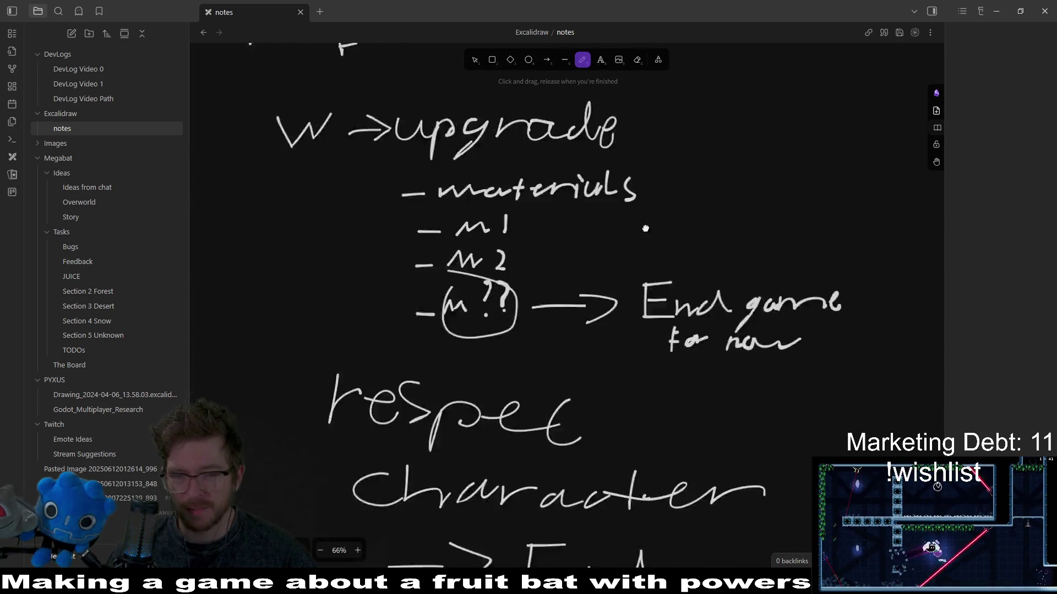
pyautogui.scroll(-2, 699, 187)
pyautogui.scroll(10, 692, 213)
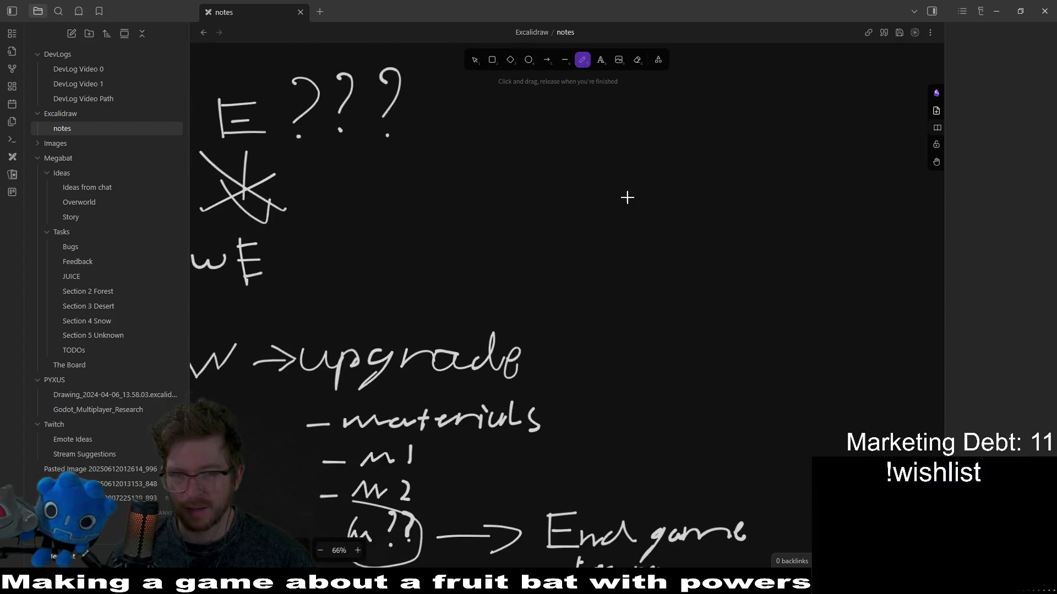
pyautogui.scroll(3, 567, 273)
pyautogui.hscroll(-3, 567, 273)
# Handwrite the heading 'Pros' on the blank canvas with the freedraw pen.
pyautogui.moveTo(581, 190); pyautogui.dragTo(592, 273)
pyautogui.moveTo(642, 235)
pyautogui.mouseDown()
pyautogui.moveTo(647, 273)
pyautogui.moveTo(735, 256)
pyautogui.mouseUp()
pyautogui.moveTo(751, 234)
pyautogui.mouseDown()
pyautogui.moveTo(802, 210)
pyautogui.moveTo(753, 279)
pyautogui.mouseUp()
pyautogui.hscroll(10, 552, 208)
pyautogui.moveTo(581, 171)
pyautogui.mouseDown()
pyautogui.moveTo(618, 226)
pyautogui.moveTo(601, 238)
pyautogui.mouseUp()
pyautogui.moveTo(641, 238); pyautogui.dragTo(621, 285)
pyautogui.moveTo(689, 237); pyautogui.dragTo(693, 238)
pyautogui.moveTo(728, 250); pyautogui.dragTo(745, 268)
pyautogui.moveTo(791, 222); pyautogui.dragTo(767, 282)
pyautogui.scroll(-2, 769, 295)
pyautogui.hscroll(3, 769, 295)
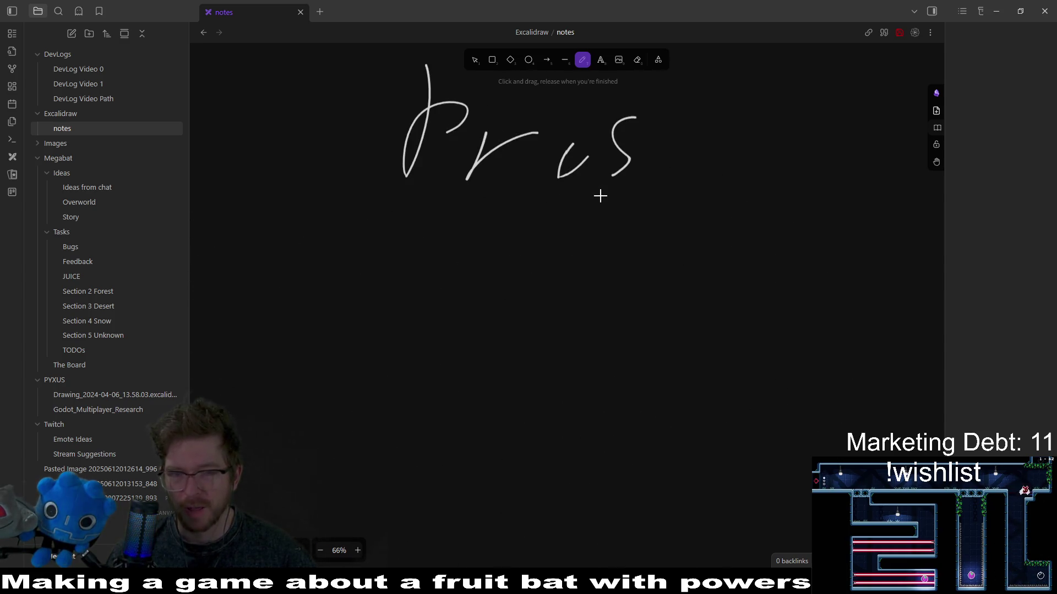
pyautogui.moveTo(592, 167); pyautogui.dragTo(573, 143)
pyautogui.scroll(-1, 557, 226)
pyautogui.hscroll(-2, 557, 227)
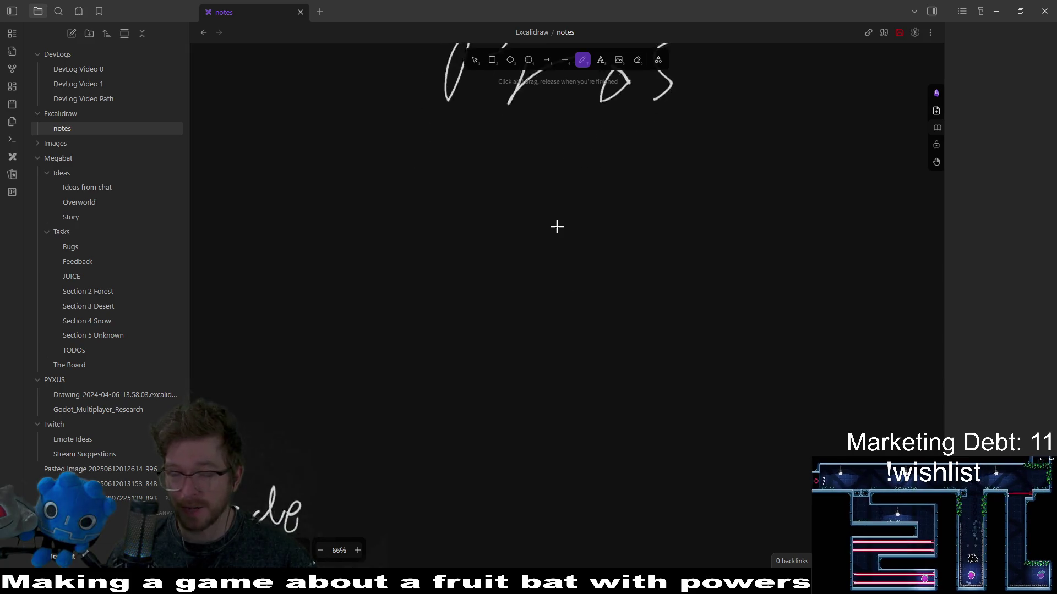
pyautogui.scroll(2, 608, 277)
pyautogui.hscroll(2, 609, 276)
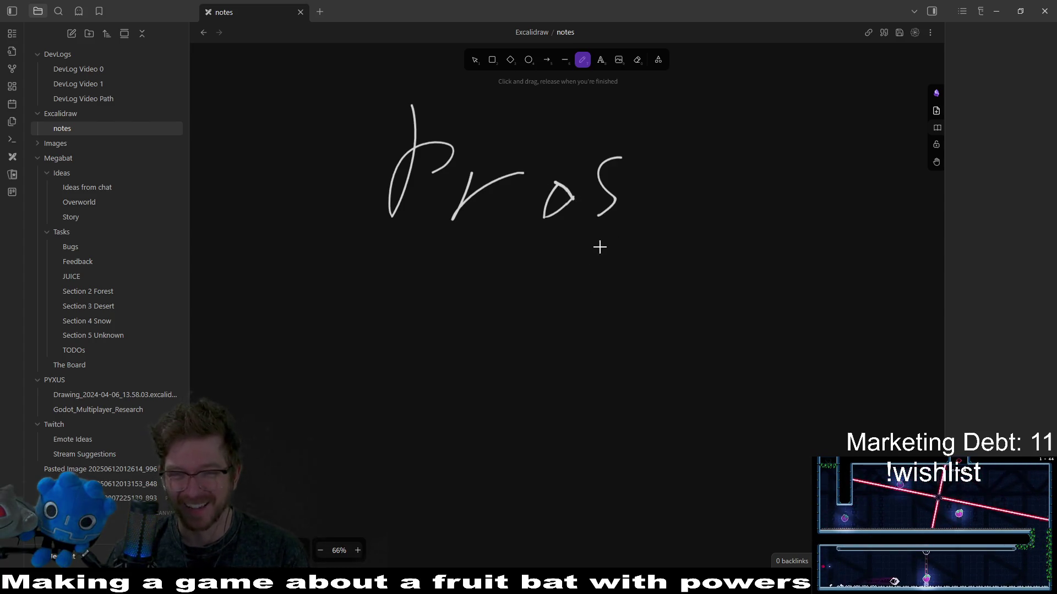
pyautogui.hscroll(-1, 596, 253)
pyautogui.scroll(1, 668, 253)
pyautogui.scroll(-2, 712, 240)
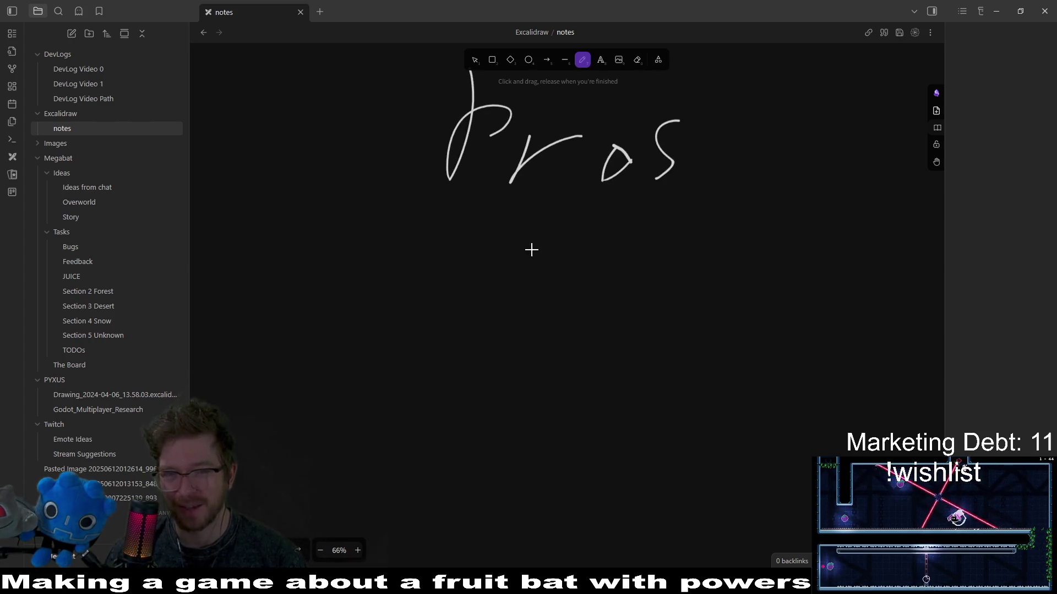
# Under Pros, handwrite the first list item '- Fun'.
pyautogui.moveTo(381, 272); pyautogui.dragTo(448, 272)
pyautogui.moveTo(496, 237); pyautogui.dragTo(498, 290)
pyautogui.moveTo(503, 249); pyautogui.dragTo(553, 238)
pyautogui.moveTo(500, 275)
pyautogui.mouseDown()
pyautogui.moveTo(616, 263)
pyautogui.moveTo(680, 278)
pyautogui.mouseUp()
pyautogui.scroll(-2, 501, 321)
# Handwrite the second item '- Multi???', undoing a stray stroke with Ctrl+Z.
pyautogui.moveTo(361, 314)
pyautogui.mouseDown()
pyautogui.moveTo(413, 311)
pyautogui.moveTo(518, 275)
pyautogui.moveTo(530, 312)
pyautogui.moveTo(573, 290)
pyautogui.moveTo(592, 309)
pyautogui.mouseUp()
pyautogui.moveTo(619, 278)
pyautogui.mouseDown()
pyautogui.moveTo(606, 313)
pyautogui.moveTo(645, 329)
pyautogui.mouseUp()
pyautogui.moveTo(634, 302)
pyautogui.mouseDown()
pyautogui.moveTo(661, 298)
pyautogui.moveTo(675, 334)
pyautogui.mouseUp()
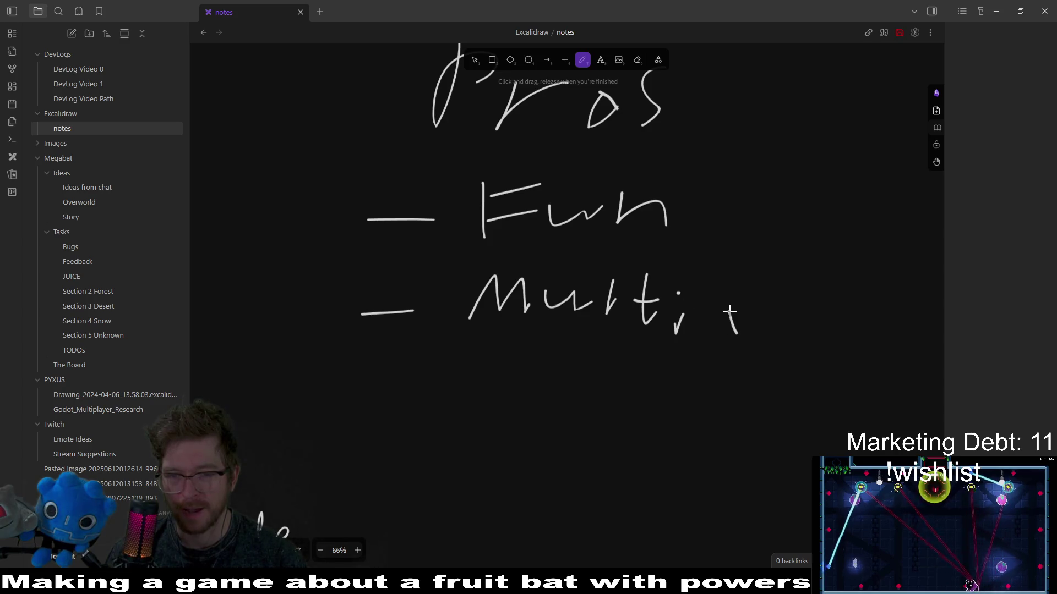
pyautogui.hotkey('ctrl', 'z')
pyautogui.moveTo(722, 329); pyautogui.dragTo(719, 253)
pyautogui.moveTo(763, 308); pyautogui.dragTo(772, 234)
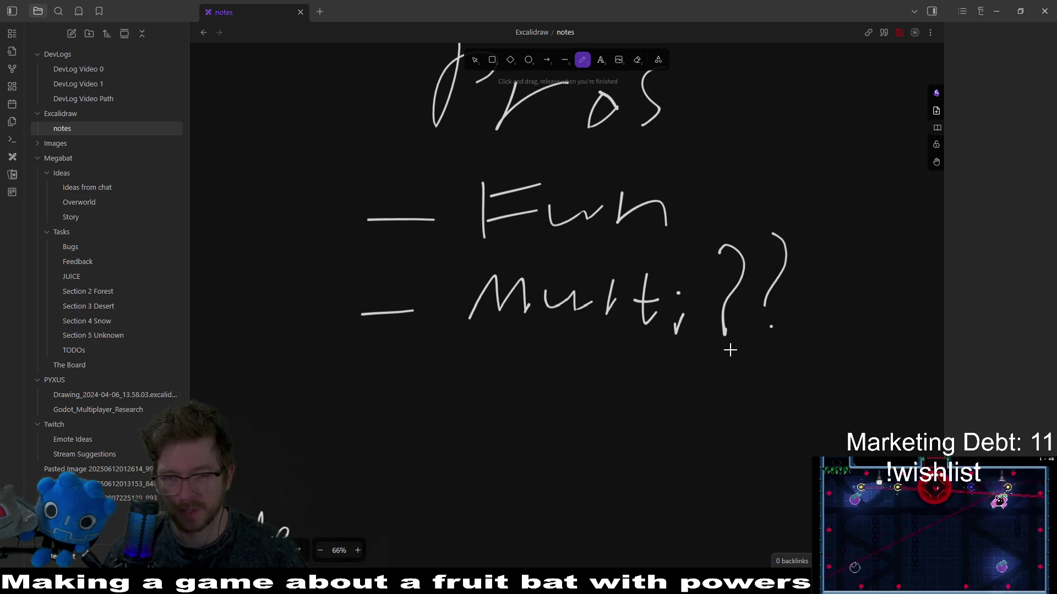
pyautogui.moveTo(821, 318)
pyautogui.mouseDown()
pyautogui.moveTo(733, 284)
pyautogui.moveTo(754, 242)
pyautogui.moveTo(734, 215)
pyautogui.mouseUp()
pyautogui.click(726, 300)
pyautogui.moveTo(730, 290)
pyautogui.mouseDown()
pyautogui.moveTo(742, 250)
pyautogui.moveTo(727, 283)
pyautogui.mouseUp()
pyautogui.moveTo(577, 300)
pyautogui.mouseDown()
pyautogui.moveTo(625, 307)
pyautogui.moveTo(510, 328)
pyautogui.moveTo(643, 231)
pyautogui.moveTo(677, 318)
pyautogui.moveTo(629, 337)
pyautogui.mouseUp()
pyautogui.moveTo(370, 405); pyautogui.dragTo(429, 314)
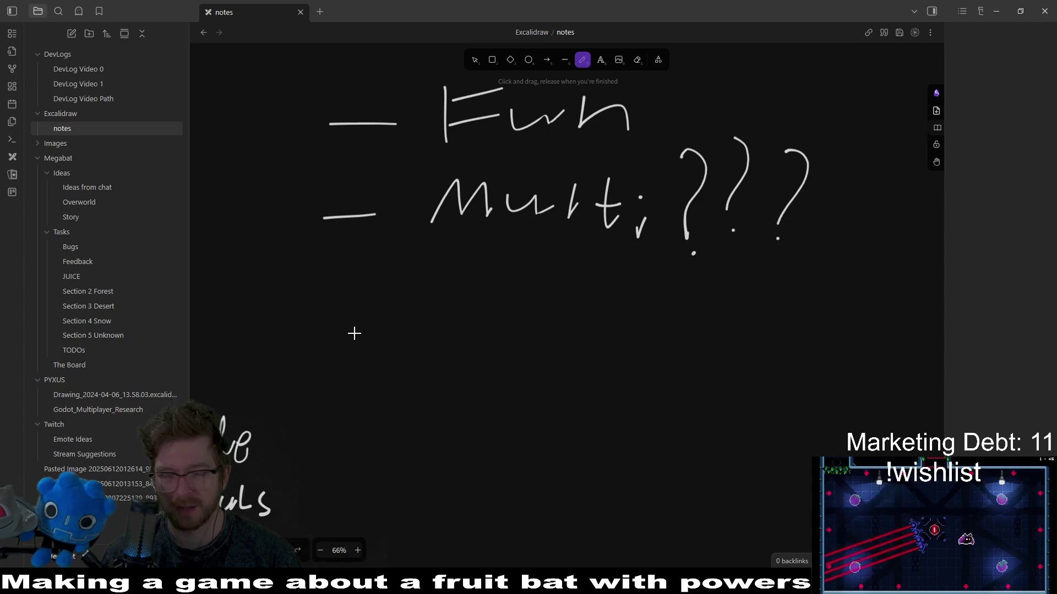
pyautogui.moveTo(602, 257); pyautogui.dragTo(572, 330)
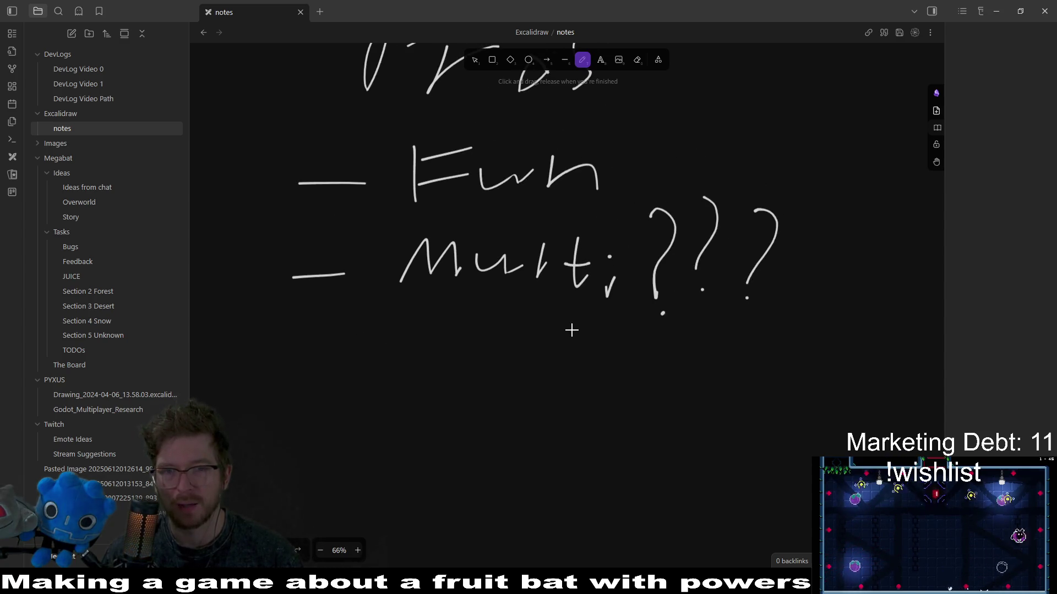
pyautogui.moveTo(467, 304); pyautogui.dragTo(597, 278)
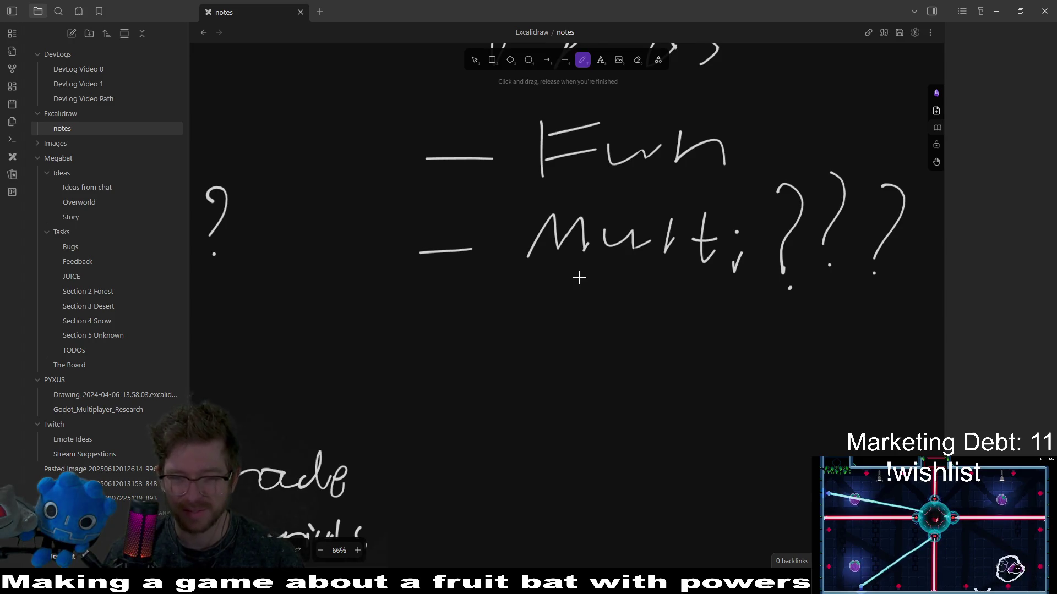
# Draw a dividing line above the respec section.
pyautogui.scroll(-2, 572, 344)
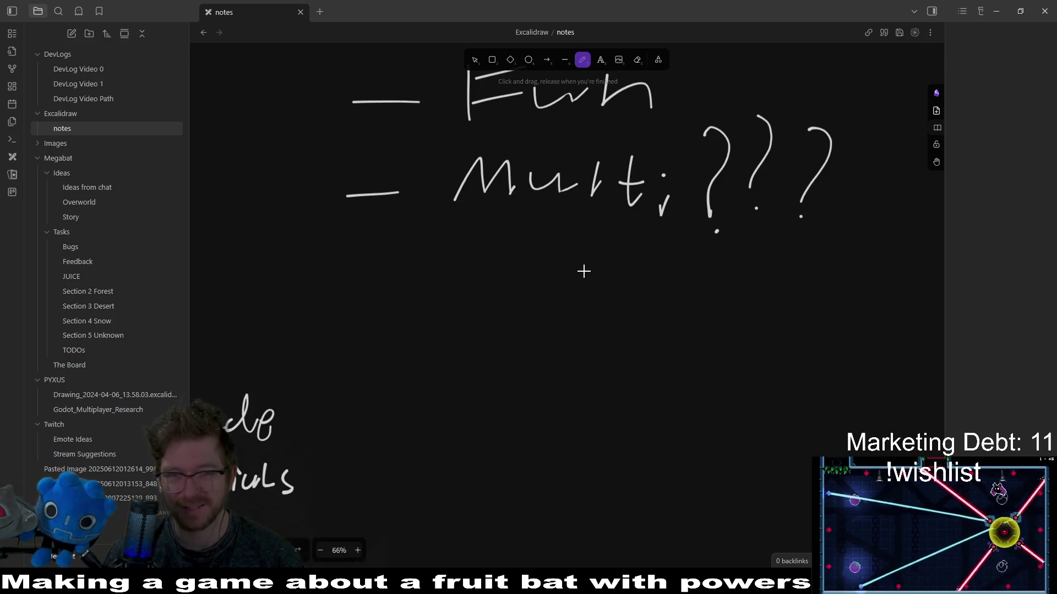
pyautogui.scroll(2, 579, 300)
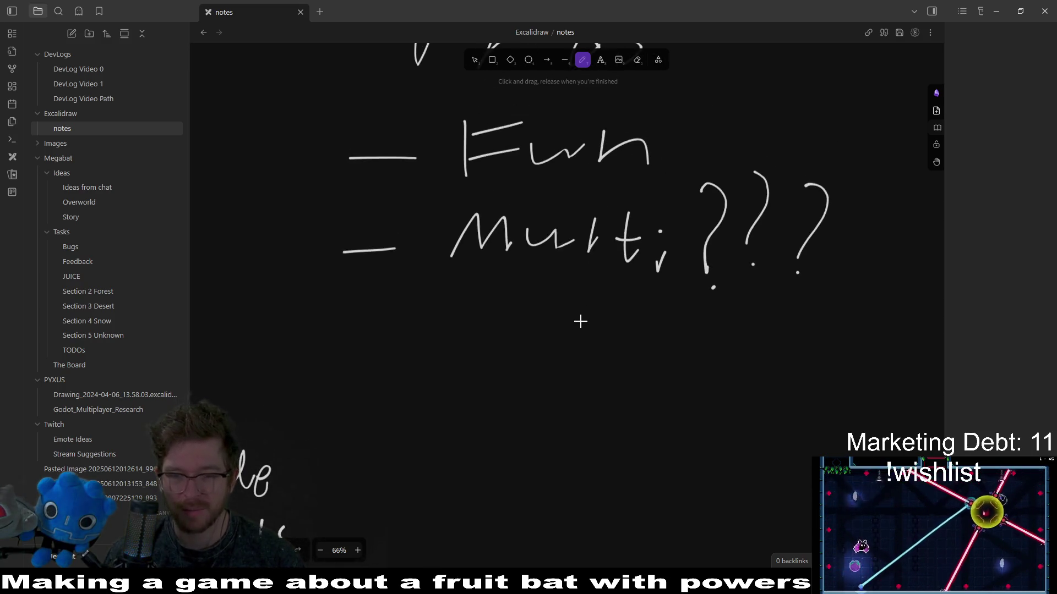
pyautogui.scroll(-10, 458, 315)
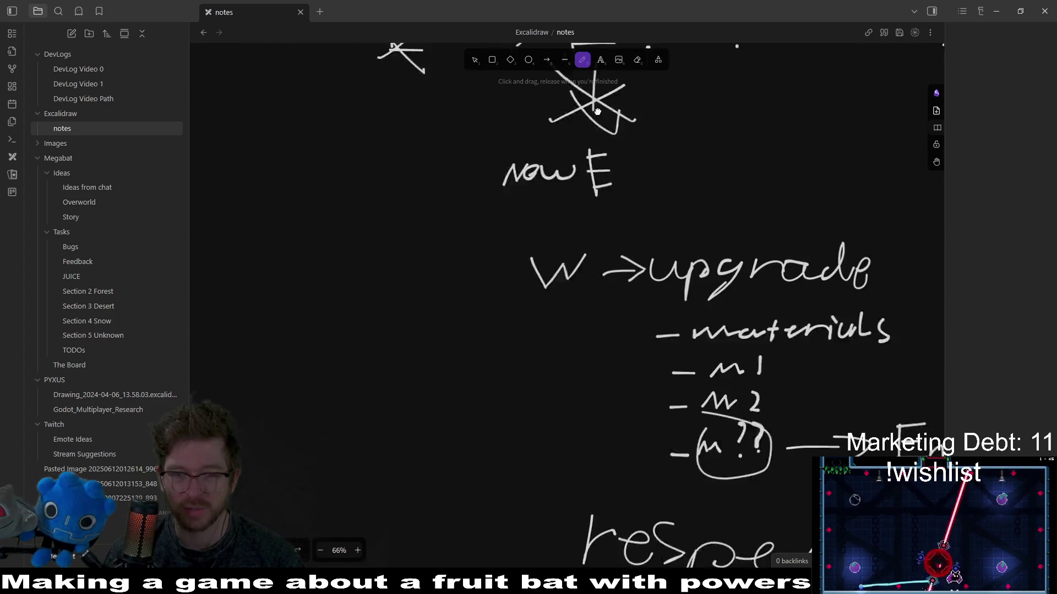
pyautogui.moveTo(403, 89)
pyautogui.mouseDown()
pyautogui.moveTo(259, 418)
pyautogui.moveTo(492, 488)
pyautogui.mouseUp()
pyautogui.scroll(2, 589, 202)
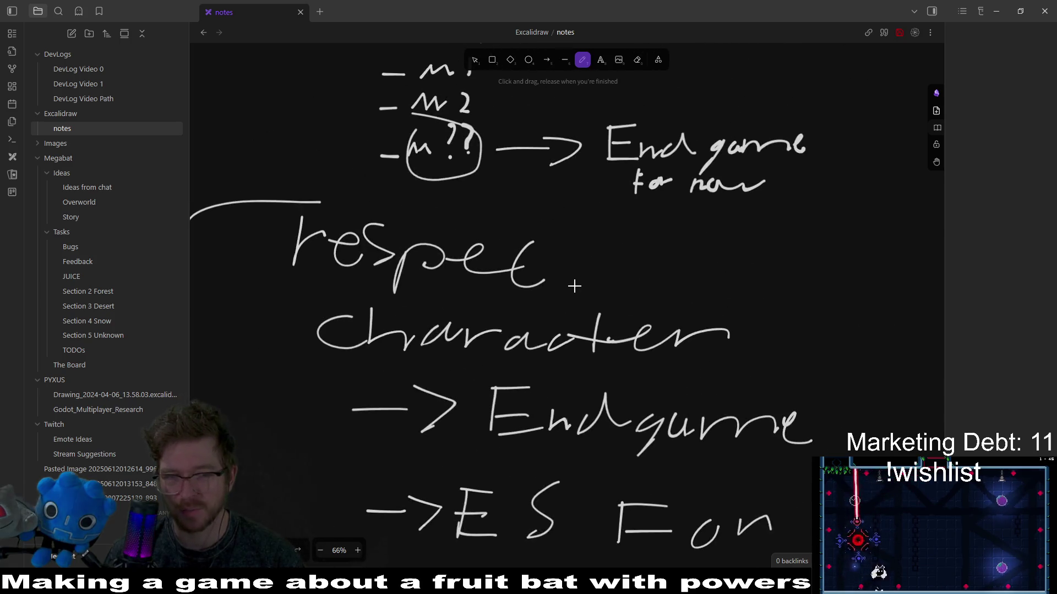
pyautogui.scroll(10, 608, 366)
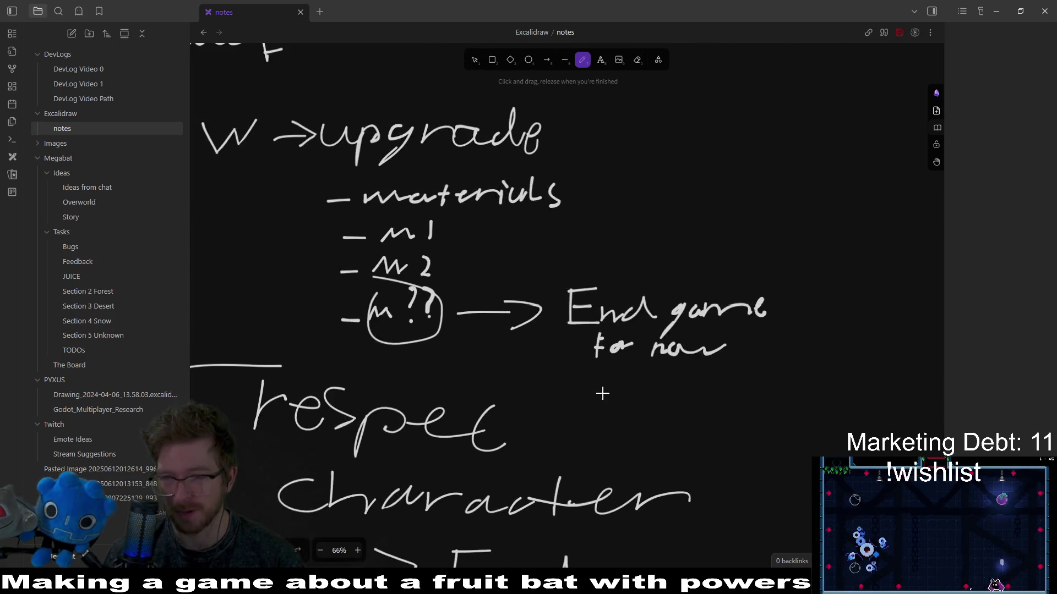
pyautogui.hscroll(3, 713, 323)
pyautogui.scroll(3, 704, 331)
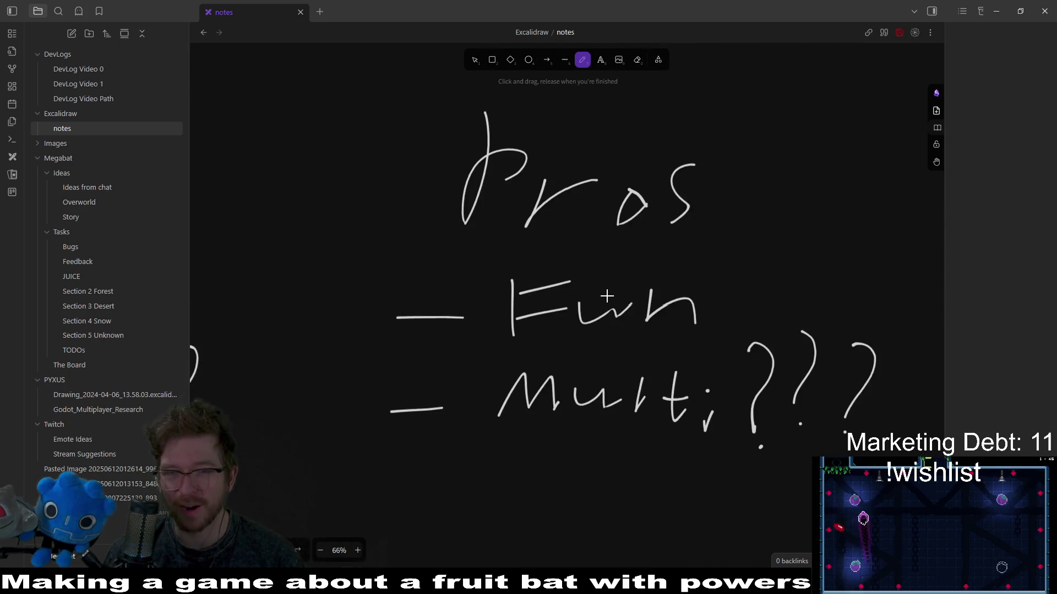
pyautogui.scroll(-2, 696, 335)
pyautogui.scroll(2, 715, 298)
pyautogui.hscroll(-1, 715, 297)
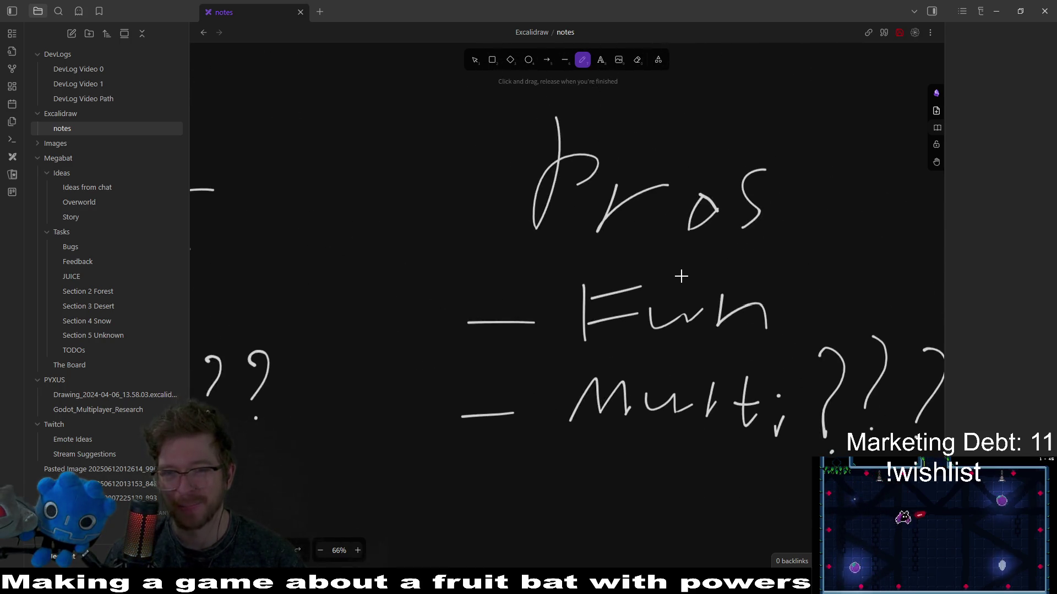
pyautogui.hscroll(2, 713, 246)
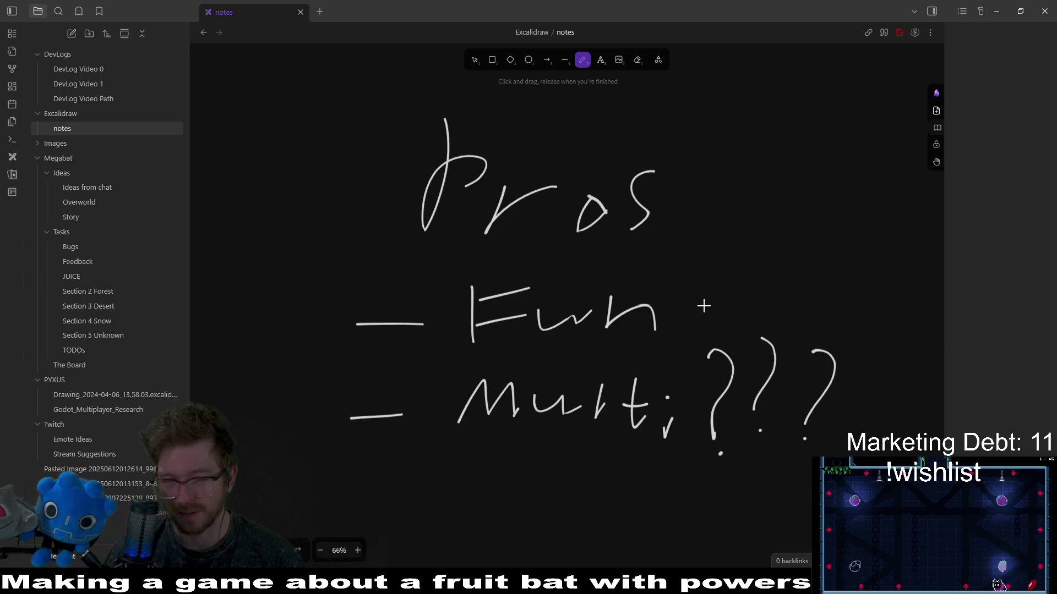
# Draw a short horizontal dash below 'Multi???' as a third bullet.
pyautogui.moveTo(701, 358); pyautogui.dragTo(675, 305)
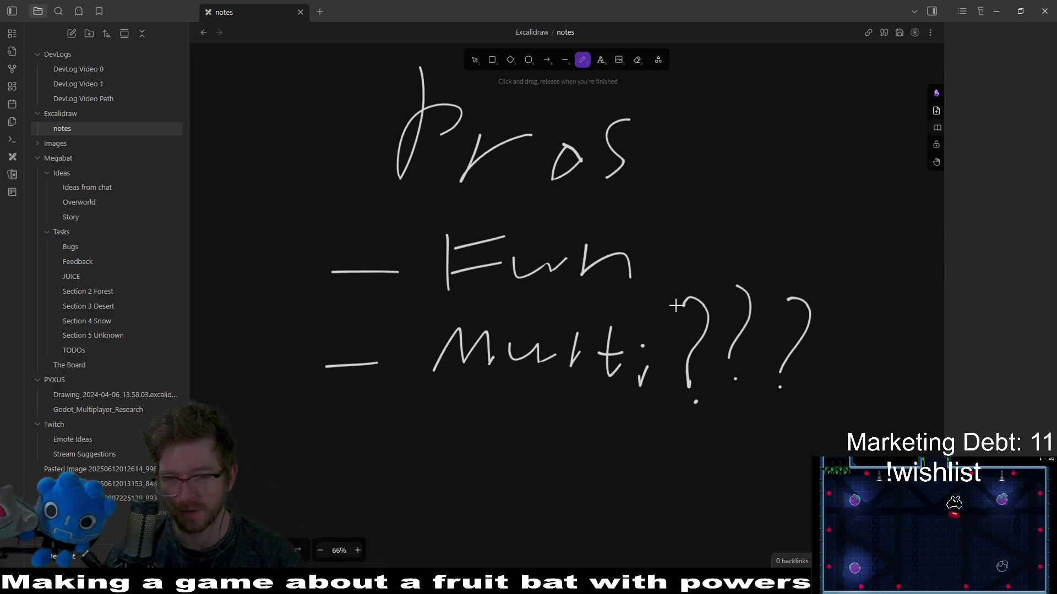
pyautogui.scroll(-5, 676, 305)
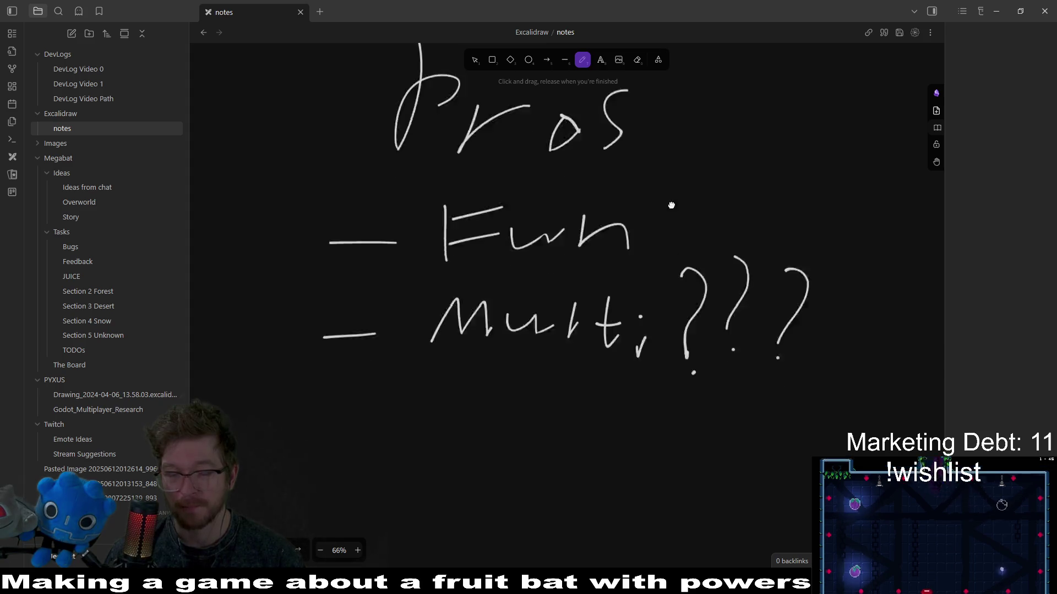
pyautogui.moveTo(310, 297); pyautogui.dragTo(378, 297)
pyautogui.moveTo(491, 318); pyautogui.dragTo(480, 210)
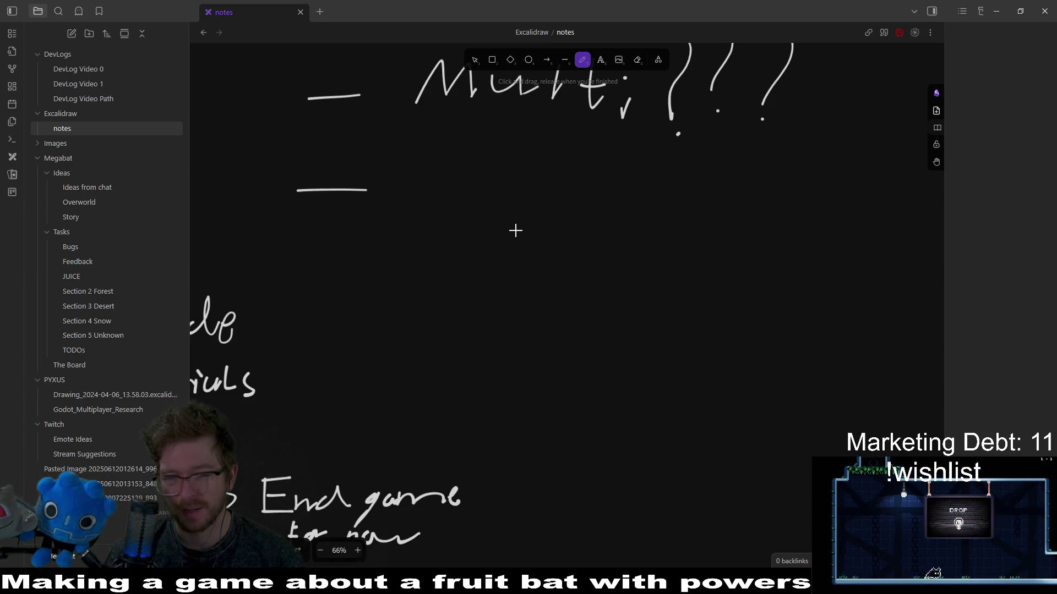
pyautogui.scroll(8, 505, 224)
pyautogui.hscroll(-8, 504, 224)
pyautogui.scroll(-10, 545, 226)
pyautogui.hscroll(10, 545, 226)
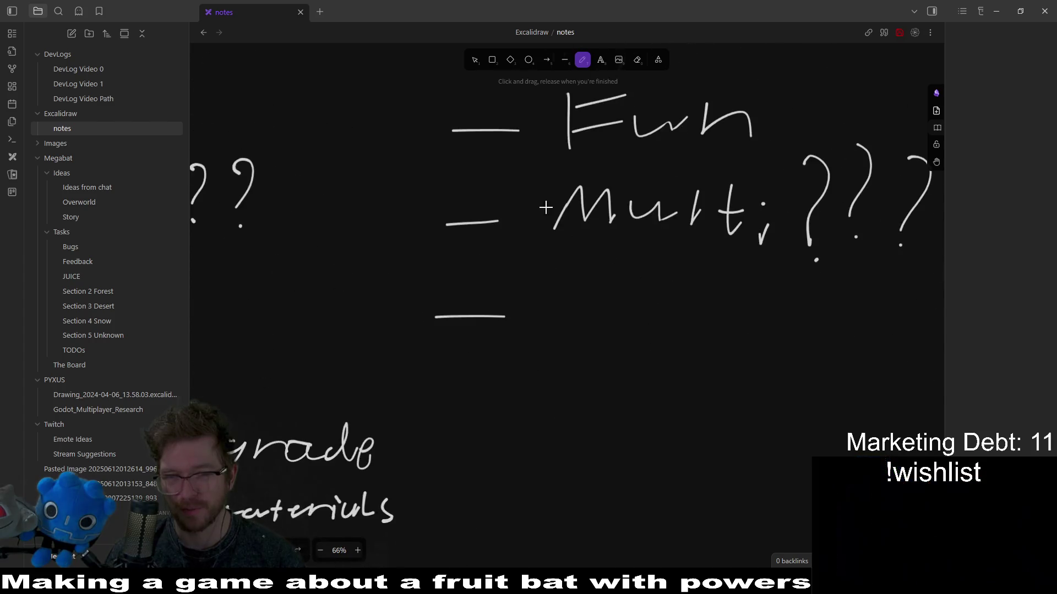
pyautogui.scroll(3, 570, 264)
pyautogui.scroll(2, 550, 294)
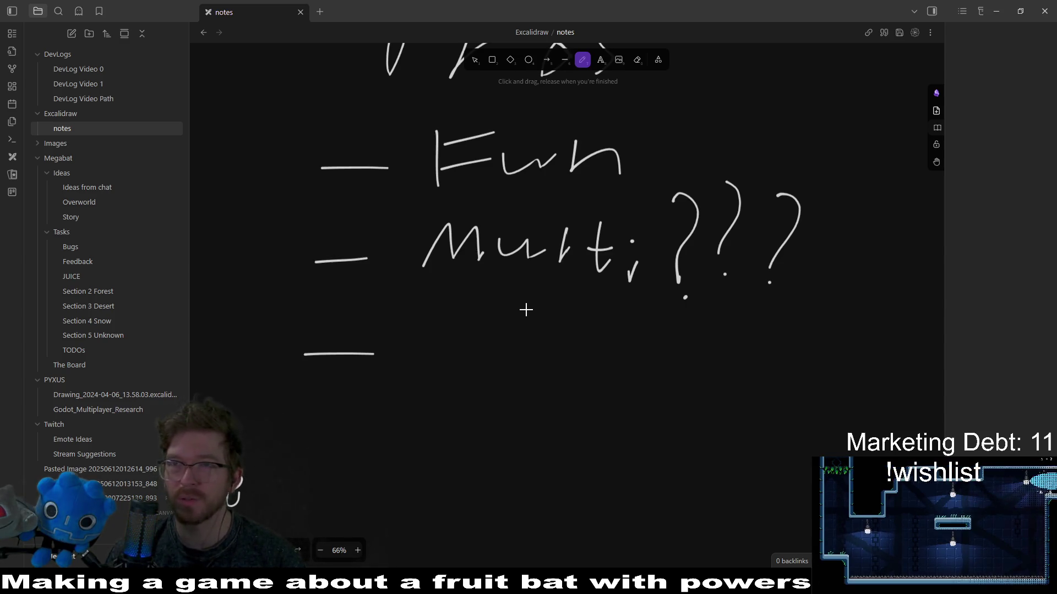
pyautogui.scroll(-3, 477, 266)
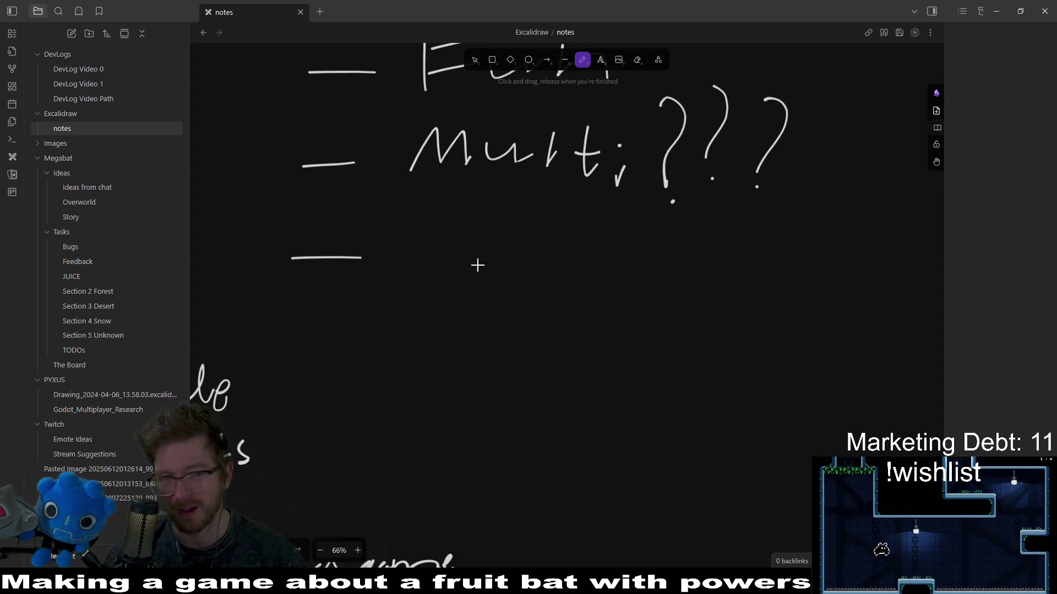
# Handwrite 'Fishing' after the empty dash.
pyautogui.moveTo(419, 277); pyautogui.dragTo(416, 231)
pyautogui.click(465, 251)
pyautogui.moveTo(485, 259); pyautogui.dragTo(499, 287)
pyautogui.moveTo(518, 250)
pyautogui.mouseDown()
pyautogui.moveTo(550, 284)
pyautogui.moveTo(608, 278)
pyautogui.moveTo(612, 326)
pyautogui.mouseUp()
pyautogui.click(558, 253)
pyautogui.scroll(-2, 592, 368)
# Add a new dash below Fishing and handwrite 'Wood chop'.
pyautogui.moveTo(325, 326); pyautogui.dragTo(393, 326)
pyautogui.moveTo(418, 293); pyautogui.dragTo(509, 302)
pyautogui.moveTo(518, 344); pyautogui.dragTo(553, 329)
pyautogui.moveTo(594, 325)
pyautogui.mouseDown()
pyautogui.moveTo(573, 342)
pyautogui.moveTo(595, 323)
pyautogui.mouseUp()
pyautogui.moveTo(638, 320)
pyautogui.mouseDown()
pyautogui.moveTo(644, 300)
pyautogui.moveTo(663, 333)
pyautogui.moveTo(743, 328)
pyautogui.moveTo(741, 342)
pyautogui.mouseUp()
pyautogui.moveTo(755, 292)
pyautogui.mouseDown()
pyautogui.moveTo(792, 342)
pyautogui.moveTo(808, 324)
pyautogui.mouseUp()
pyautogui.moveTo(853, 374); pyautogui.dragTo(867, 329)
pyautogui.scroll(-3, 585, 344)
# Add a dash under Wood chop and handwrite 'mining'.
pyautogui.moveTo(388, 342); pyautogui.dragTo(445, 343)
pyautogui.scroll(-3, 618, 353)
pyautogui.moveTo(391, 267)
pyautogui.mouseDown()
pyautogui.moveTo(520, 297)
pyautogui.moveTo(710, 297)
pyautogui.moveTo(655, 338)
pyautogui.mouseUp()
pyautogui.click(529, 259)
pyautogui.click(601, 261)
pyautogui.scroll(-2, 606, 354)
pyautogui.scroll(3, 634, 348)
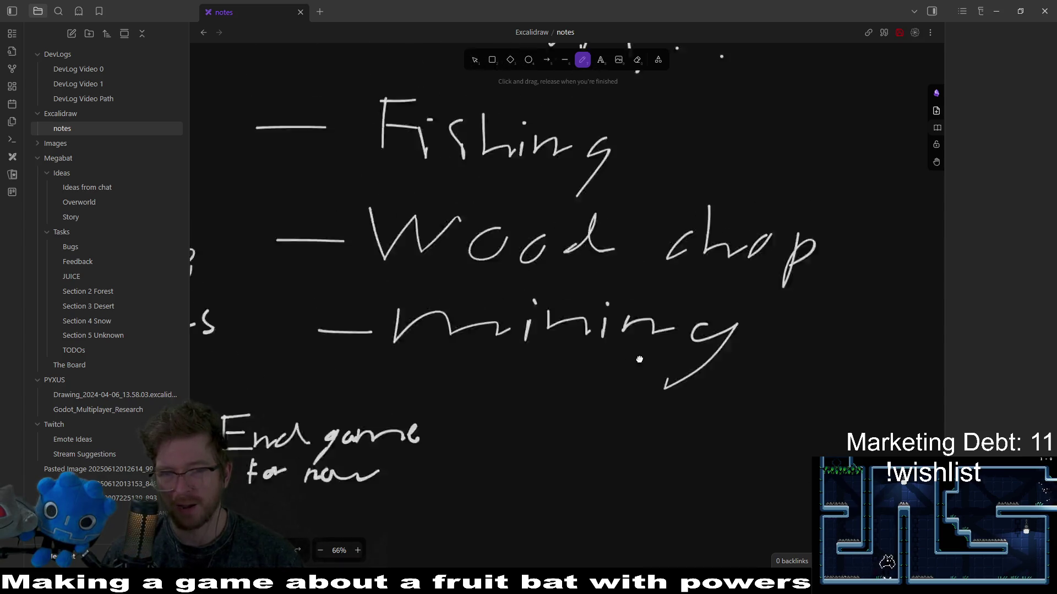
pyautogui.scroll(3, 559, 238)
pyautogui.hscroll(5, 649, 259)
pyautogui.scroll(3, 556, 278)
pyautogui.scroll(-8, 728, 157)
pyautogui.hscroll(-3, 728, 158)
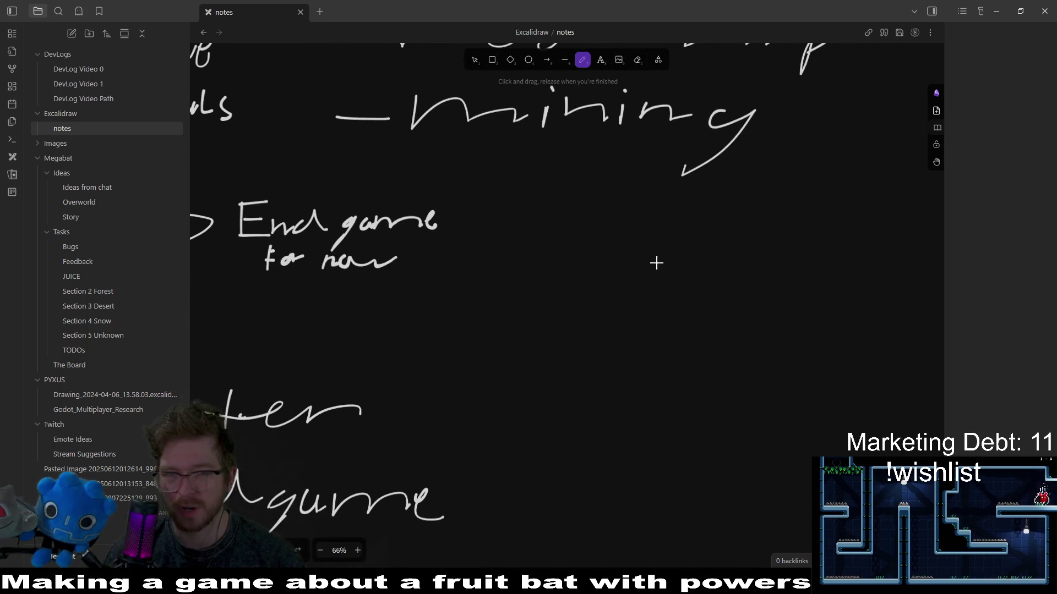
# Draw one more dash and handwrite 'world' after it.
pyautogui.moveTo(601, 219); pyautogui.dragTo(649, 219)
pyautogui.hscroll(3, 663, 219)
pyautogui.scroll(1, 662, 219)
pyautogui.moveTo(529, 233)
pyautogui.mouseDown()
pyautogui.moveTo(576, 242)
pyautogui.moveTo(613, 223)
pyautogui.mouseUp()
pyautogui.moveTo(620, 248); pyautogui.dragTo(637, 229)
pyautogui.moveTo(738, 229); pyautogui.dragTo(758, 246)
pyautogui.scroll(3, 770, 239)
pyautogui.hscroll(-3, 820, 286)
pyautogui.scroll(3, 758, 298)
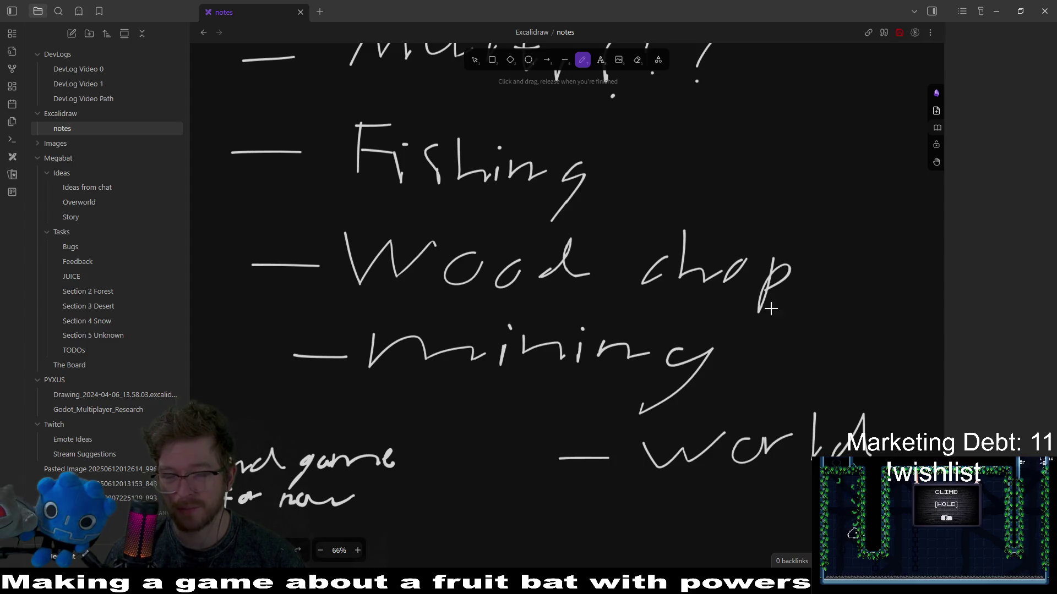
pyautogui.scroll(-5, 760, 303)
pyautogui.hscroll(2, 699, 178)
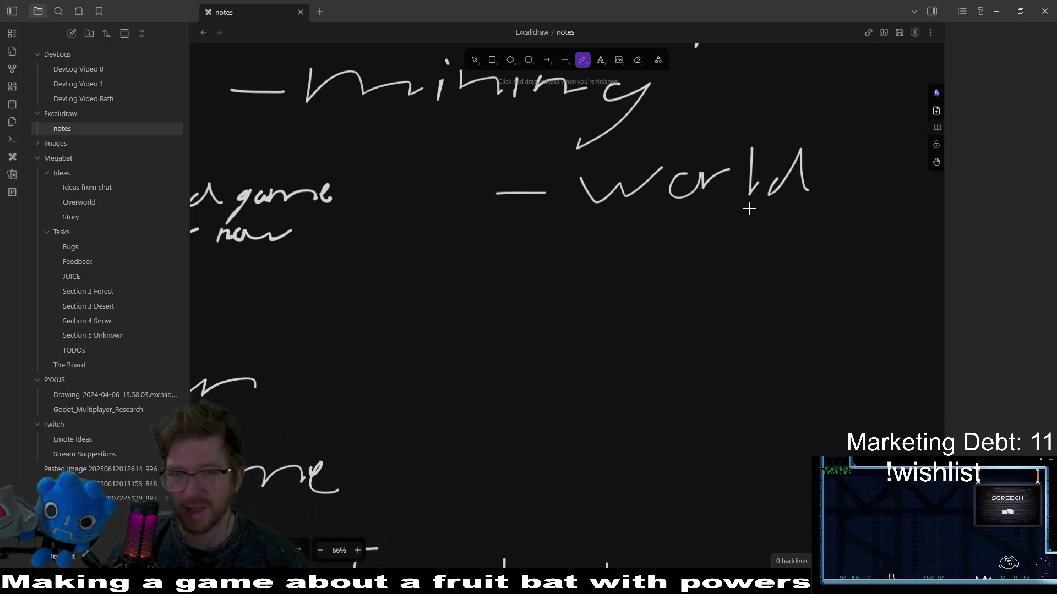
pyautogui.scroll(2, 714, 217)
pyautogui.scroll(5, 714, 217)
pyautogui.scroll(-2, 806, 229)
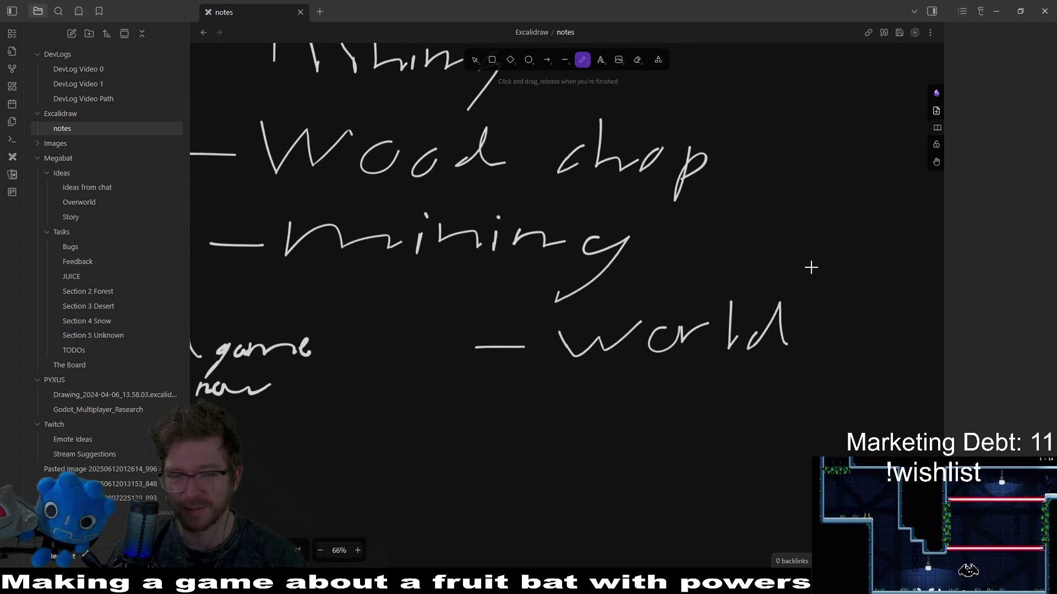
pyautogui.scroll(-2, 811, 268)
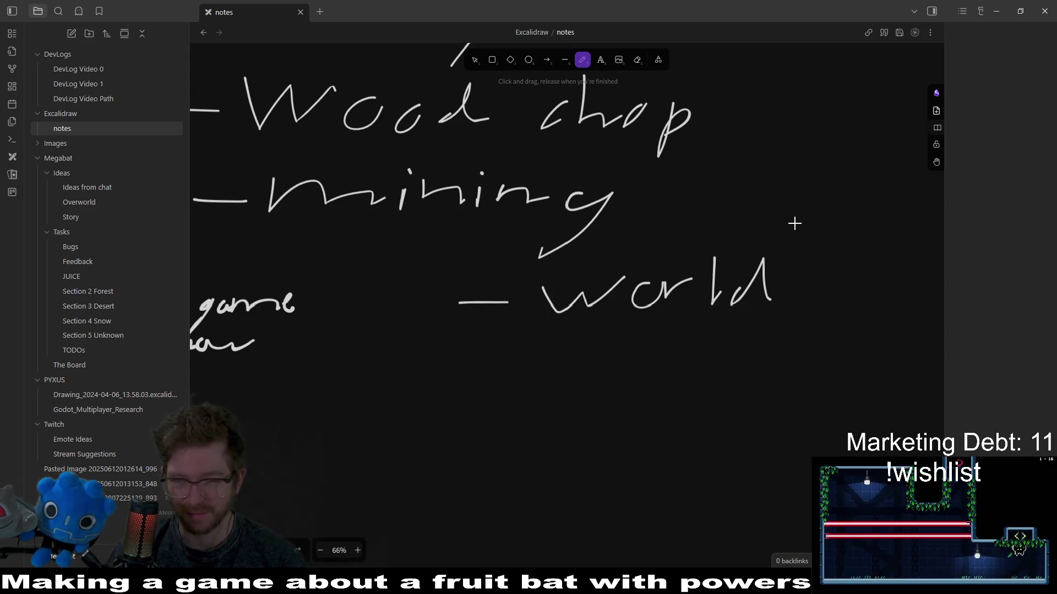
pyautogui.scroll(-3, 792, 223)
pyautogui.scroll(3, 696, 211)
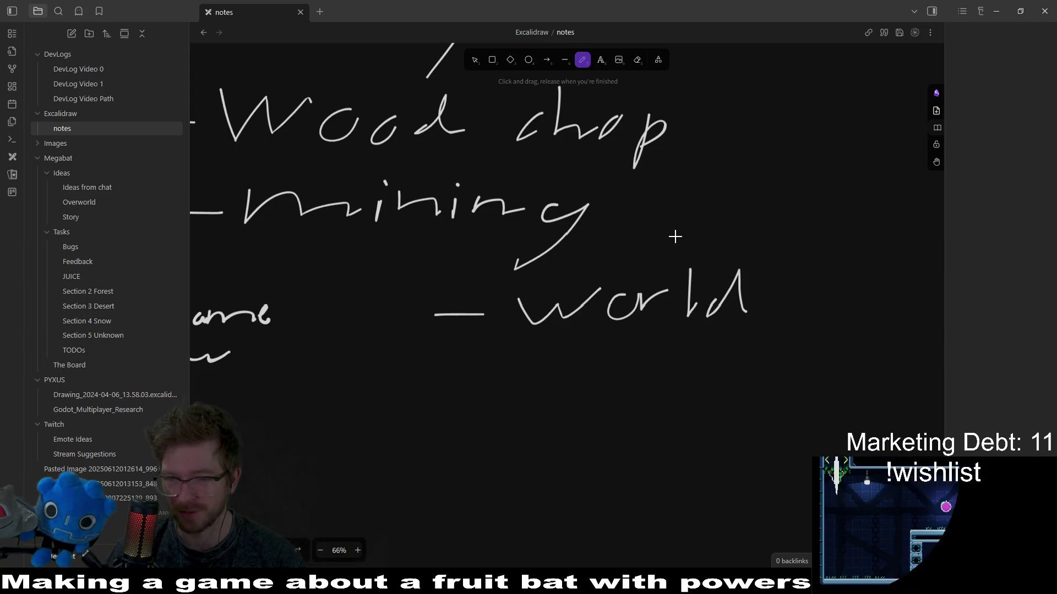
pyautogui.scroll(-1, 667, 322)
pyautogui.scroll(5, 704, 281)
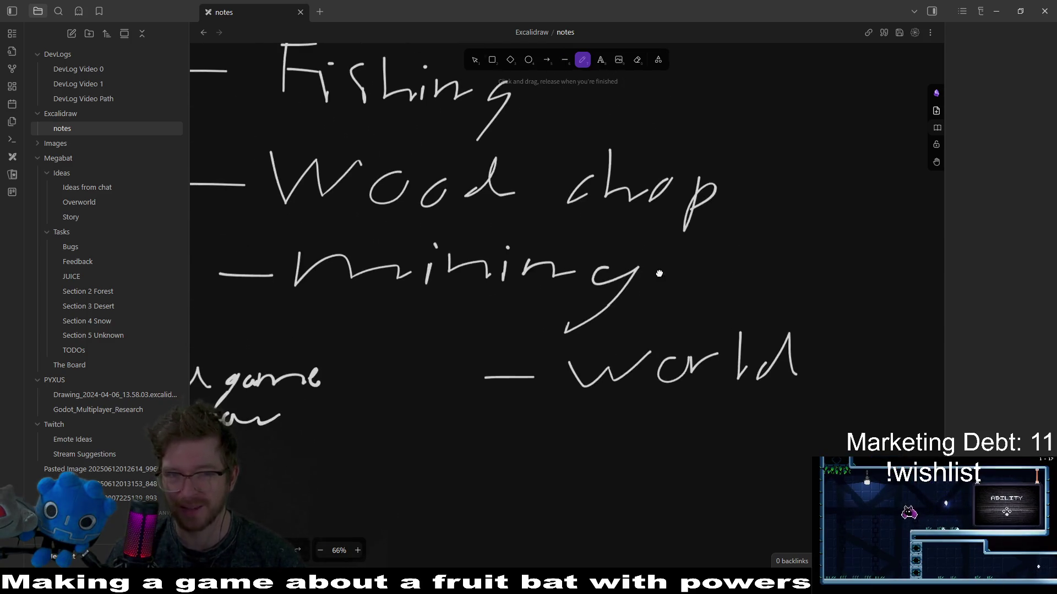
pyautogui.hscroll(-3, 743, 242)
pyautogui.scroll(-3, 682, 261)
pyautogui.hscroll(2, 682, 265)
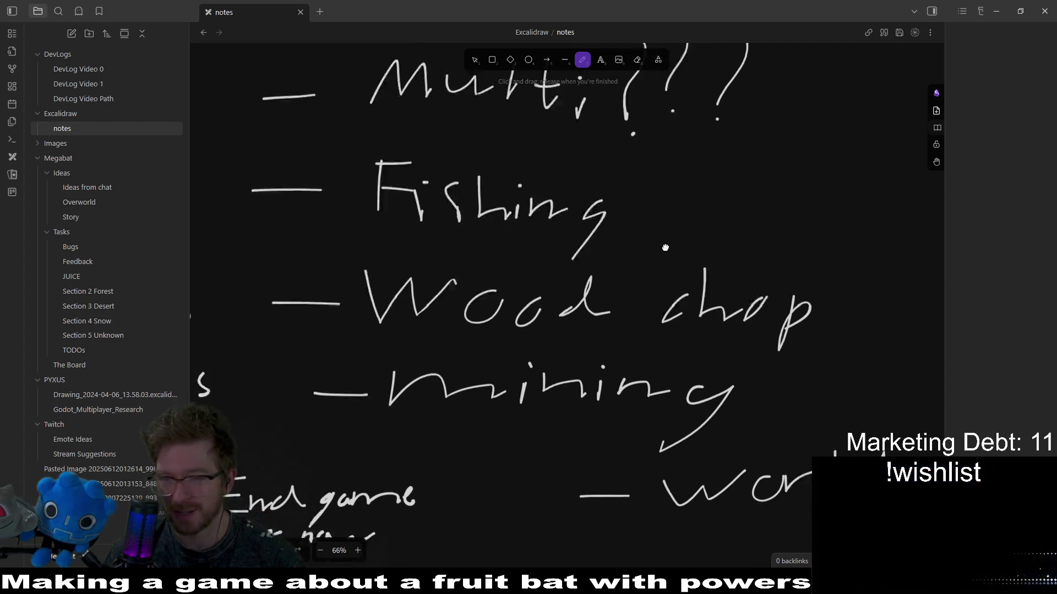
pyautogui.scroll(-3, 682, 269)
pyautogui.hscroll(1, 683, 269)
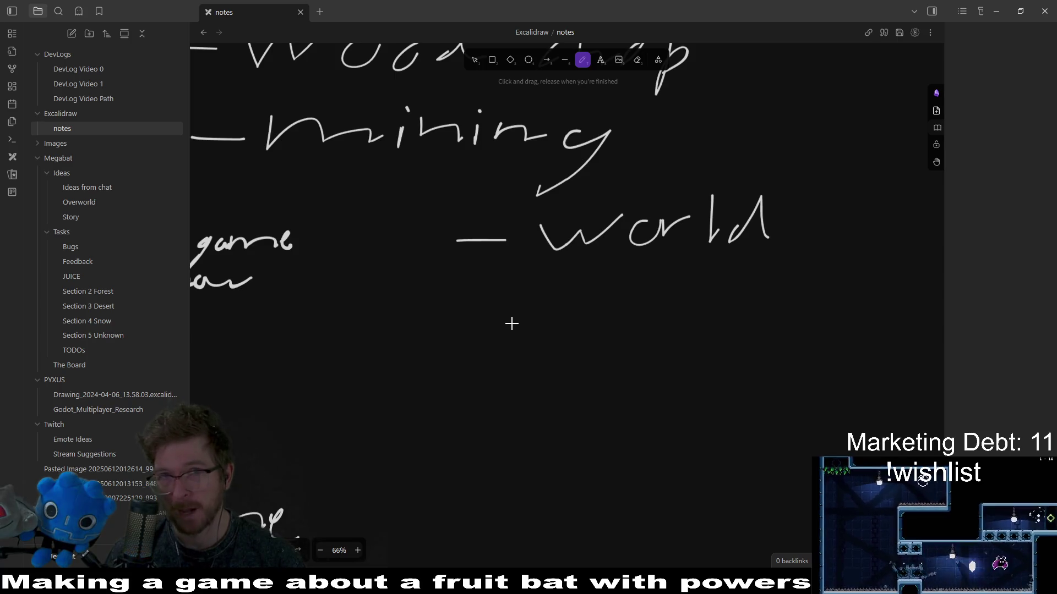
pyautogui.scroll(4, 503, 318)
pyautogui.hscroll(-2, 503, 318)
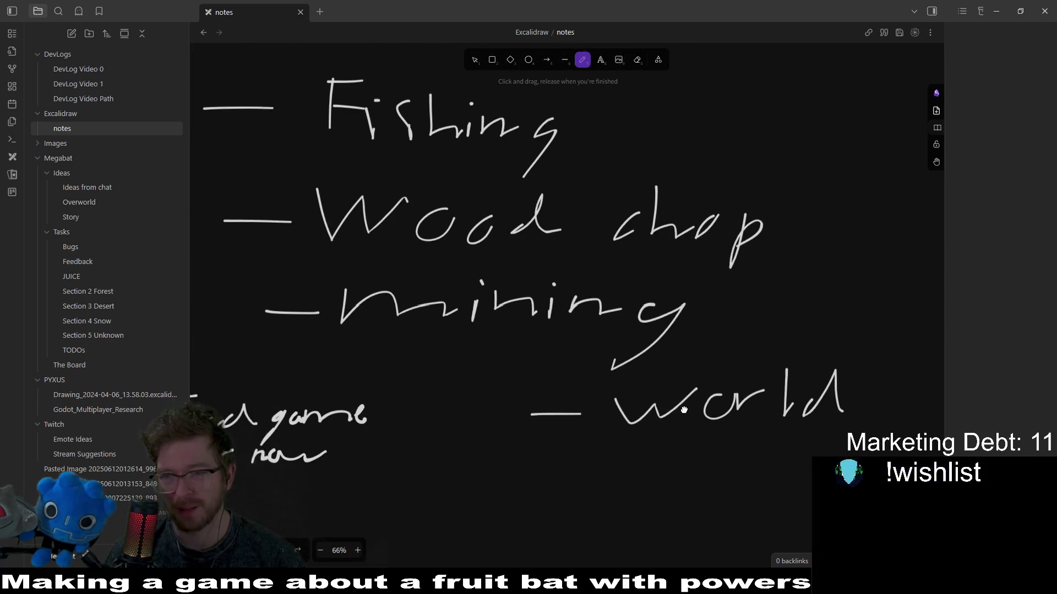
pyautogui.scroll(3, 684, 410)
pyautogui.scroll(-4, 693, 374)
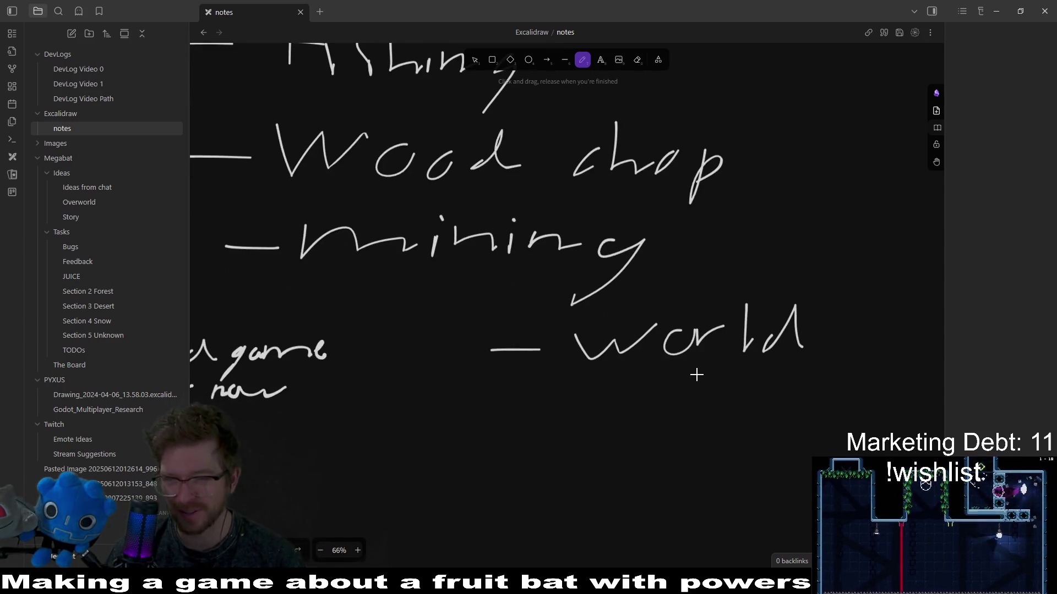
pyautogui.scroll(-3, 666, 386)
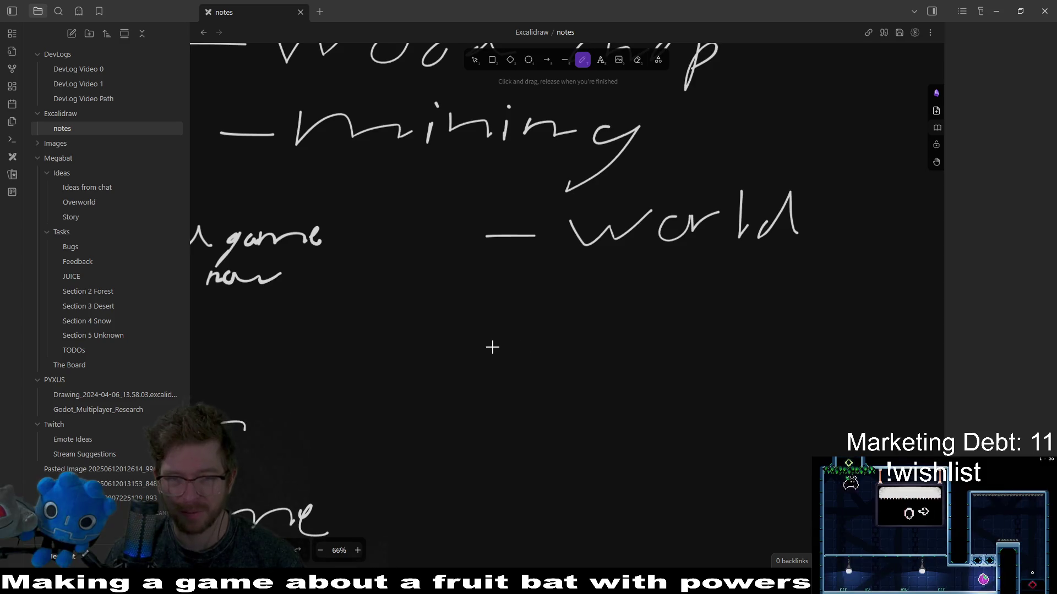
pyautogui.scroll(12, 606, 352)
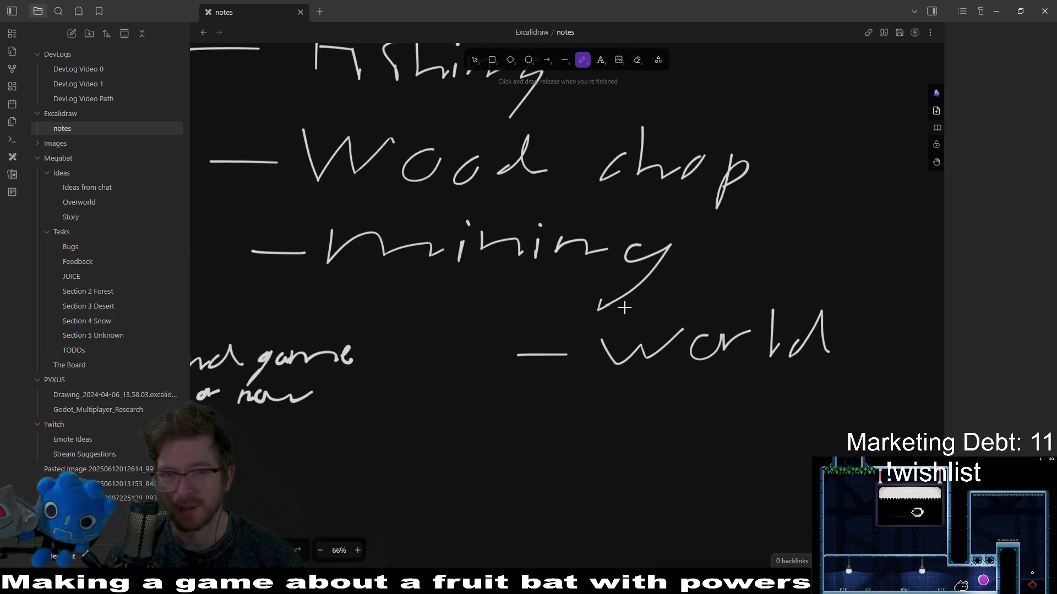
pyautogui.scroll(-10, 733, 466)
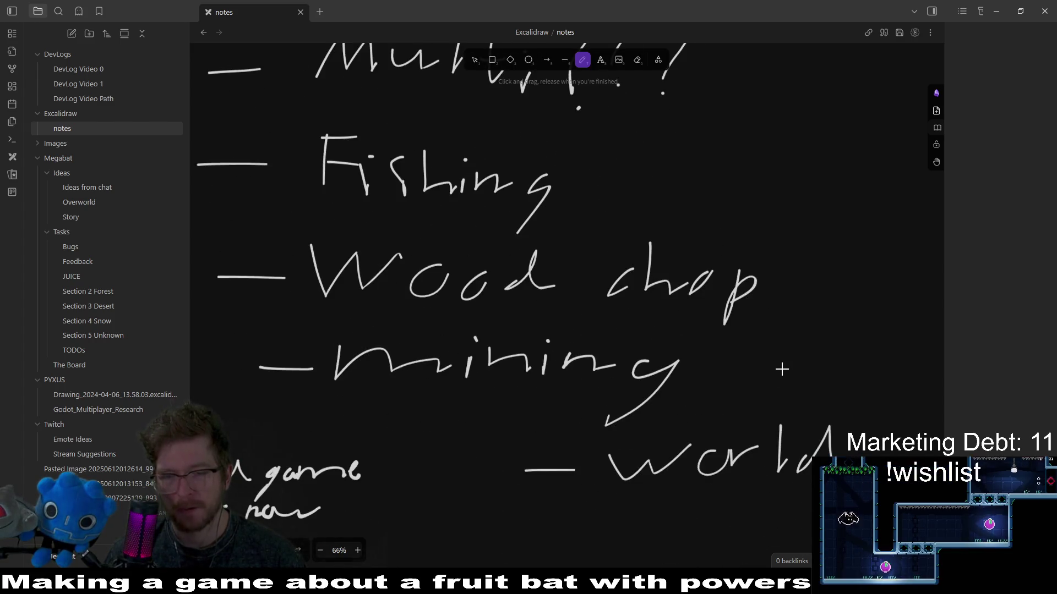
pyautogui.scroll(-7, 727, 318)
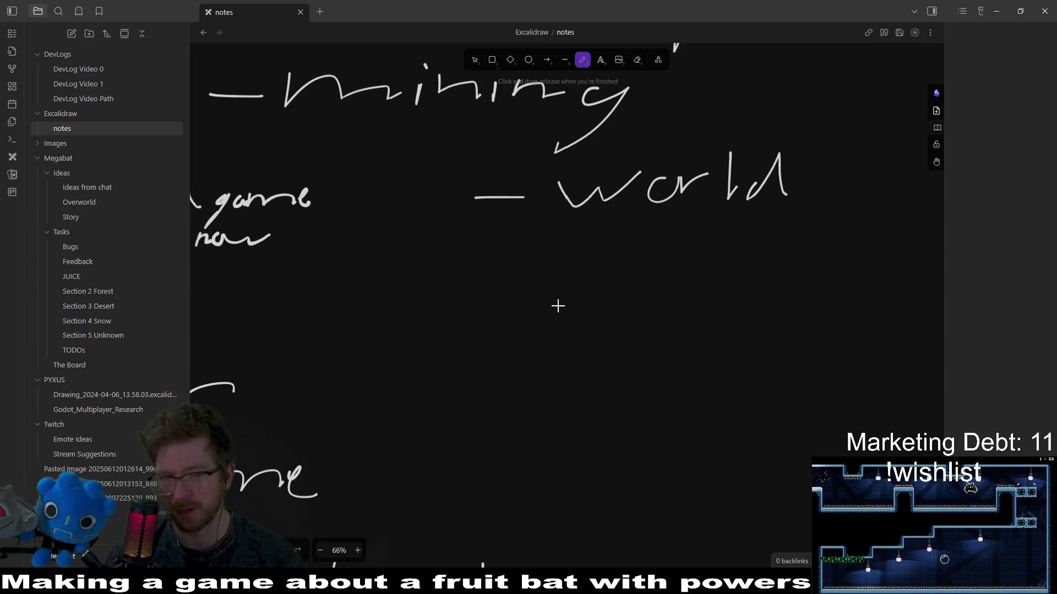
pyautogui.hscroll(-5, 609, 306)
pyautogui.scroll(9, 609, 306)
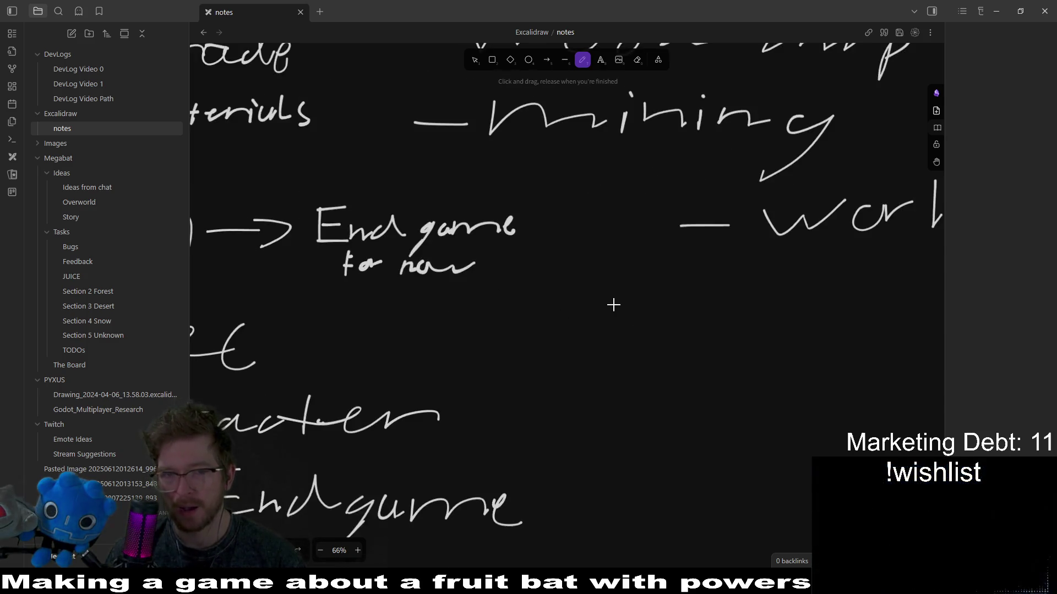
pyautogui.scroll(-8, 683, 359)
pyautogui.hscroll(-3, 535, 373)
pyautogui.scroll(2, 676, 309)
pyautogui.hscroll(4, 677, 309)
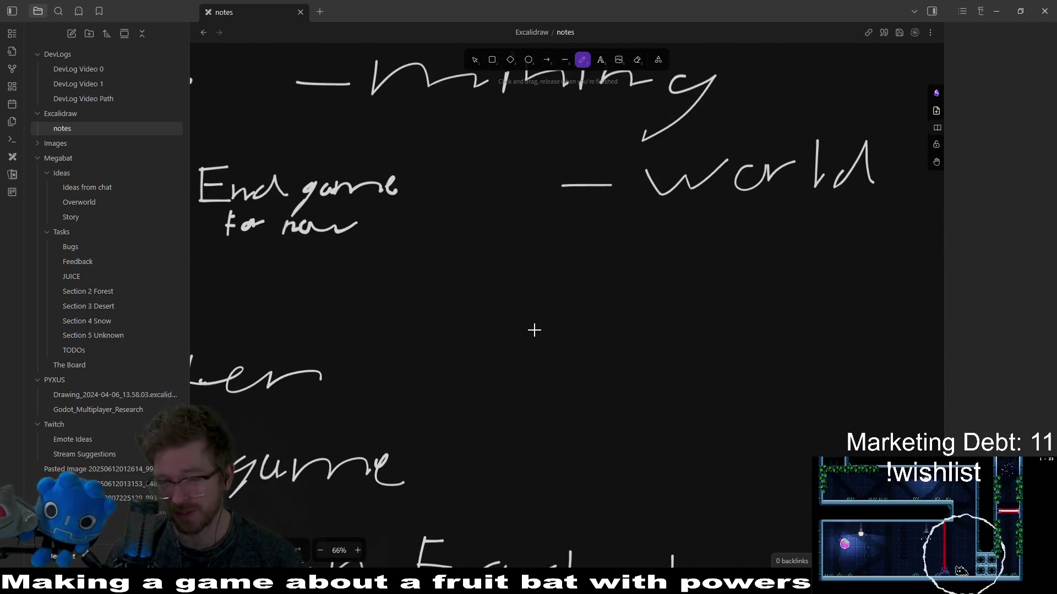
pyautogui.scroll(-2, 555, 265)
pyautogui.hscroll(-1, 555, 266)
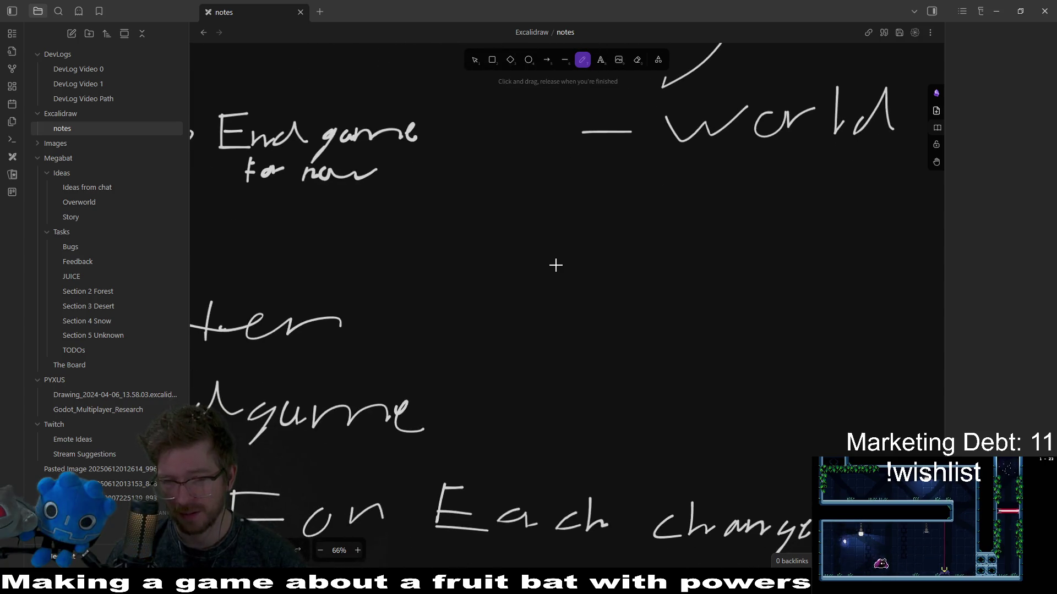
pyautogui.scroll(3, 578, 337)
pyautogui.hscroll(1, 578, 338)
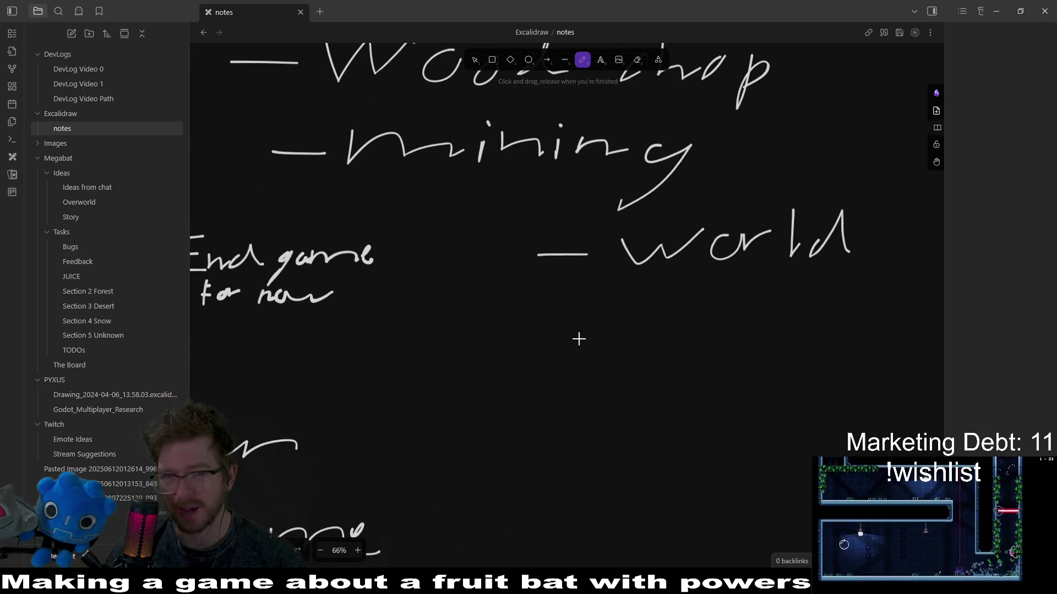
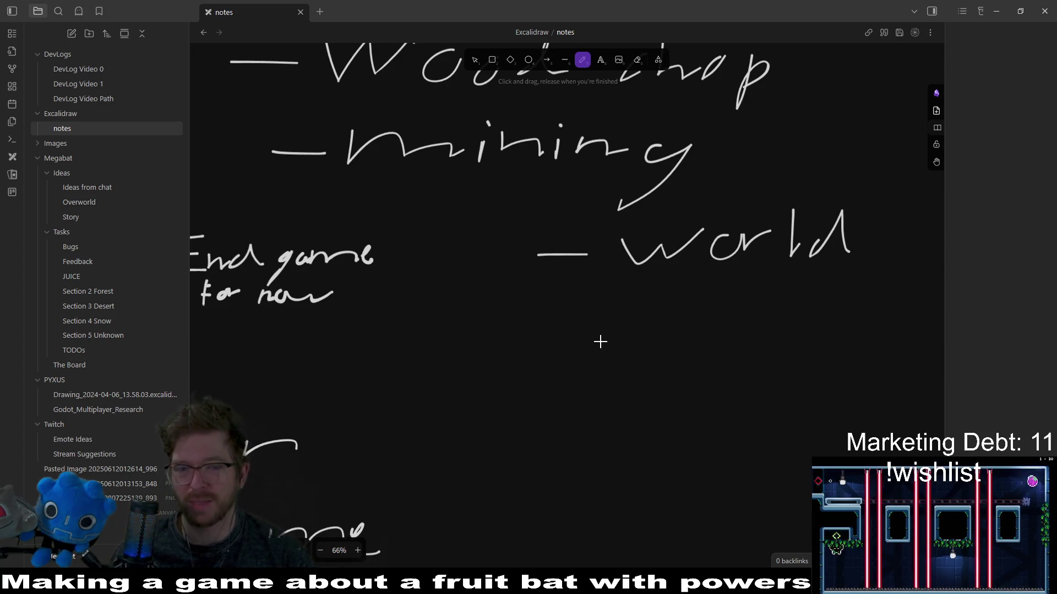
# Draw a short freehand dash stroke on the empty canvas below the ES For Each note.
pyautogui.scroll(-10, 596, 339)
pyautogui.moveTo(779, 244); pyautogui.dragTo(552, 195)
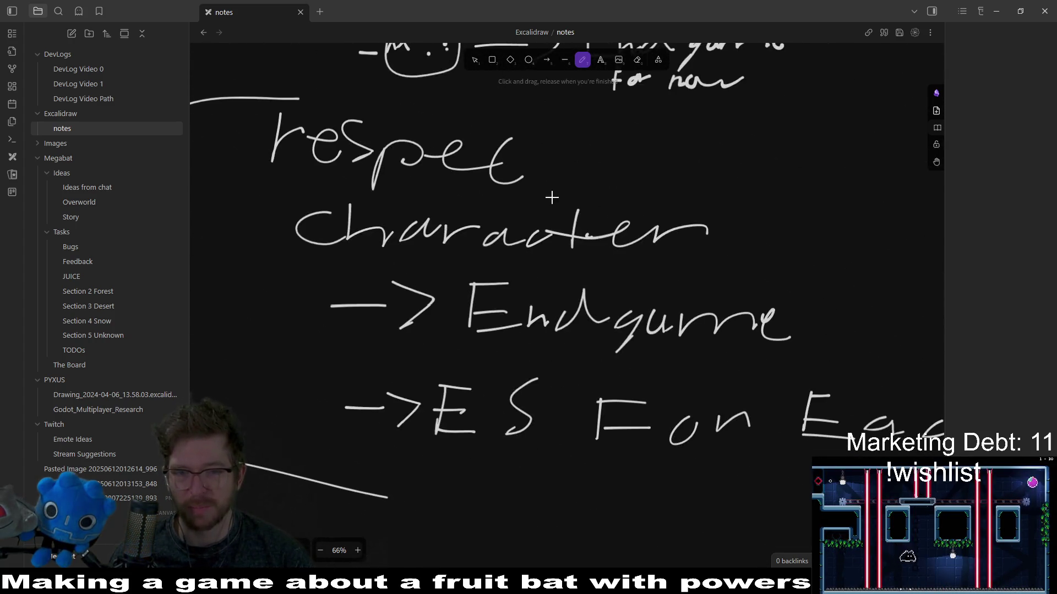
pyautogui.scroll(4, 776, 214)
pyautogui.hscroll(4, 776, 215)
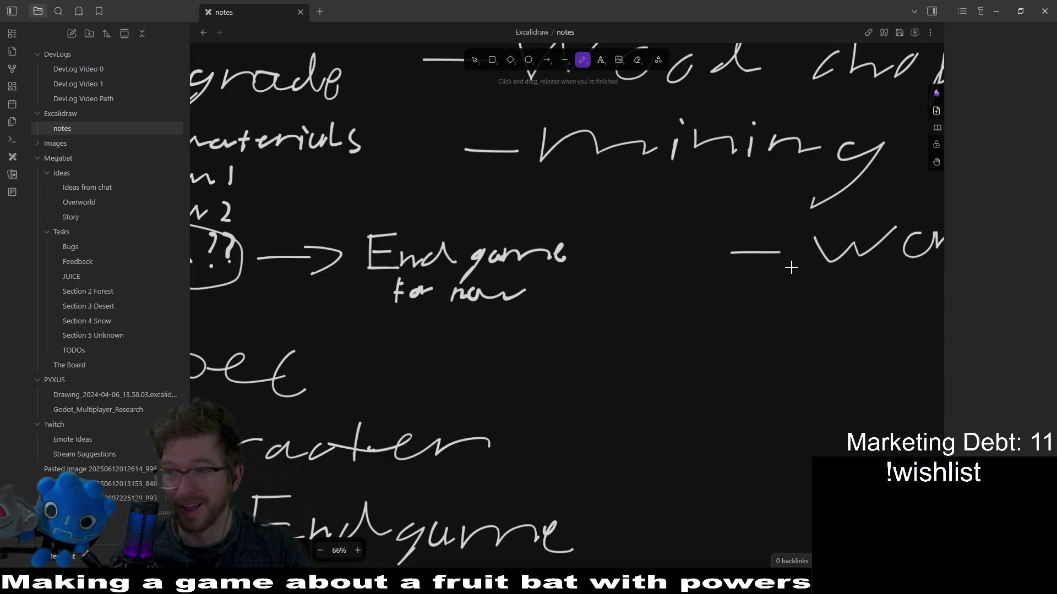
pyautogui.scroll(-7, 629, 410)
pyautogui.hscroll(-3, 613, 366)
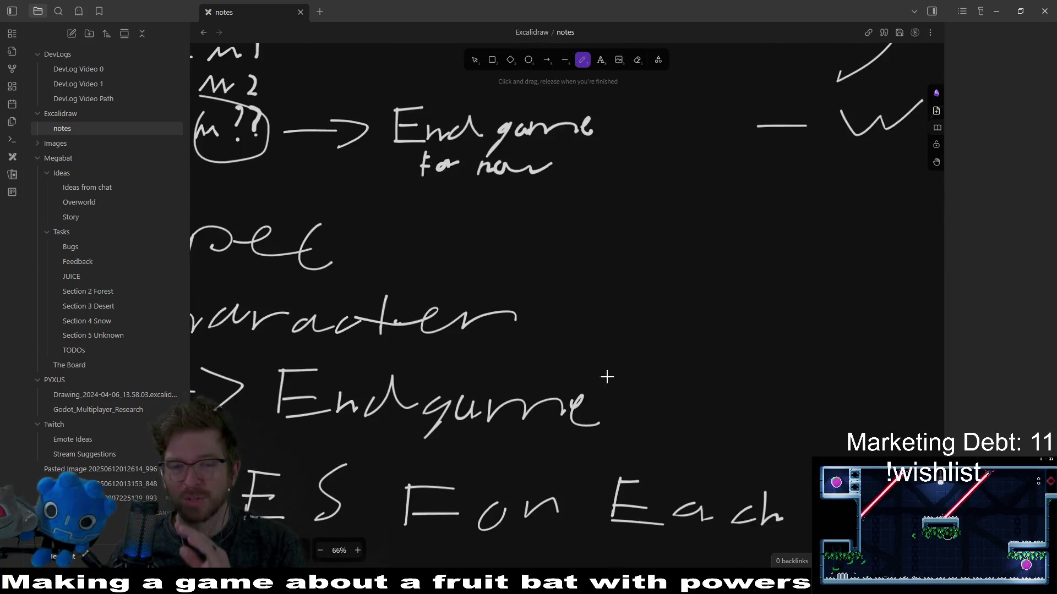
pyautogui.scroll(2, 642, 265)
pyautogui.scroll(-4, 642, 264)
pyautogui.hscroll(-1, 700, 223)
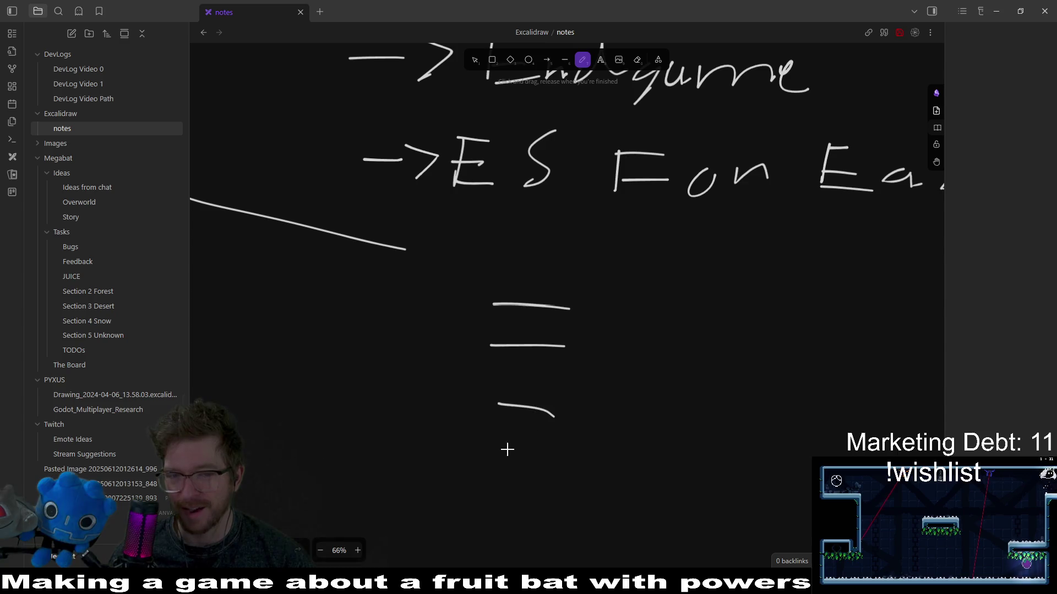
pyautogui.moveTo(507, 450); pyautogui.dragTo(586, 472)
# Add another dash stroke at the bottom of the column, then pan back toward the notes.
pyautogui.scroll(-3, 536, 272)
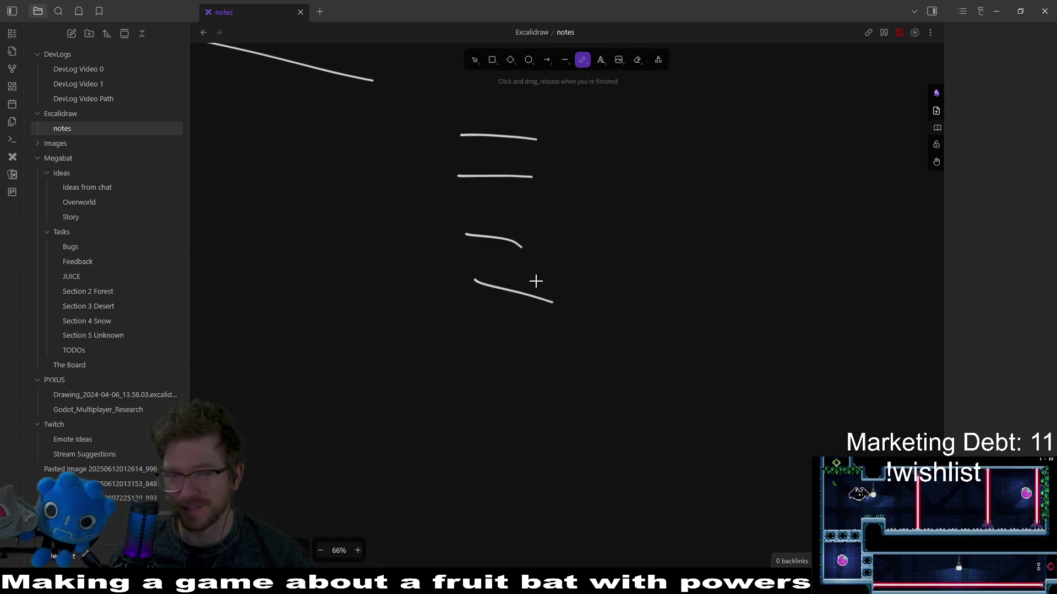
pyautogui.moveTo(470, 442); pyautogui.dragTo(544, 452)
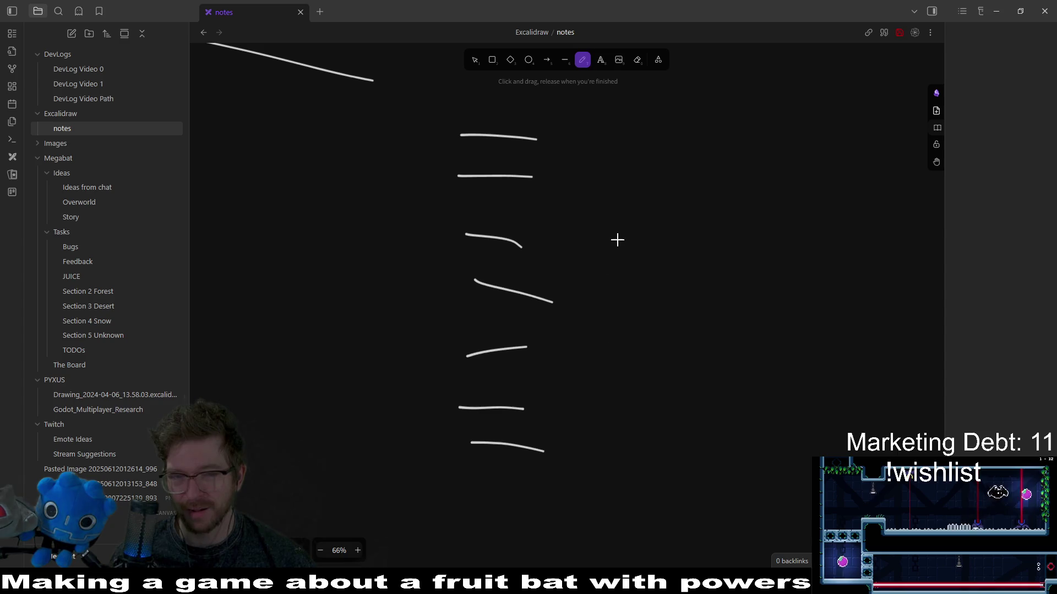
pyautogui.hscroll(-1, 625, 339)
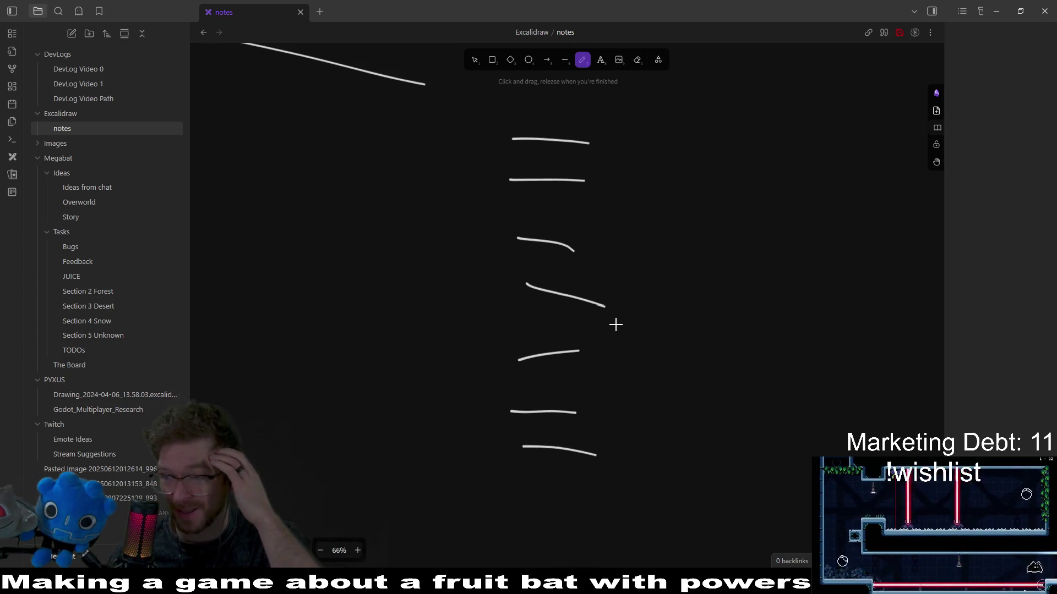
pyautogui.moveTo(702, 206); pyautogui.dragTo(519, 331)
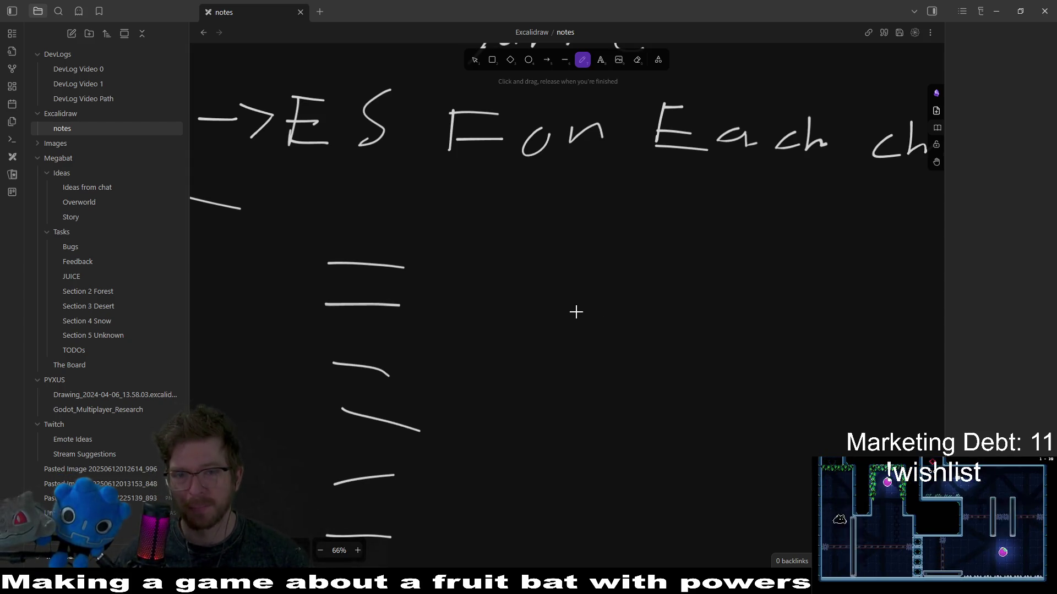
# Switch from the Excalidraw notes to the Godot editor with TurretProjectile.tscn open.
pyautogui.hotkey('alt', 'Tab')
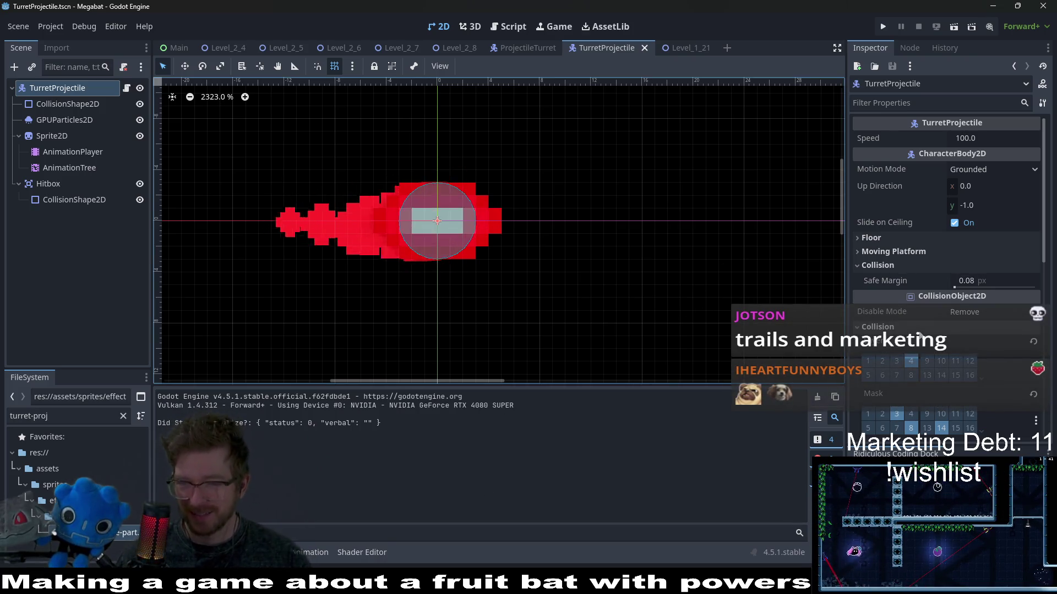
# Test-run the TurretProjectile scene and close the test game.
pyautogui.scroll(-3, 946, 220)
pyautogui.click(695, 48)
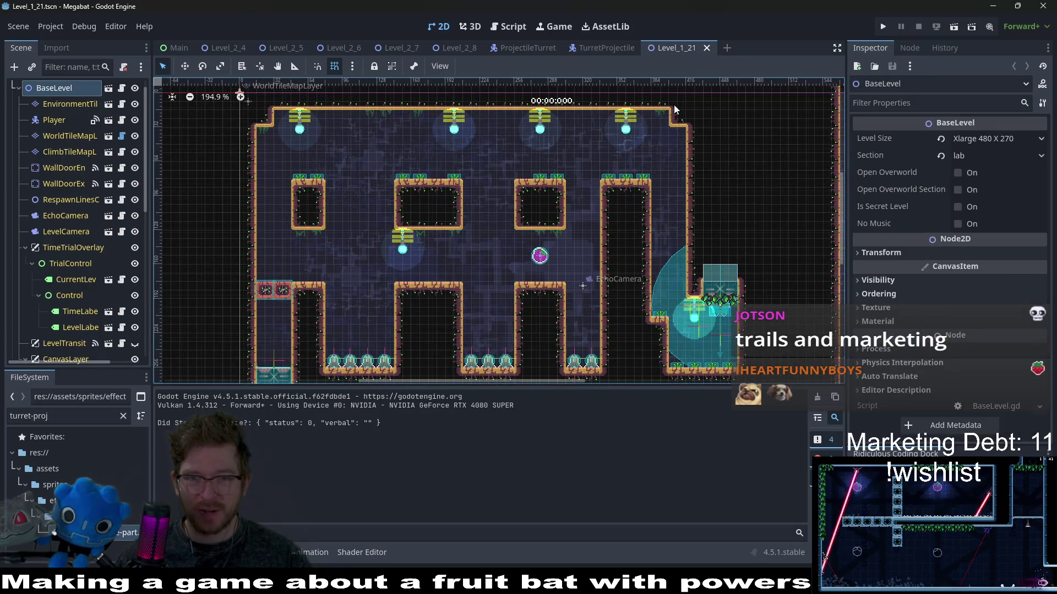
pyautogui.click(608, 47)
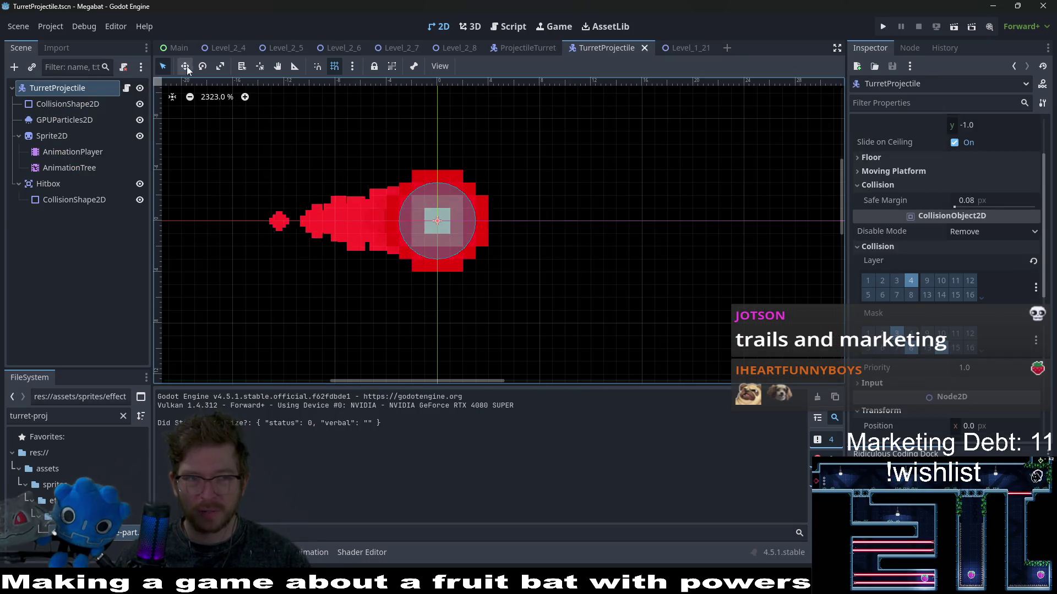
pyautogui.click(969, 29)
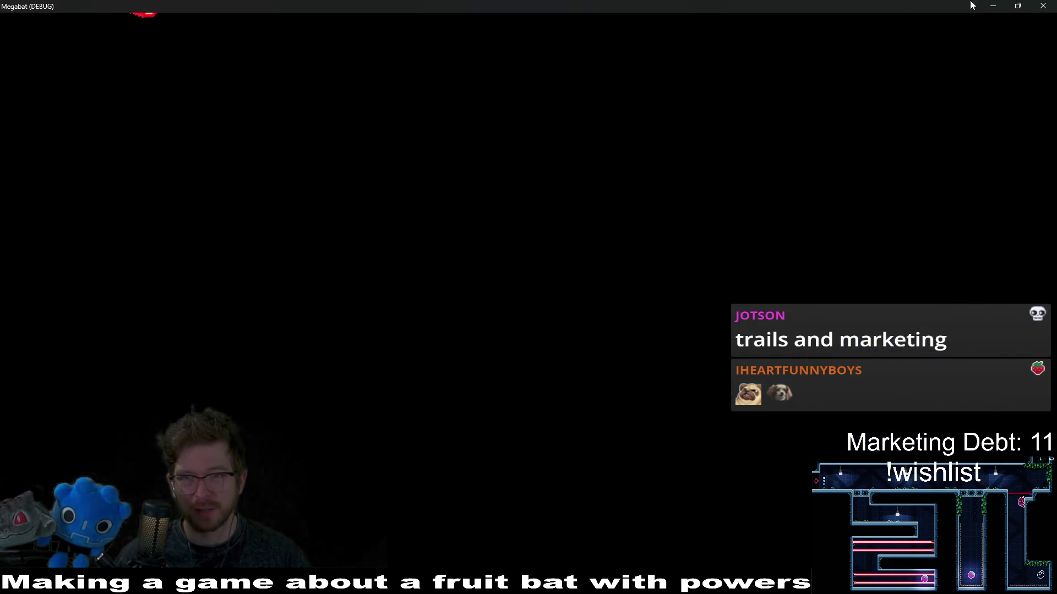
pyautogui.click(1048, 6)
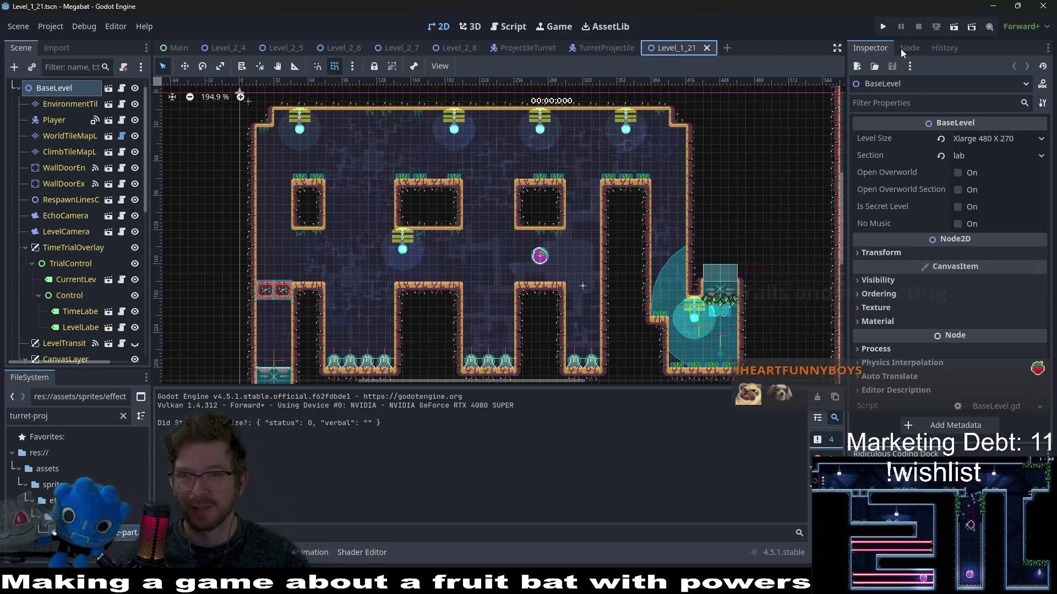
# Play-test Level_1_21, close the game, and bring up the bounce projectile sprite in Aseprite.
pyautogui.click(953, 27)
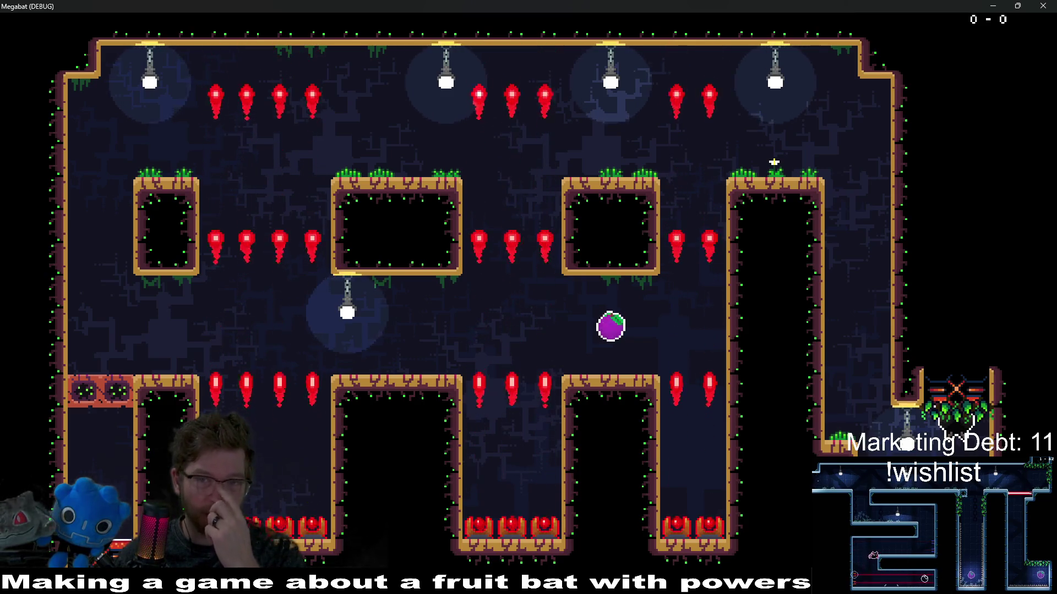
pyautogui.click(1043, 6)
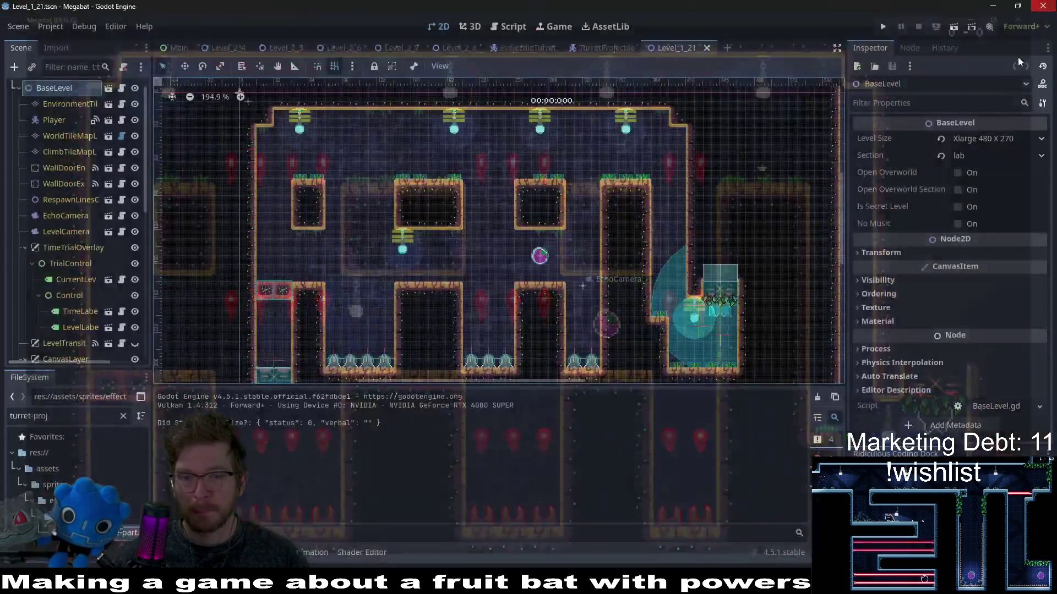
pyautogui.hotkey('alt', 'Tab')
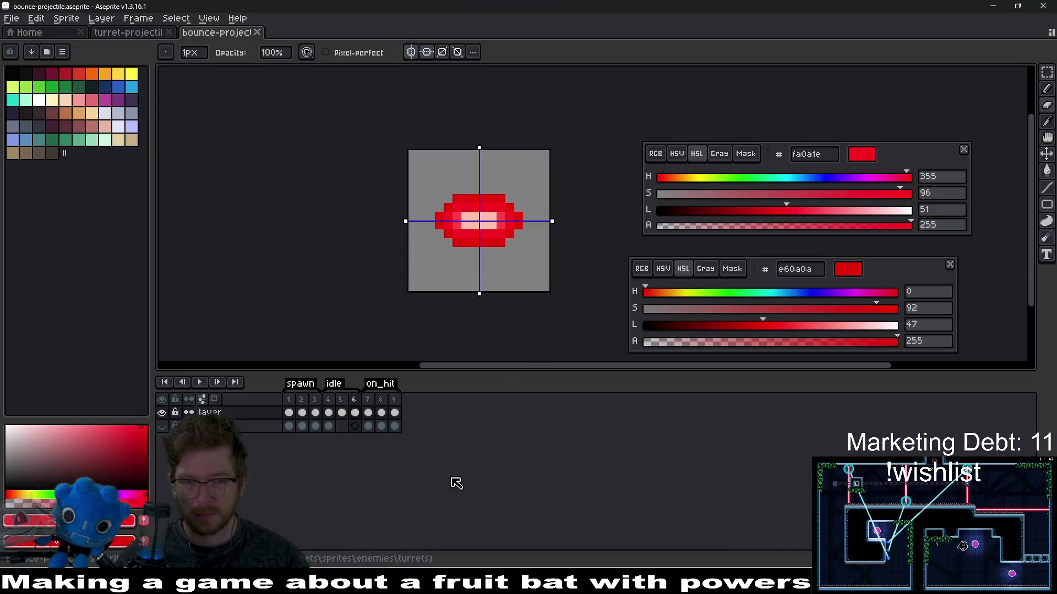
# Step through on_hit frames 7, 8, 9 and back to 7, then return to Godot.
pyautogui.click(369, 411)
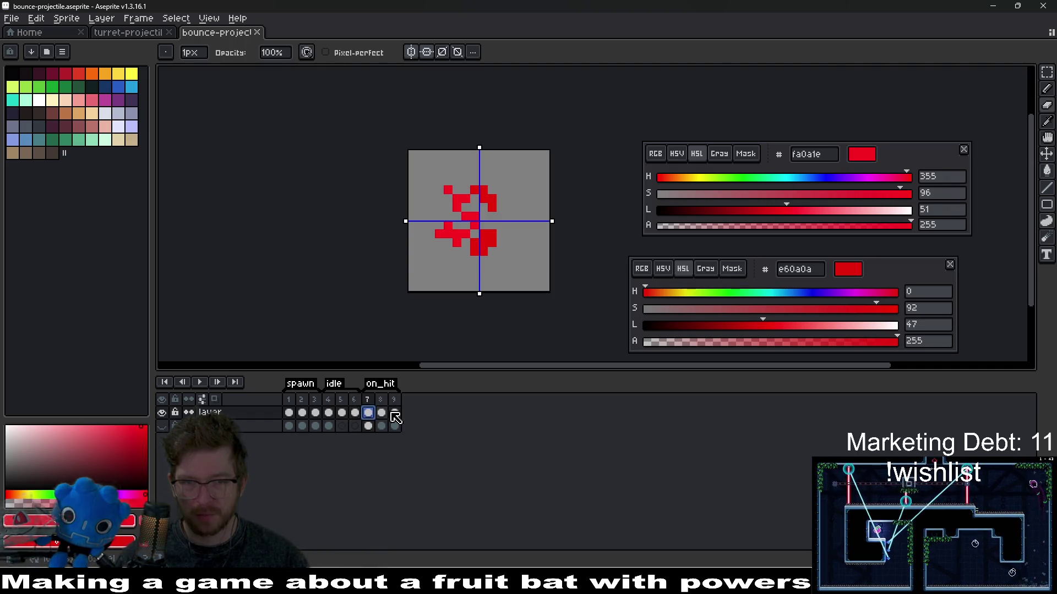
pyautogui.click(385, 413)
pyautogui.click(395, 413)
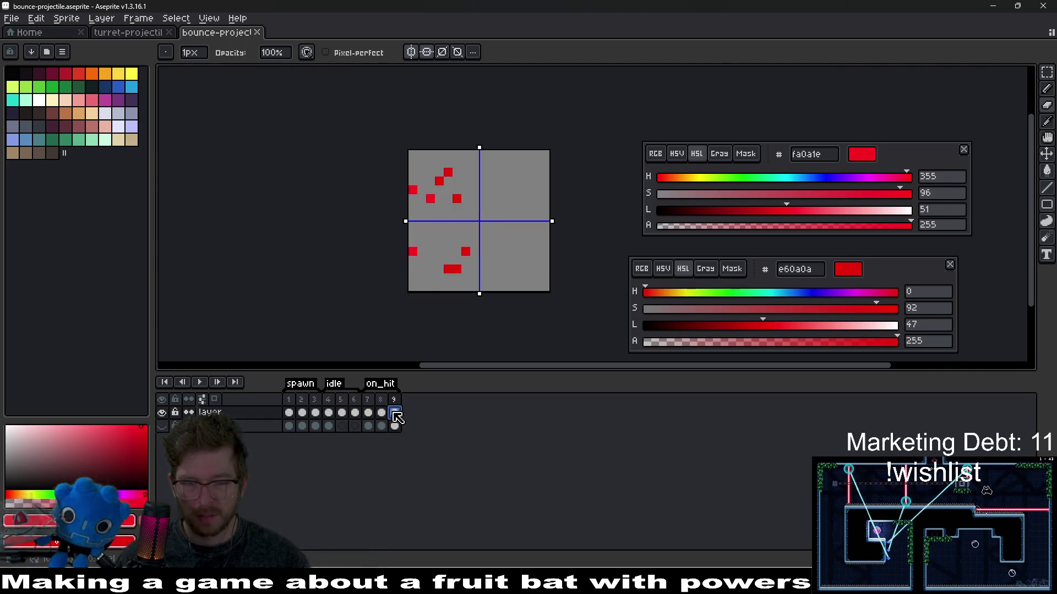
pyautogui.click(382, 413)
pyautogui.click(369, 413)
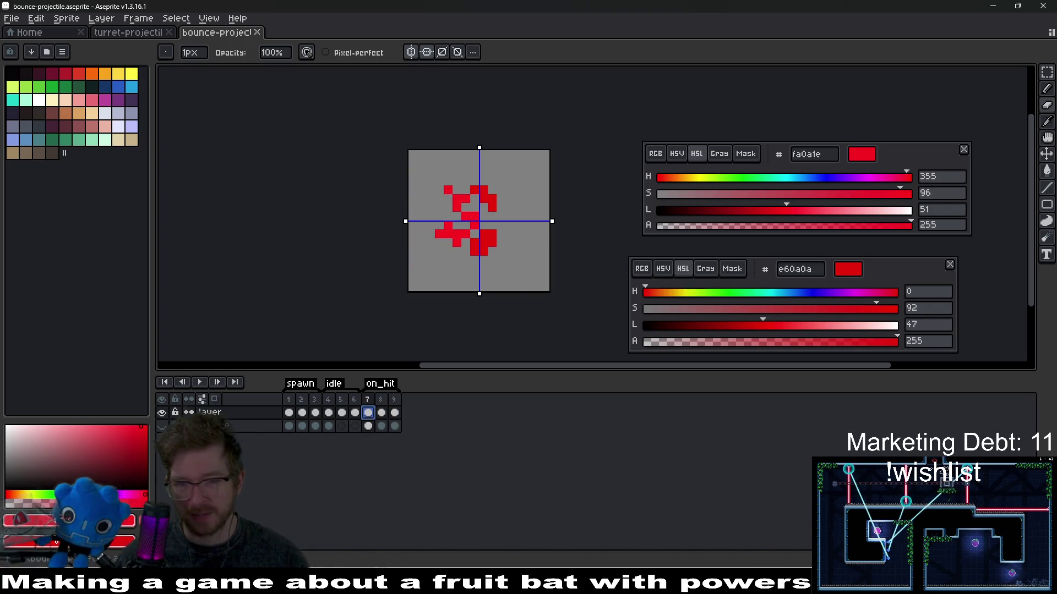
pyautogui.hotkey('alt', 'Tab')
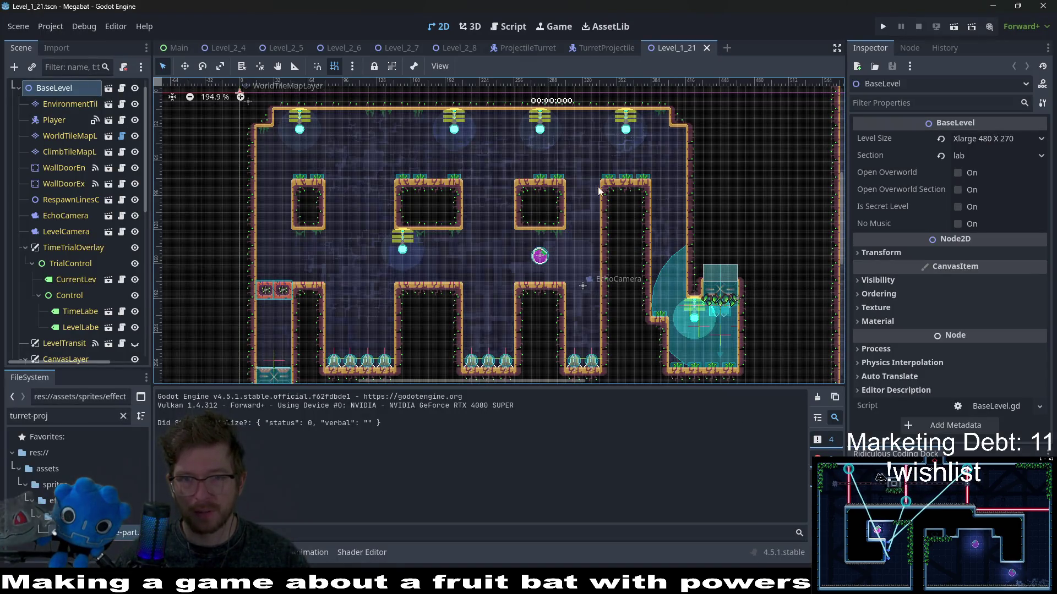
# Find Level_1_22.tscn by filtering the FileSystem for 'level_1_2', open it, and run it.
pyautogui.hotkey('ctrl', 'o')
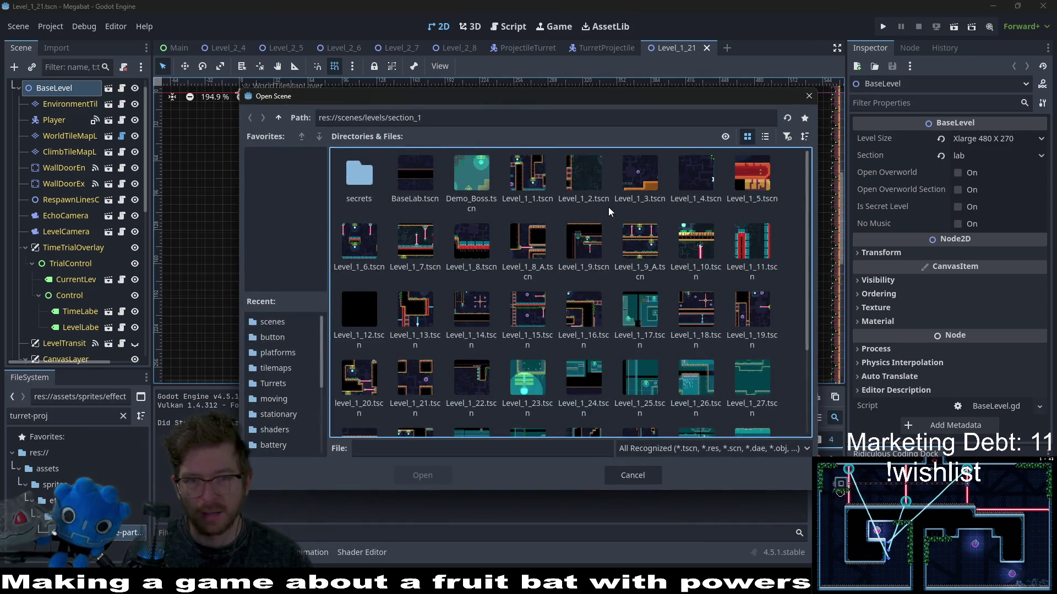
pyautogui.click(609, 207)
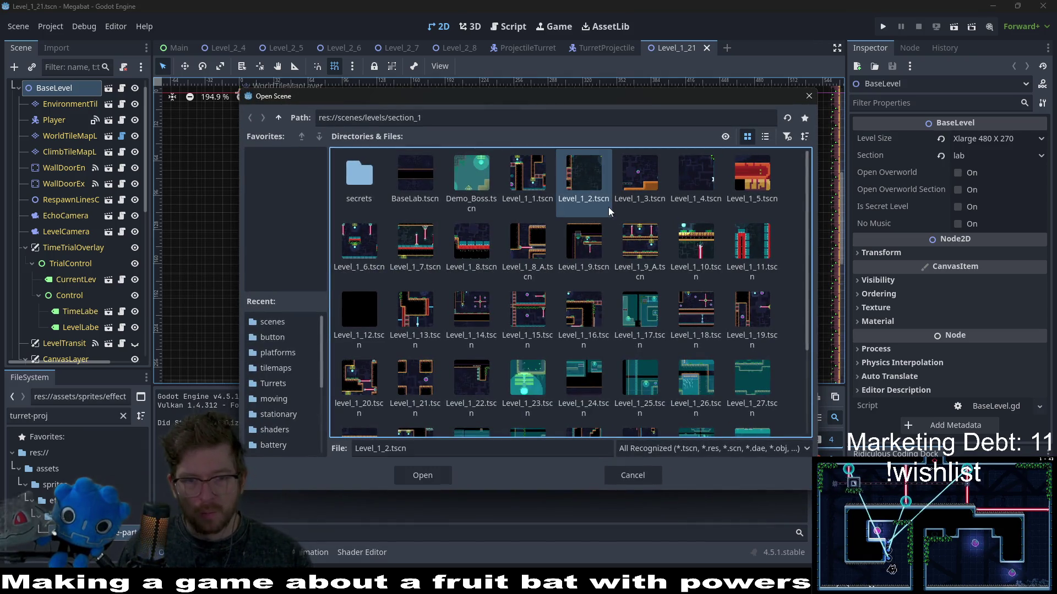
pyautogui.click(809, 96)
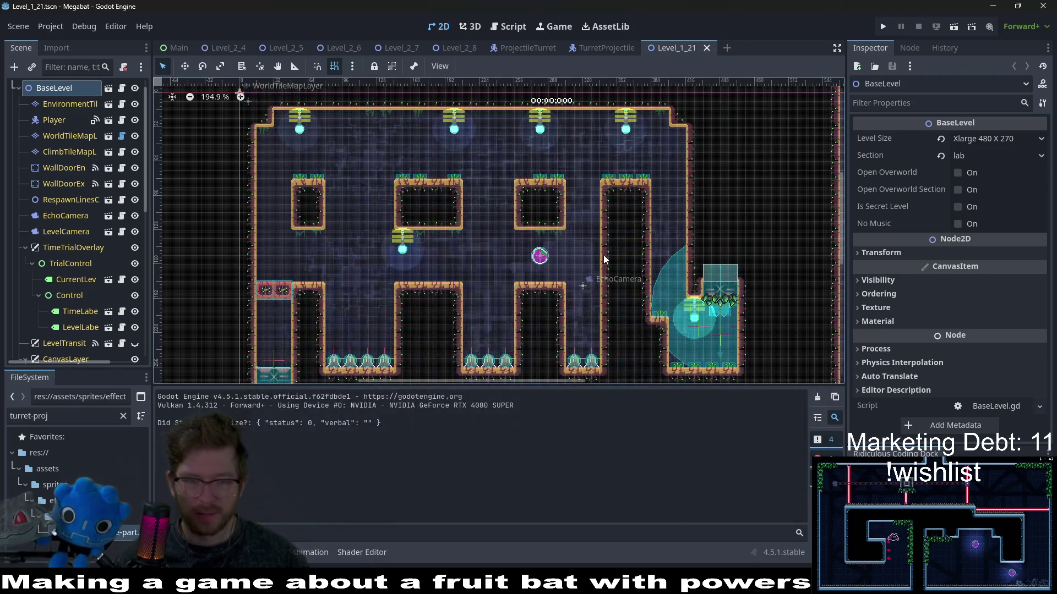
pyautogui.click(88, 415)
pyautogui.hotkey('ctrl', 'a')
pyautogui.press('BackSpace')
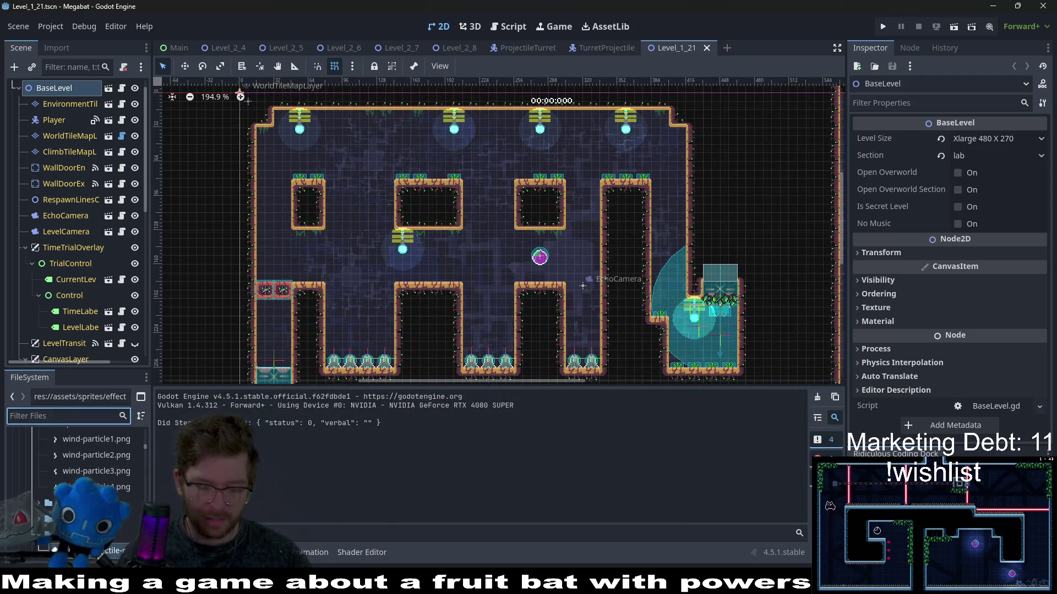
pyautogui.write('level_')
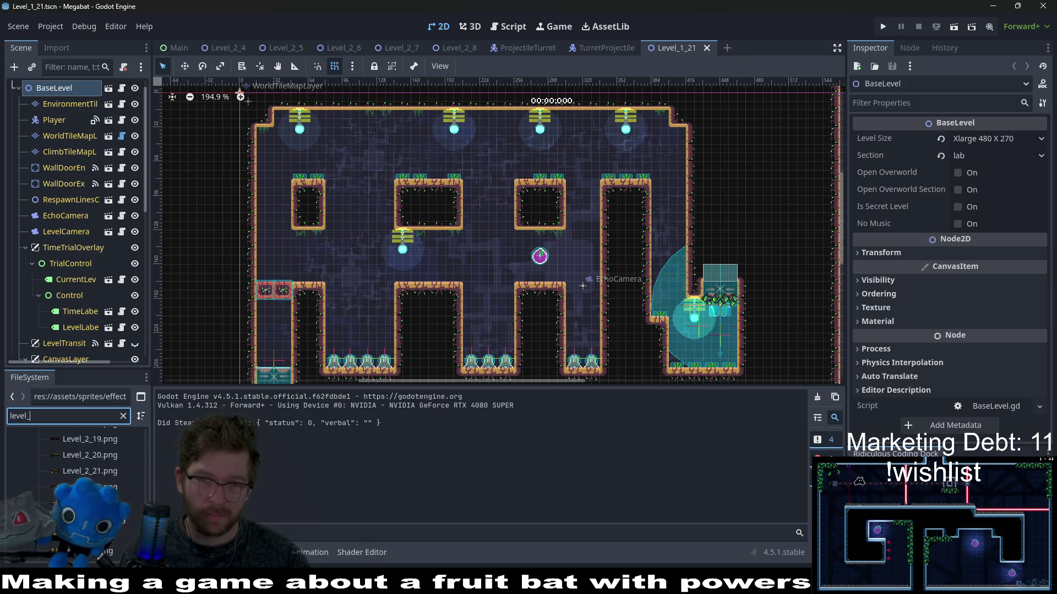
pyautogui.write('1_')
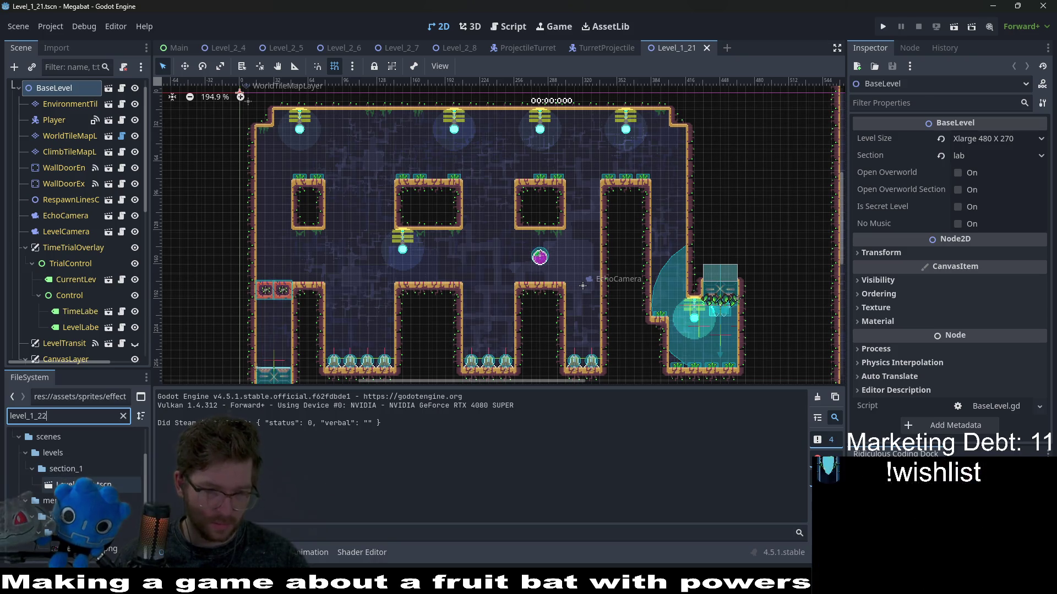
pyautogui.write('2')
pyautogui.press('Return')
pyautogui.click(954, 27)
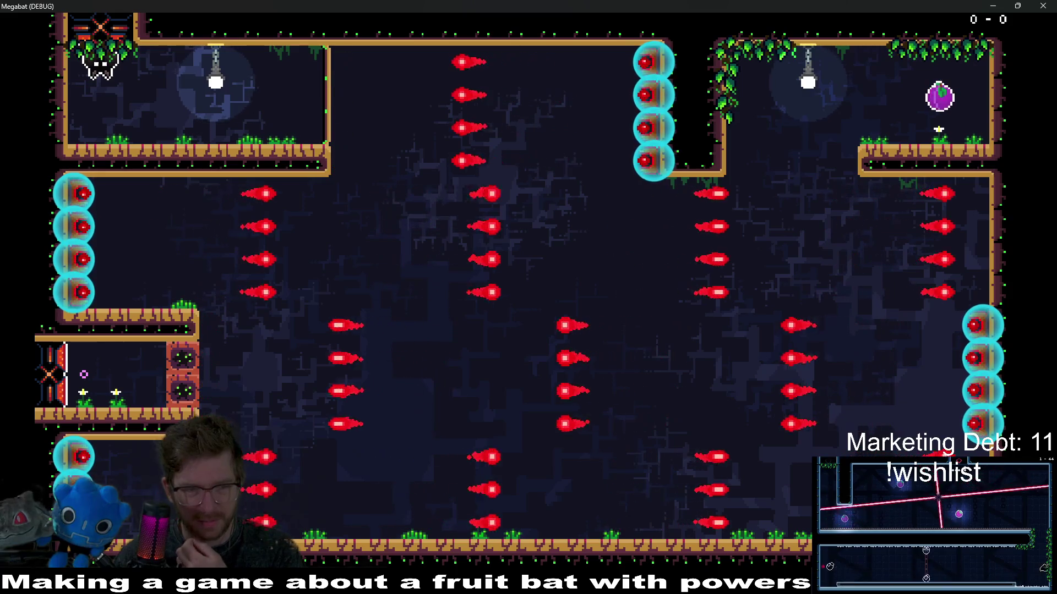
# Fly the bat right, then left across the central shaft, and quit the game with F8.
pyautogui.press('Right')
pyautogui.press('Right')
pyautogui.press('Right')
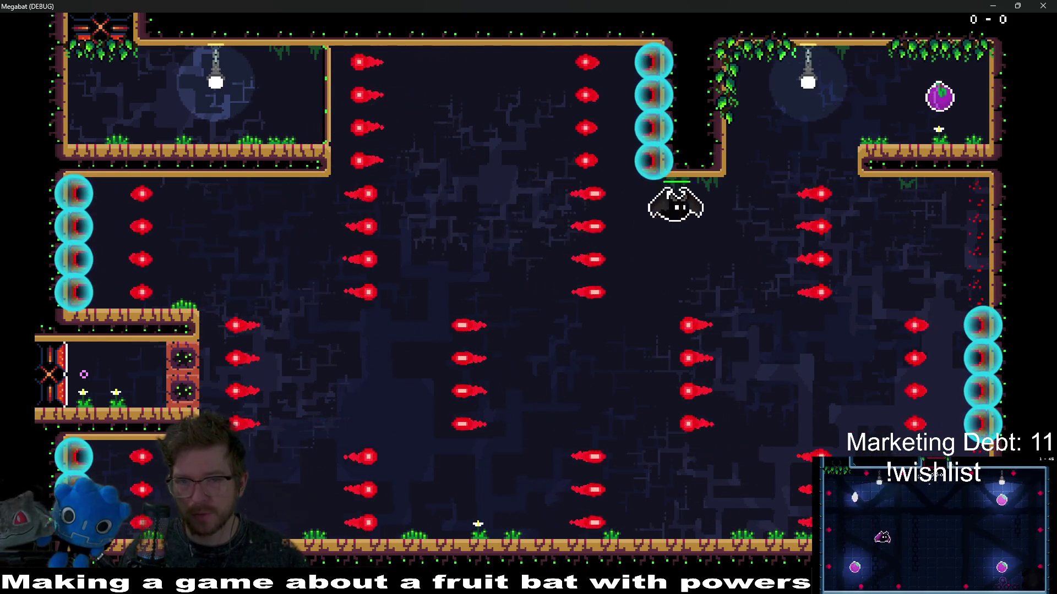
pyautogui.press('Left')
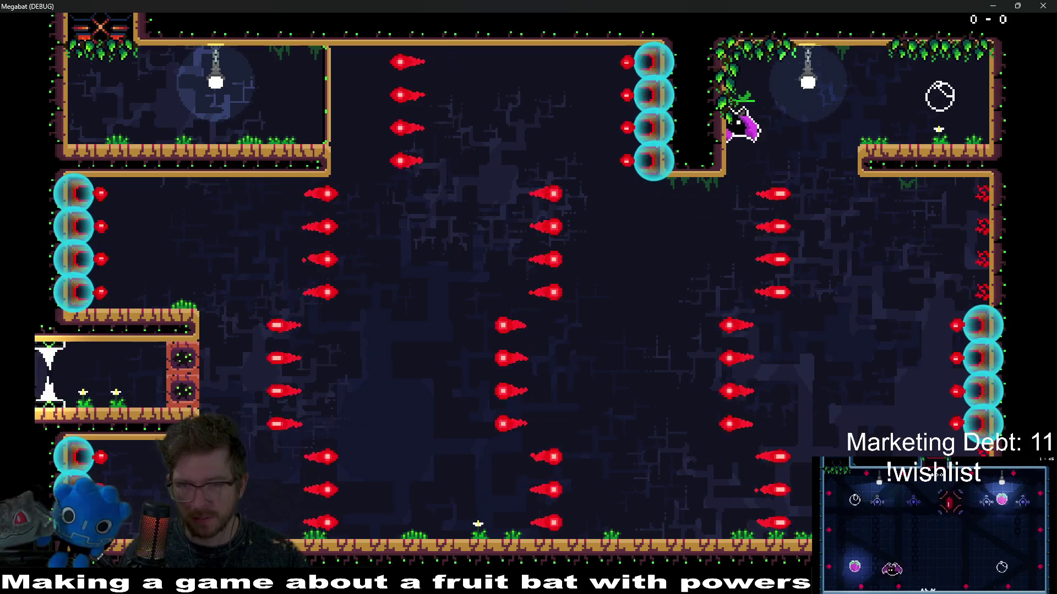
pyautogui.press('Left')
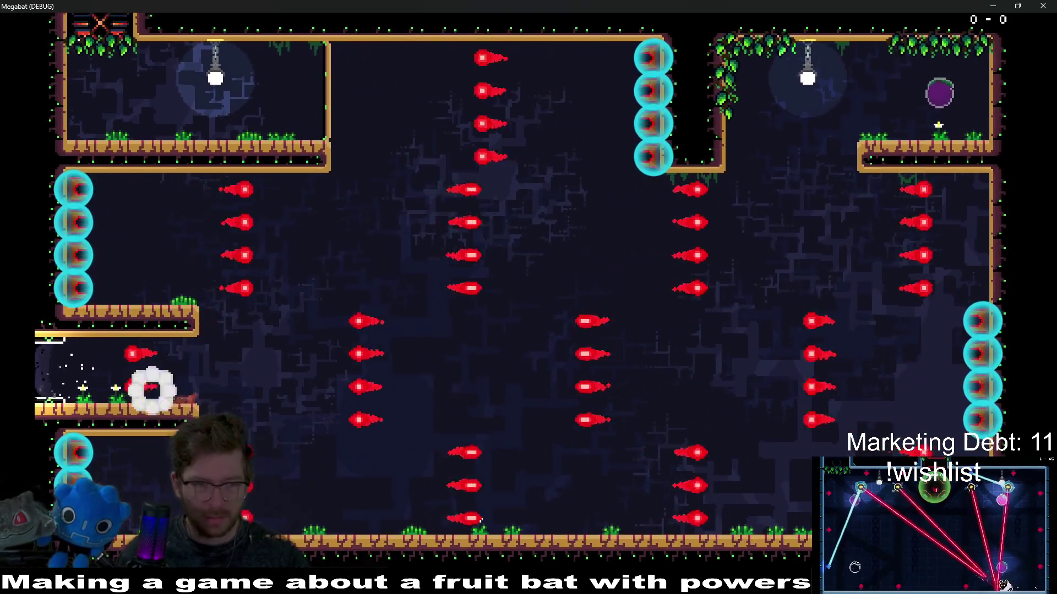
pyautogui.press('F8')
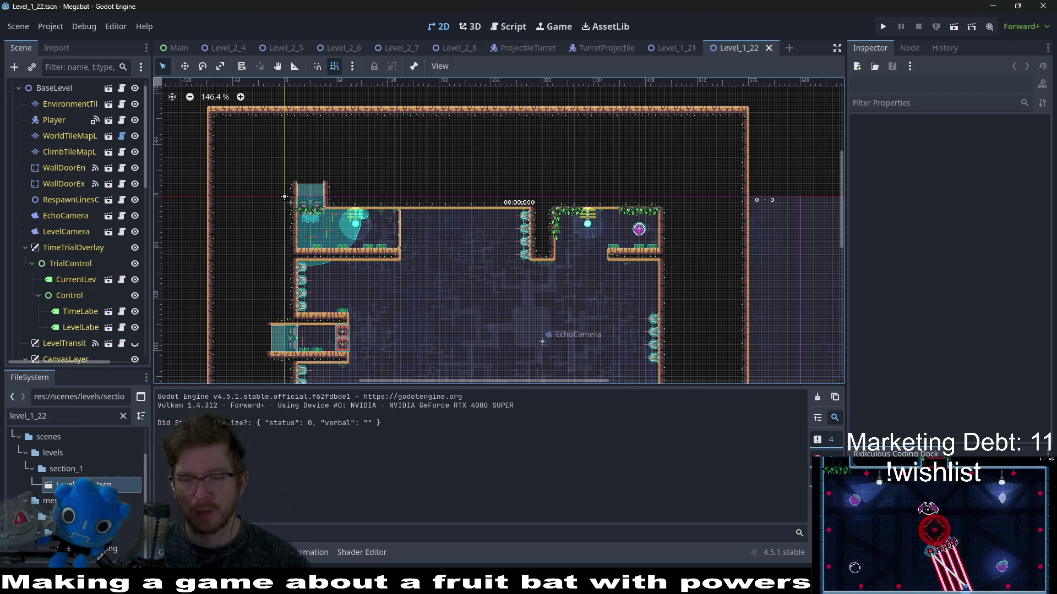
# Set the TurretProjectile GPUParticles2D process material gravity x to -20.
pyautogui.click(610, 49)
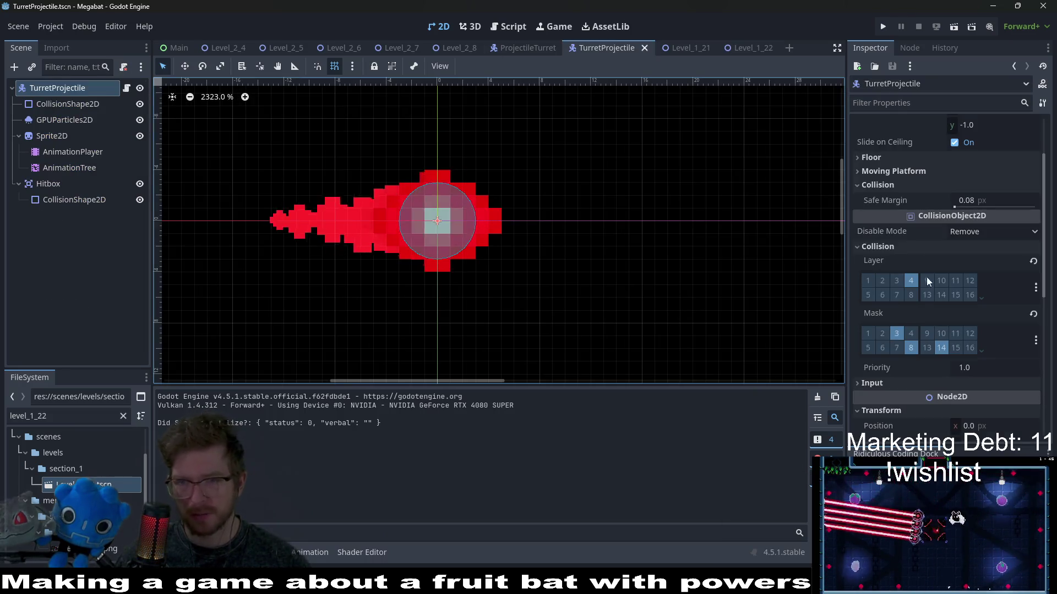
pyautogui.click(65, 119)
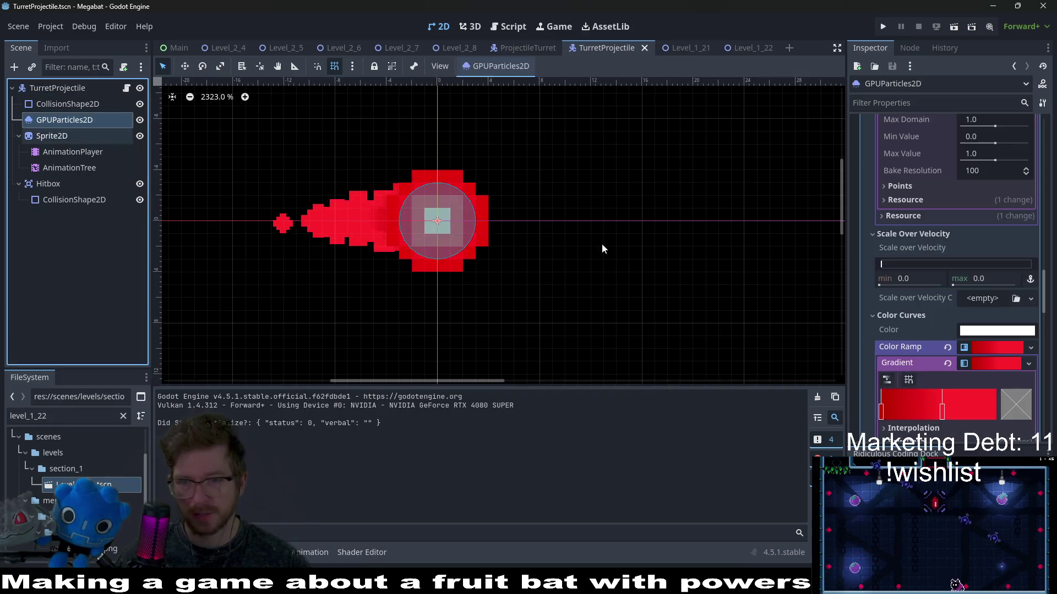
pyautogui.scroll(5, 944, 312)
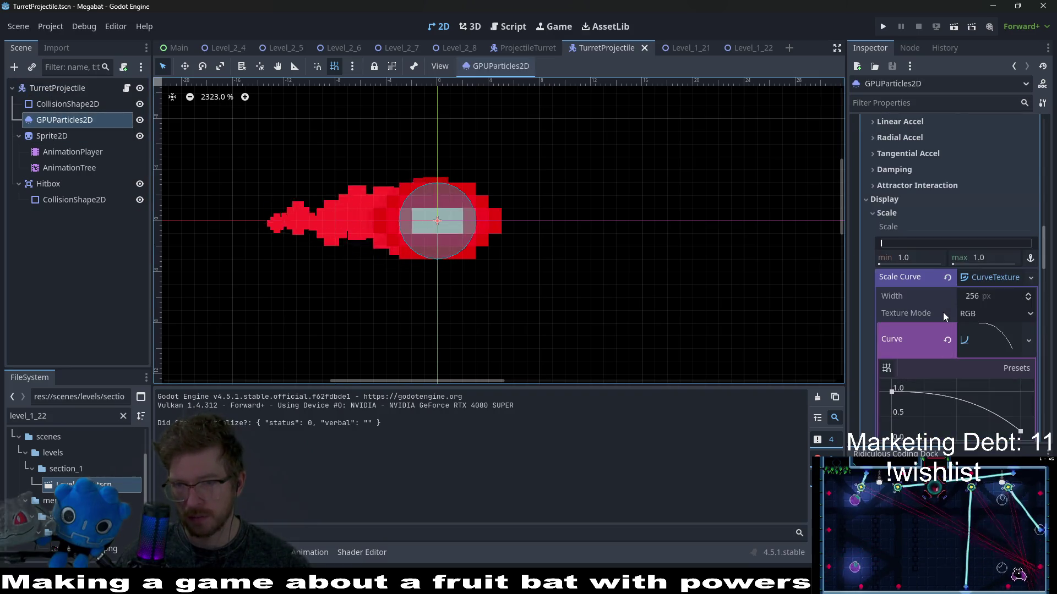
pyautogui.scroll(-10, 943, 313)
pyautogui.scroll(15, 940, 312)
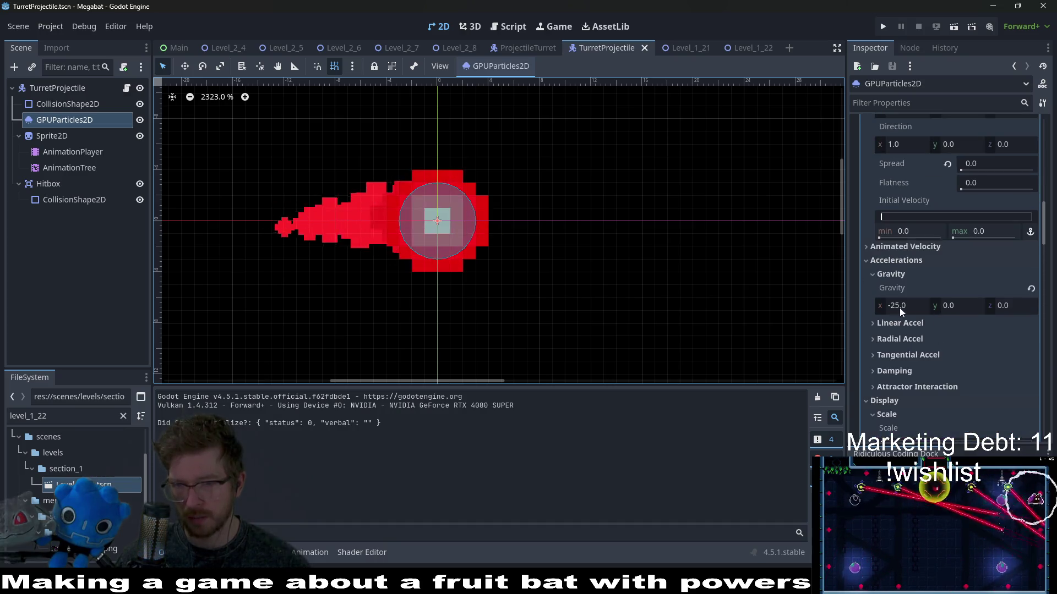
pyautogui.click(900, 307)
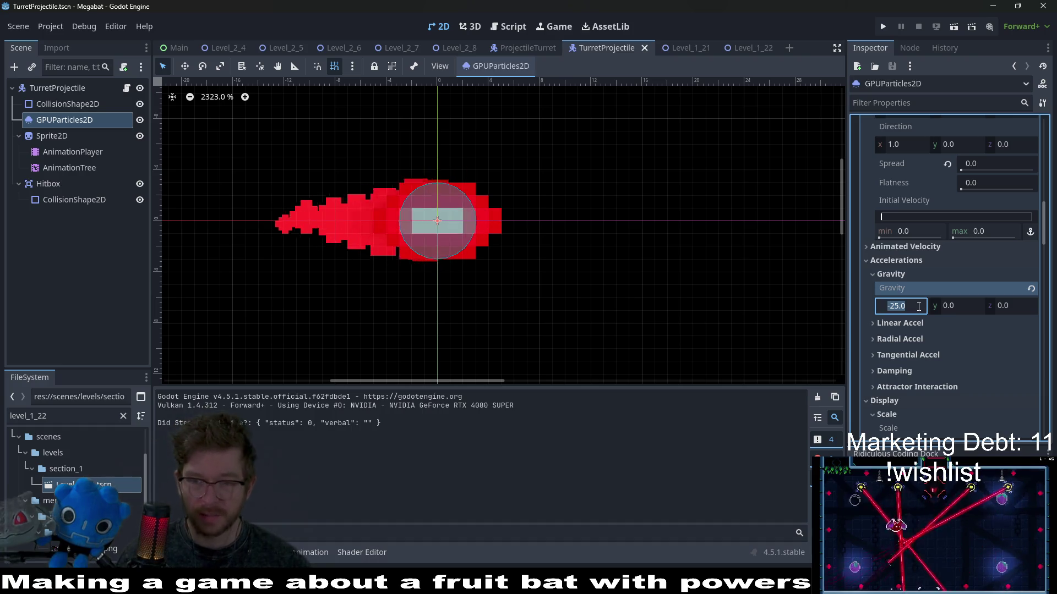
pyautogui.write('-20')
pyautogui.press('Return')
# Save the TurretProjectile scene and run Level_1_21 with F6.
pyautogui.hotkey('ctrl', 's')
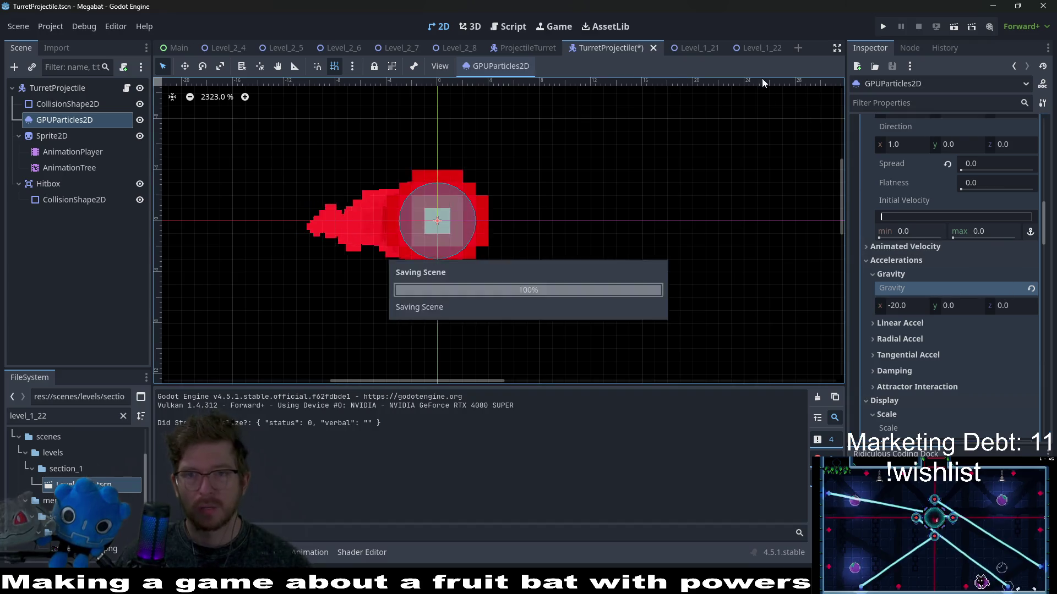
pyautogui.click(688, 51)
pyautogui.press('F6')
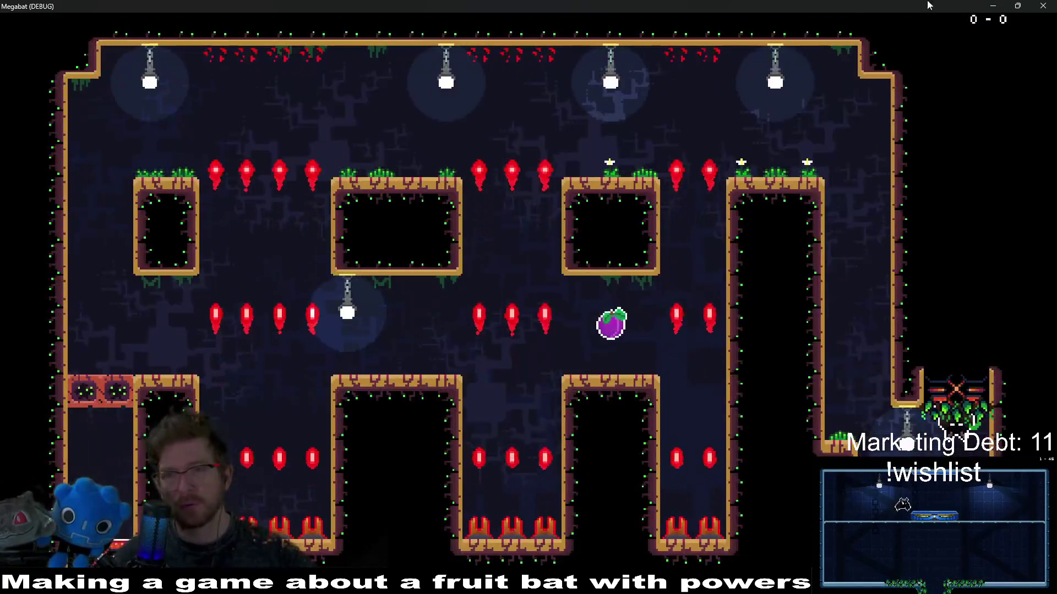
# Watch the turret projectile trails in Level_1_21, then close the game with F8.
pyautogui.press('F8')
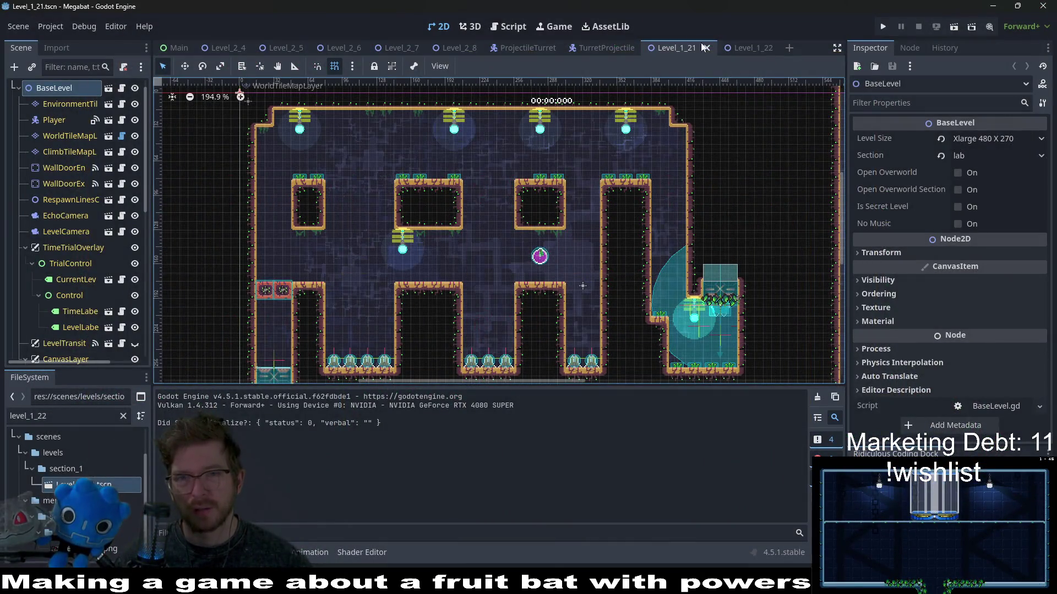
# Steepen the scale curve's end tangent while keeping its end point at 0.00, and save.
pyautogui.click(603, 47)
pyautogui.scroll(5, 975, 289)
pyautogui.scroll(-10, 977, 289)
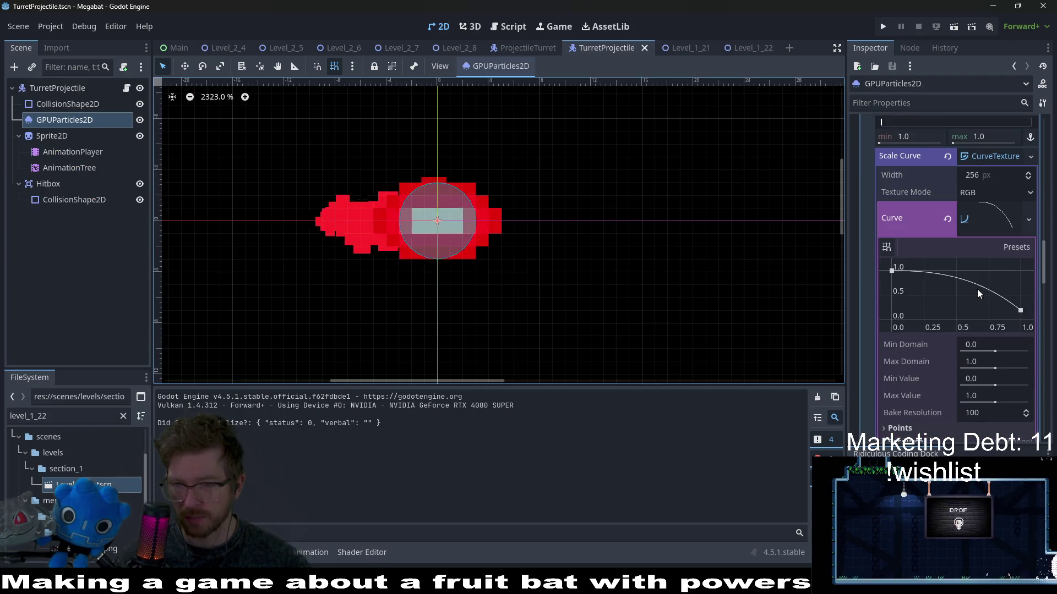
pyautogui.moveTo(1020, 311)
pyautogui.mouseDown()
pyautogui.moveTo(1022, 290)
pyautogui.moveTo(1032, 297)
pyautogui.mouseUp()
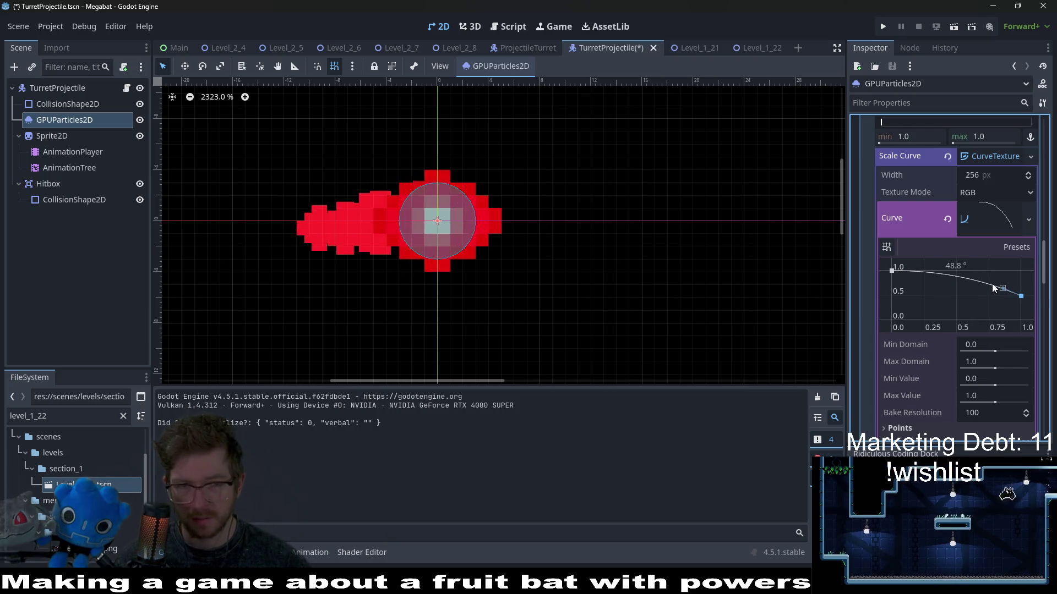
pyautogui.moveTo(993, 284); pyautogui.dragTo(995, 281)
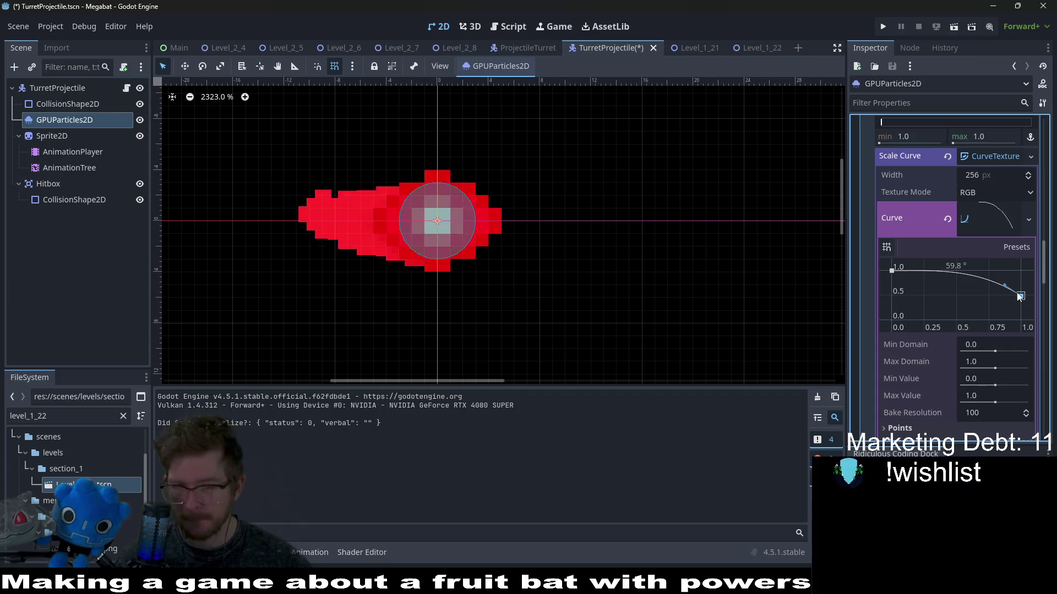
pyautogui.hotkey('ctrl', 's')
pyautogui.moveTo(1033, 314); pyautogui.dragTo(1022, 322)
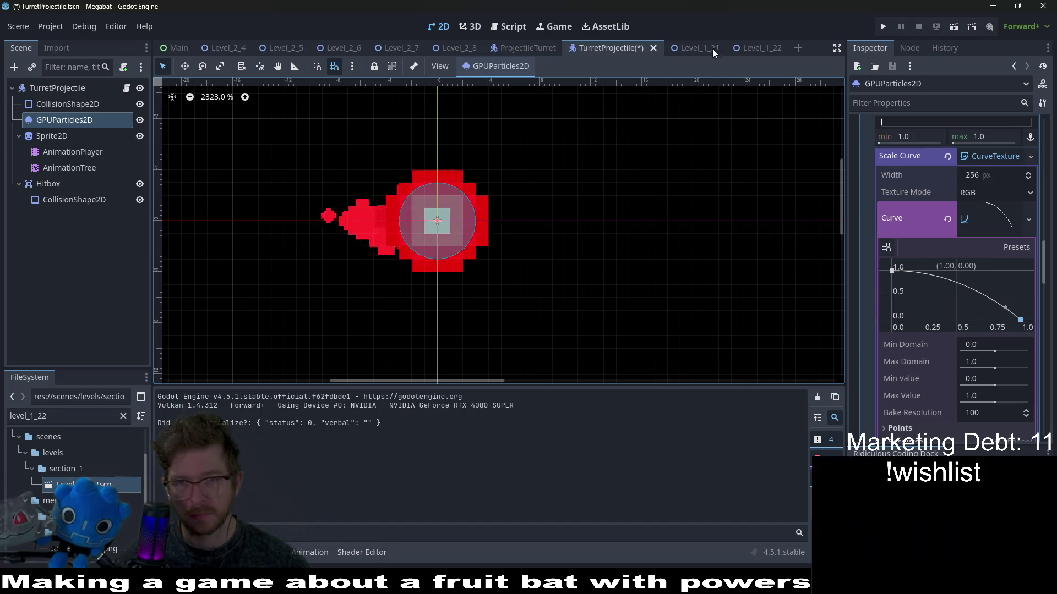
# Test-run Level_1_21 and close it with F8.
pyautogui.click(685, 51)
pyautogui.click(953, 32)
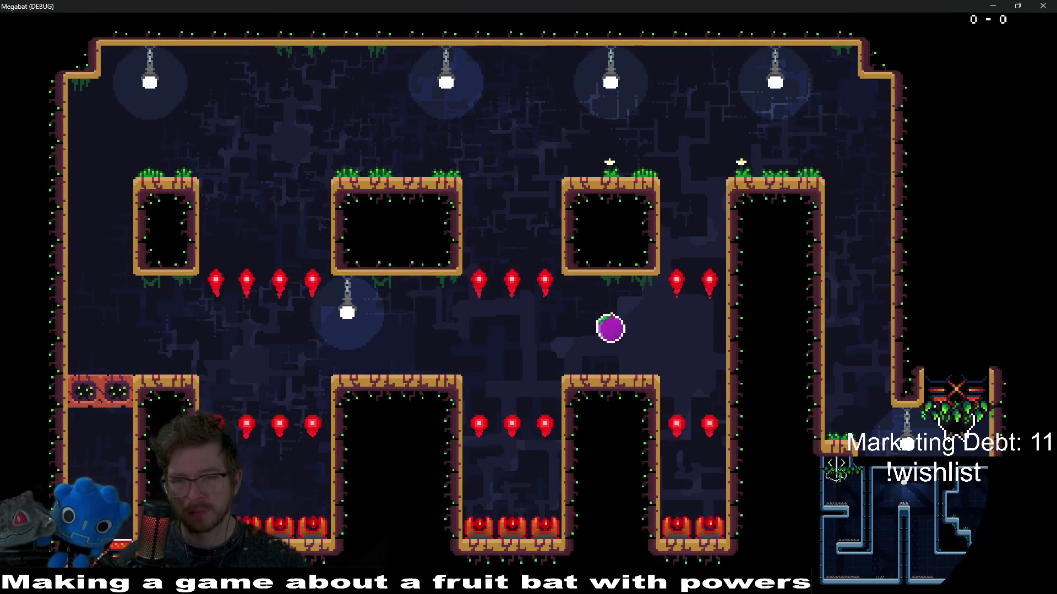
pyautogui.press('F8')
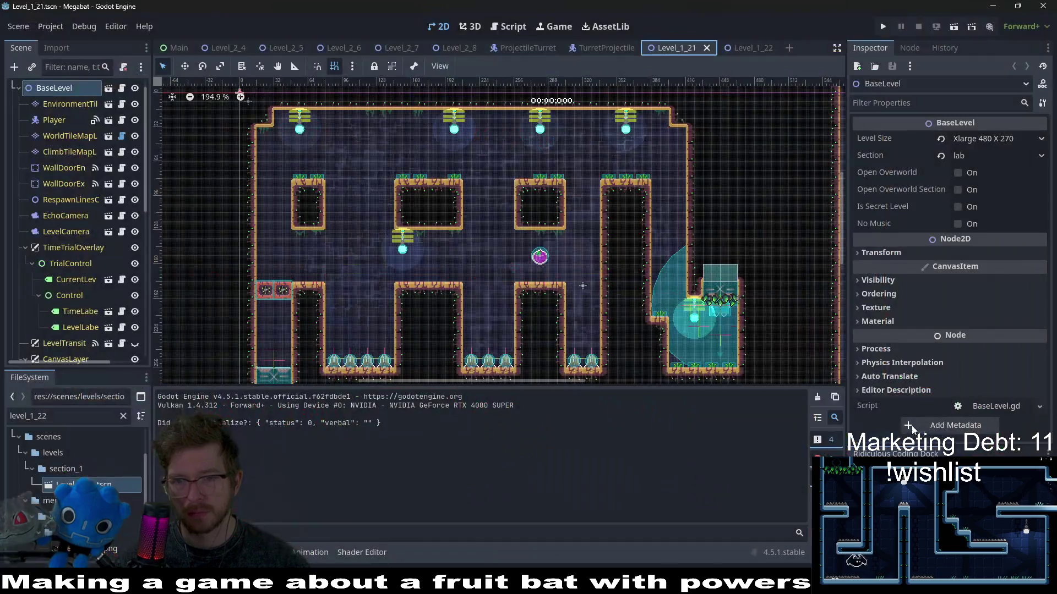
# Set the TurretProjectile particle Amount to 4, trying 8 first.
pyautogui.click(742, 49)
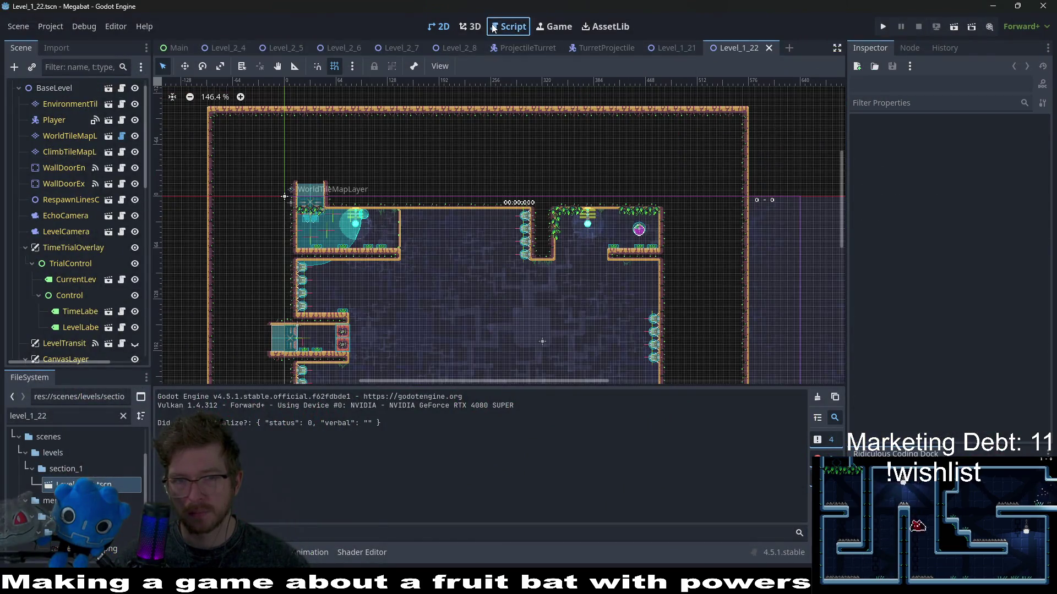
pyautogui.click(494, 28)
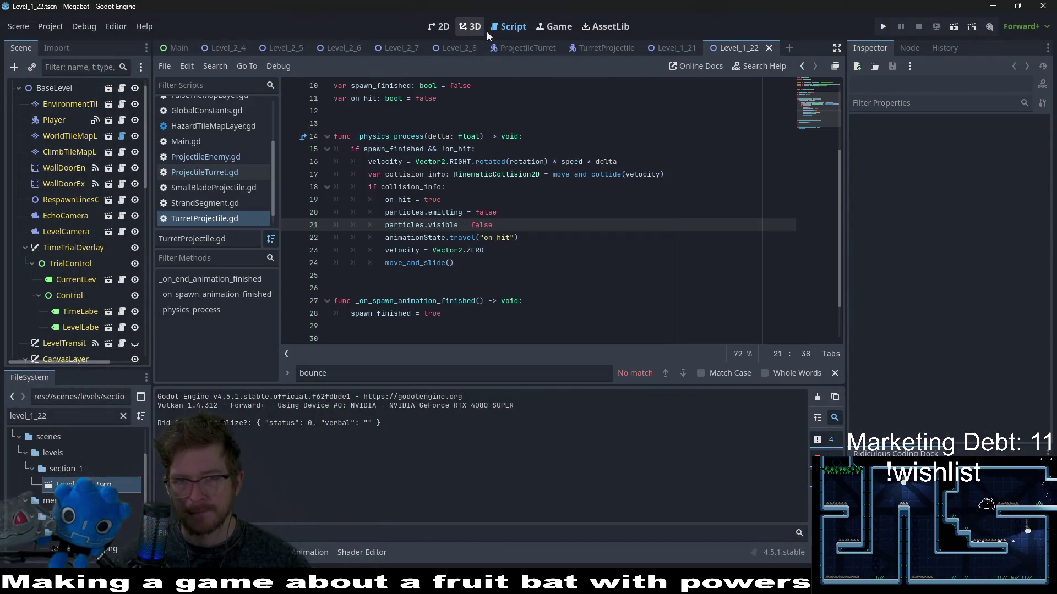
pyautogui.click(669, 48)
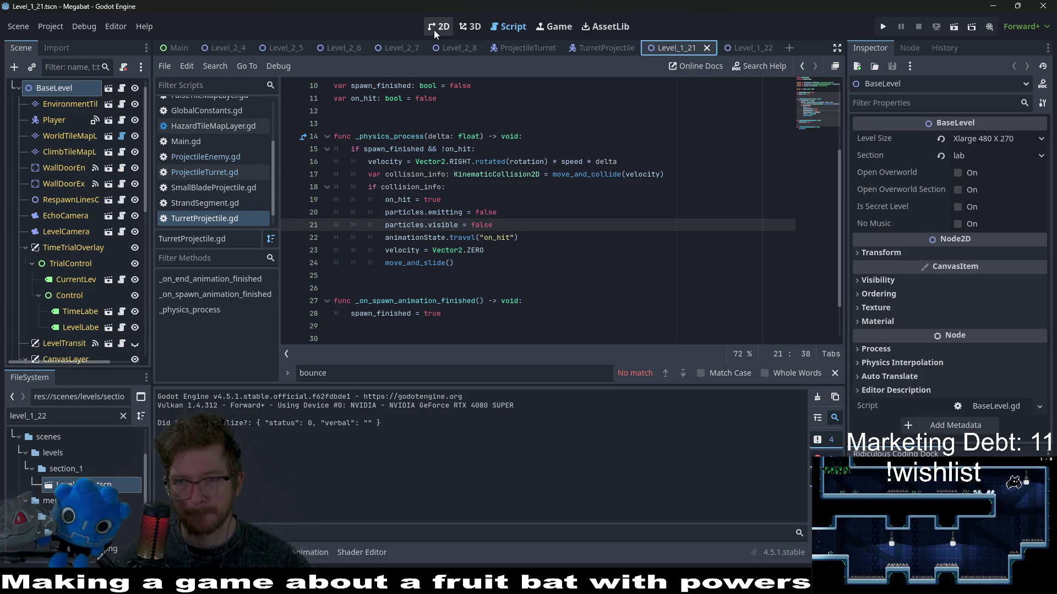
pyautogui.click(592, 46)
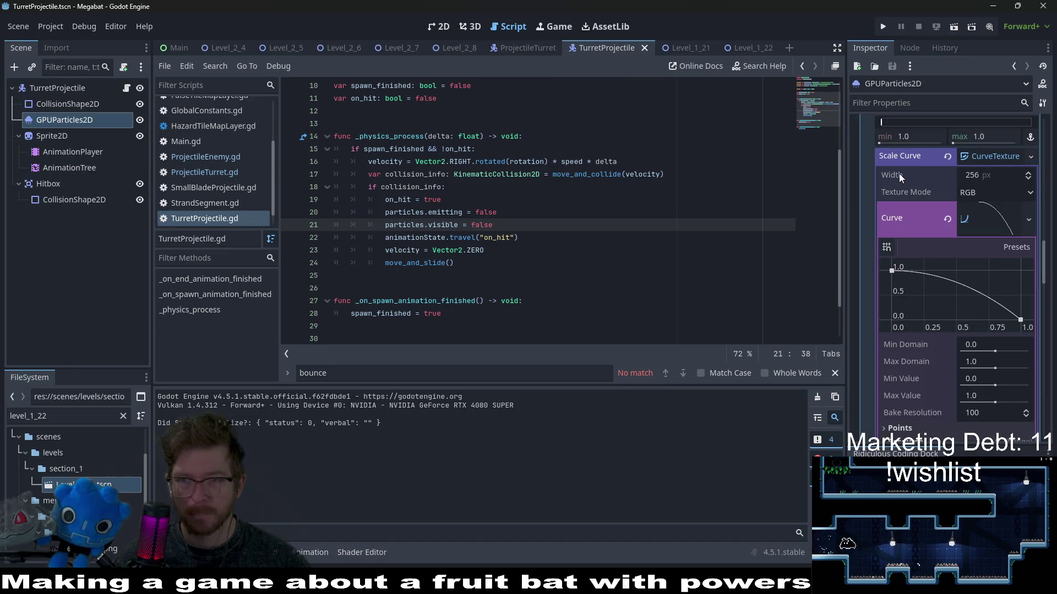
pyautogui.scroll(15, 899, 173)
pyautogui.click(967, 155)
pyautogui.write('8')
pyautogui.press('Return')
pyautogui.click(966, 155)
pyautogui.write('4')
# Flatten the scale curve's end near 1.0, save, and test-run Level_1_21.
pyautogui.scroll(-15, 985, 299)
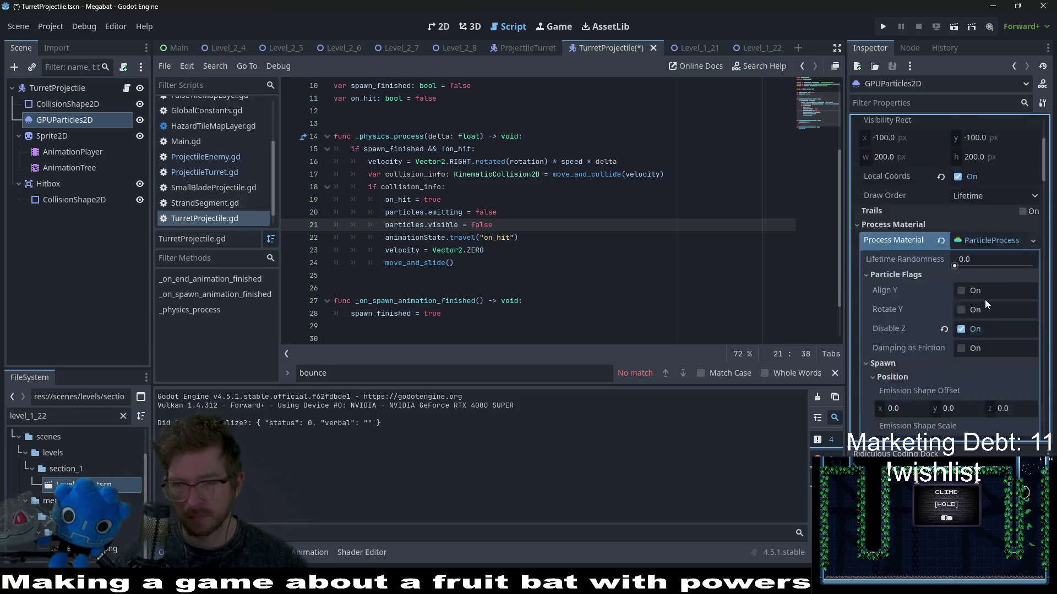
pyautogui.scroll(-5, 986, 317)
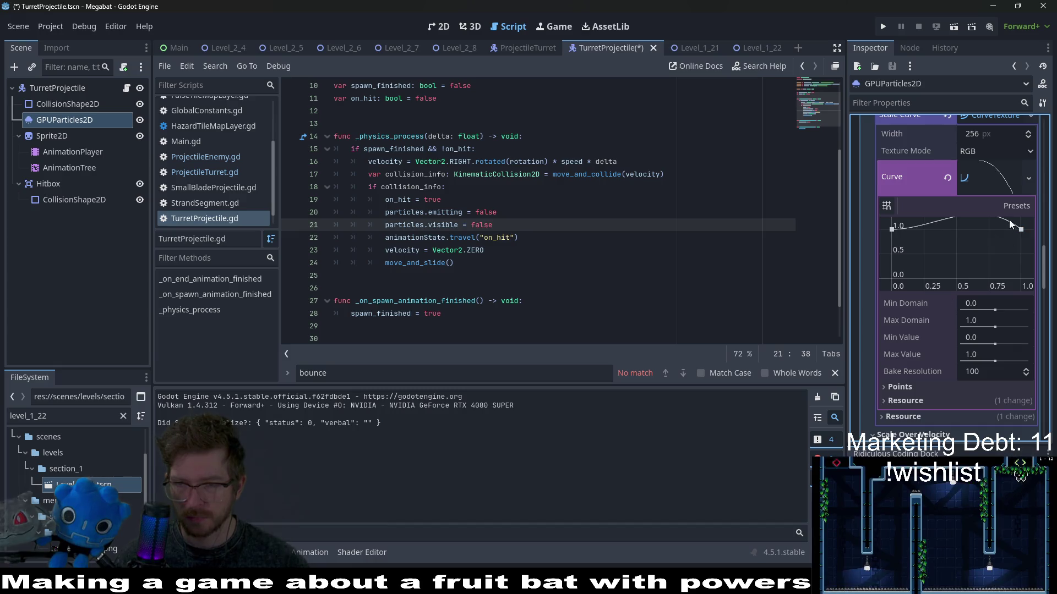
pyautogui.moveTo(1021, 232); pyautogui.dragTo(1035, 231)
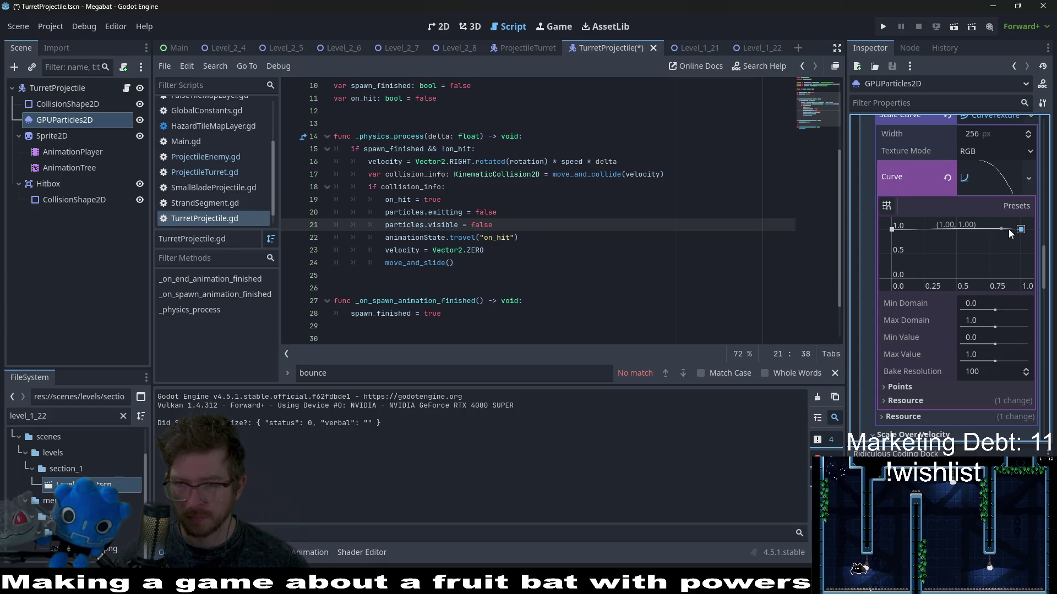
pyautogui.hotkey('ctrl', 's')
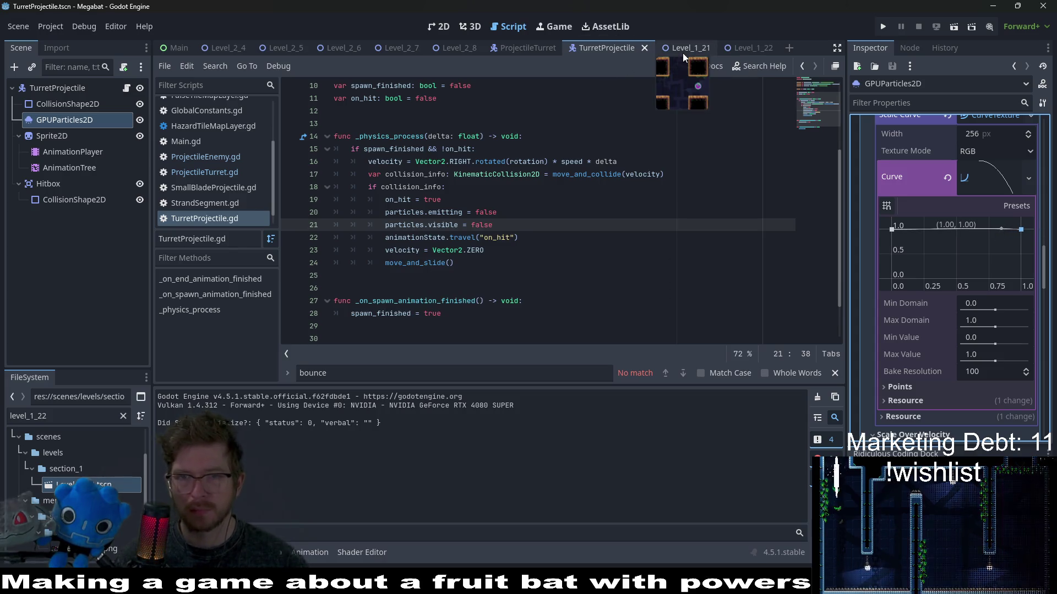
pyautogui.click(683, 52)
pyautogui.click(954, 28)
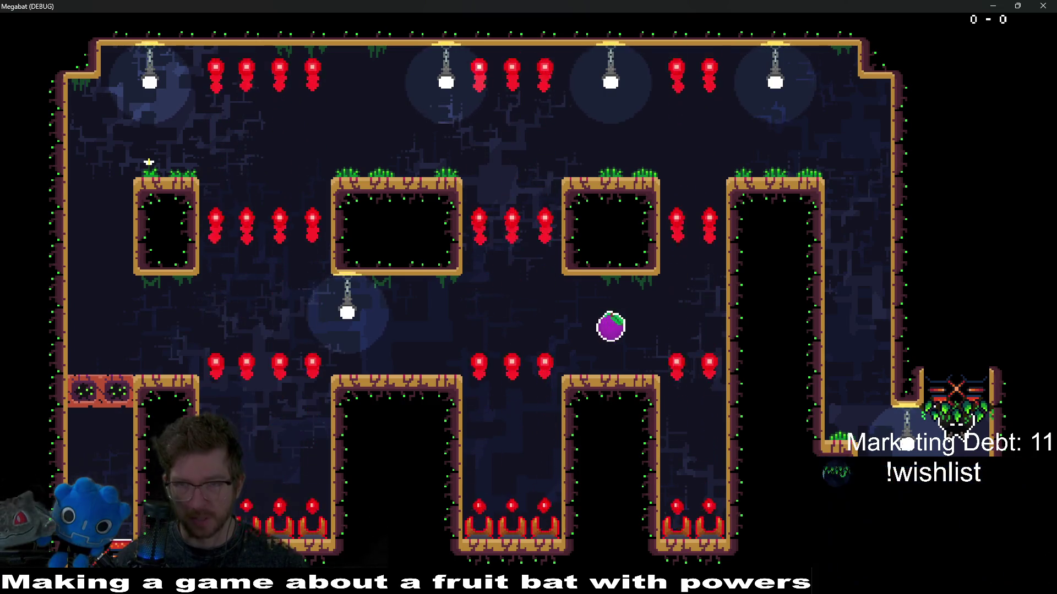
pyautogui.click(1043, 6)
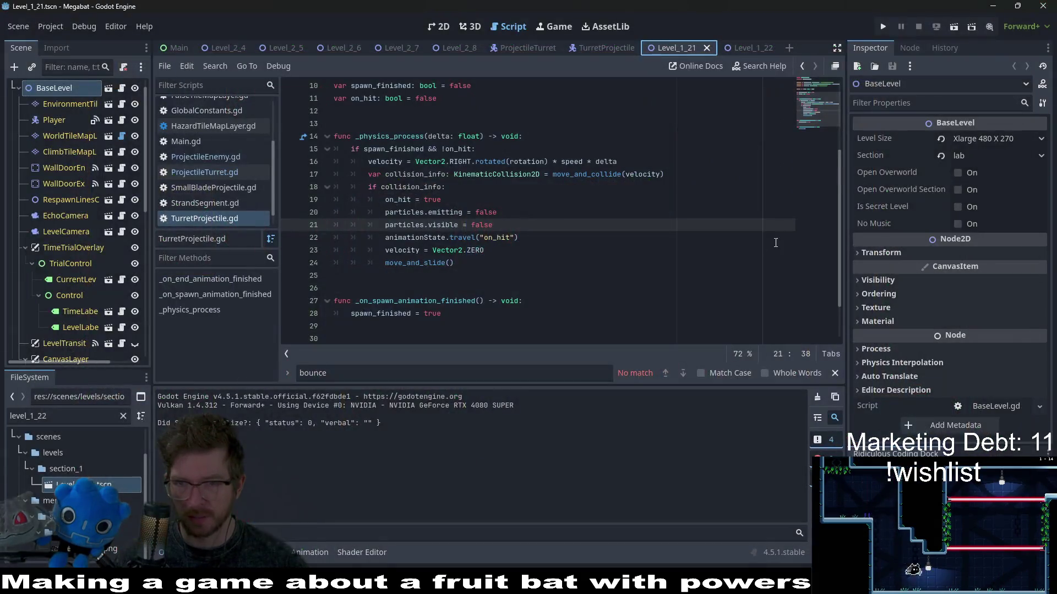
# Undo the flat curve so it falls again from 1.0 to 0, and save.
pyautogui.click(606, 48)
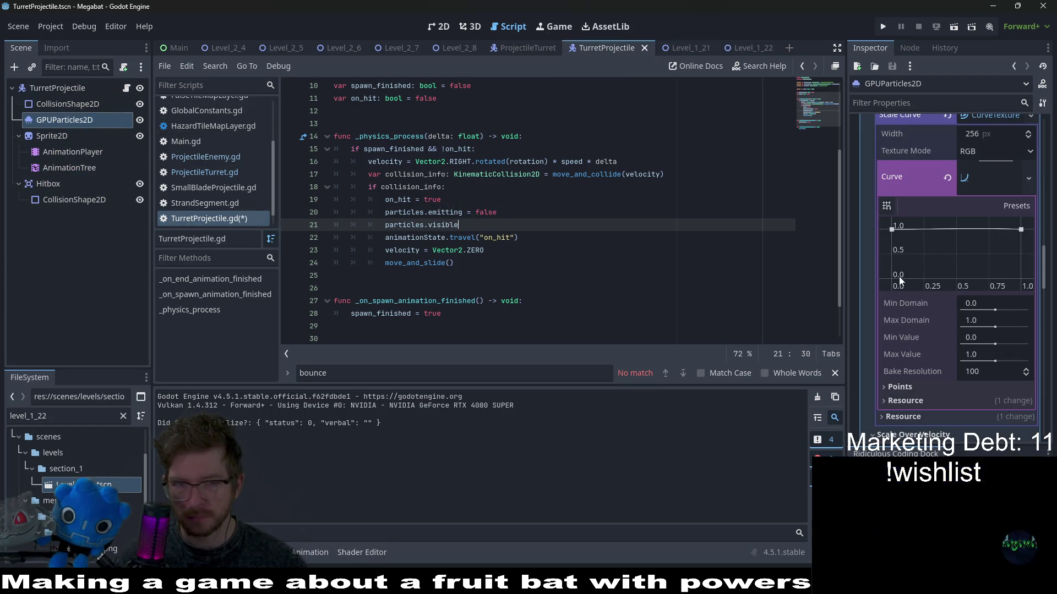
pyautogui.hotkey('ctrl', 'shift', 'z')
pyautogui.click(863, 298)
pyautogui.hotkey('ctrl', 'shift', 'z')
pyautogui.hotkey('ctrl', 'shift', 'z')
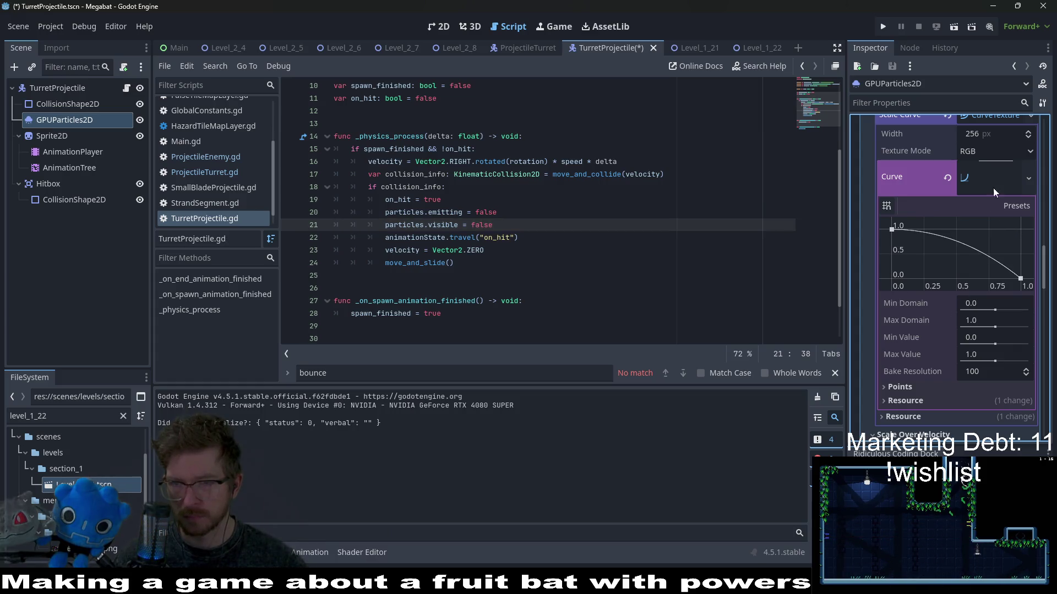
pyautogui.hotkey('ctrl', 's')
# Test-run Level_1_21 again and close the game.
pyautogui.scroll(15, 989, 228)
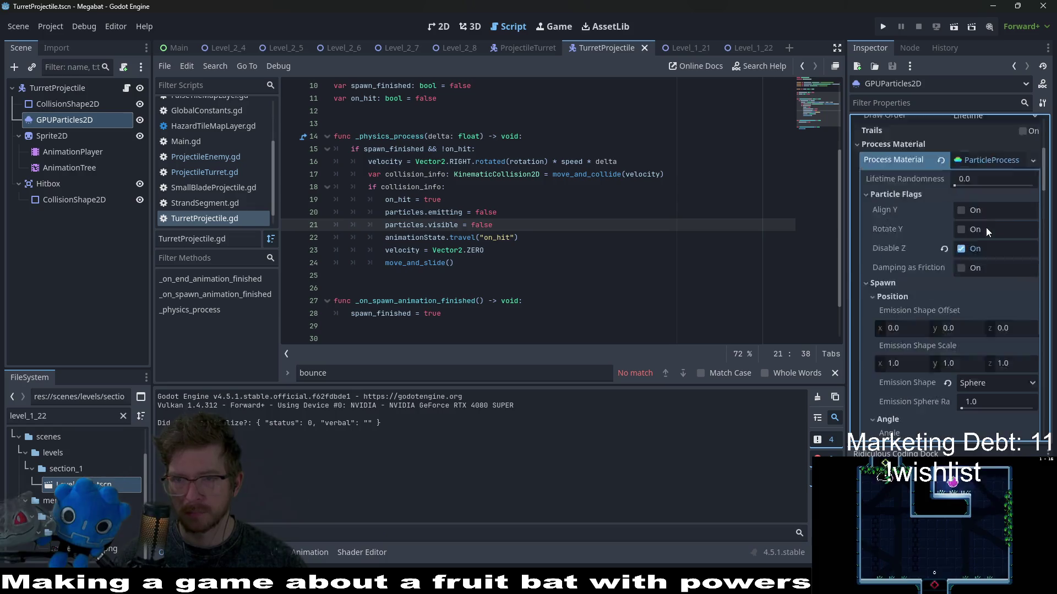
pyautogui.scroll(5, 987, 227)
pyautogui.click(692, 51)
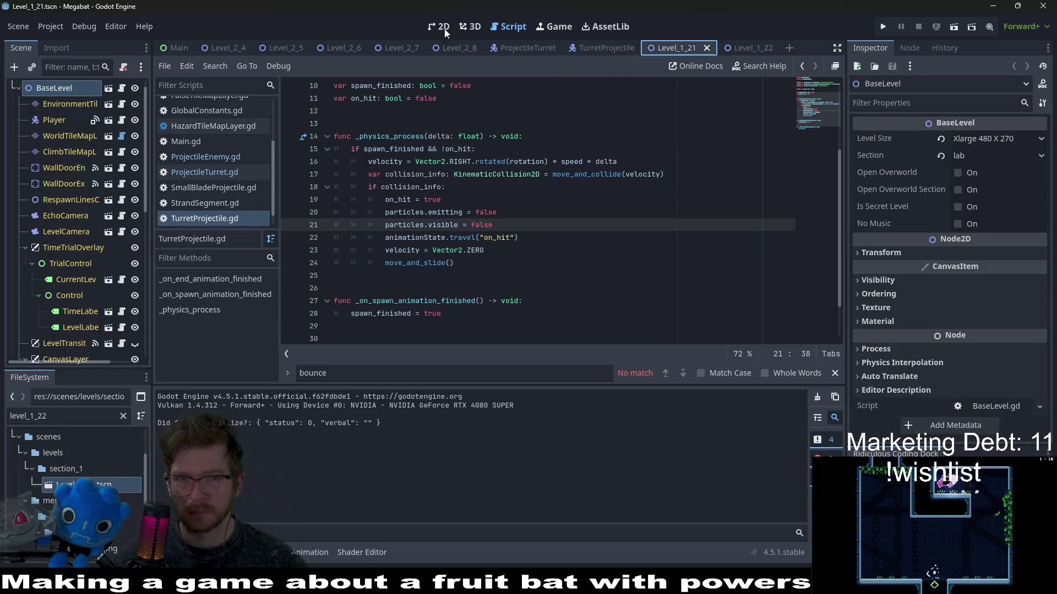
pyautogui.click(955, 29)
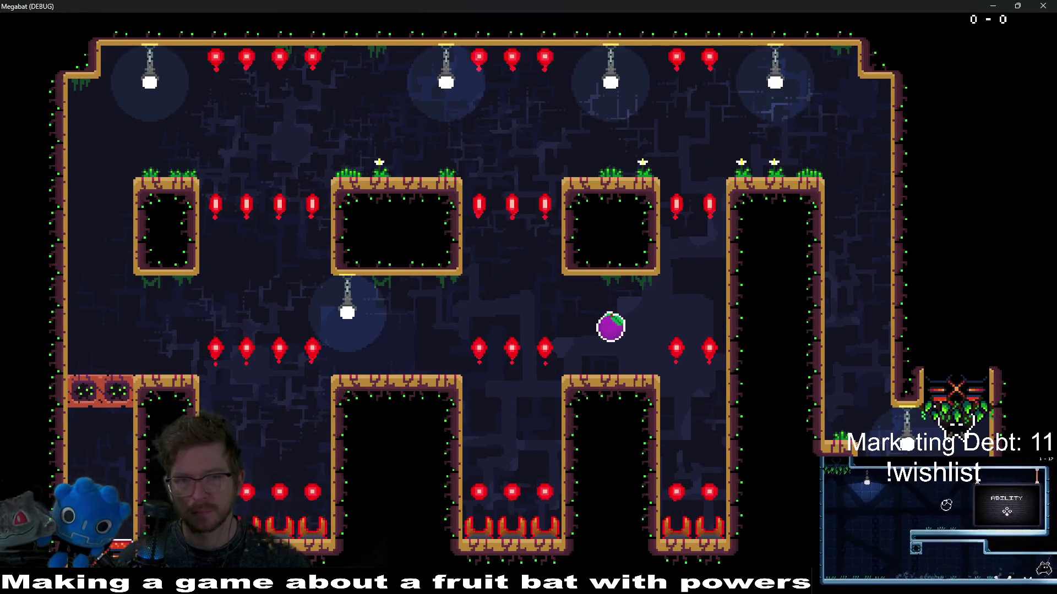
pyautogui.click(1042, 6)
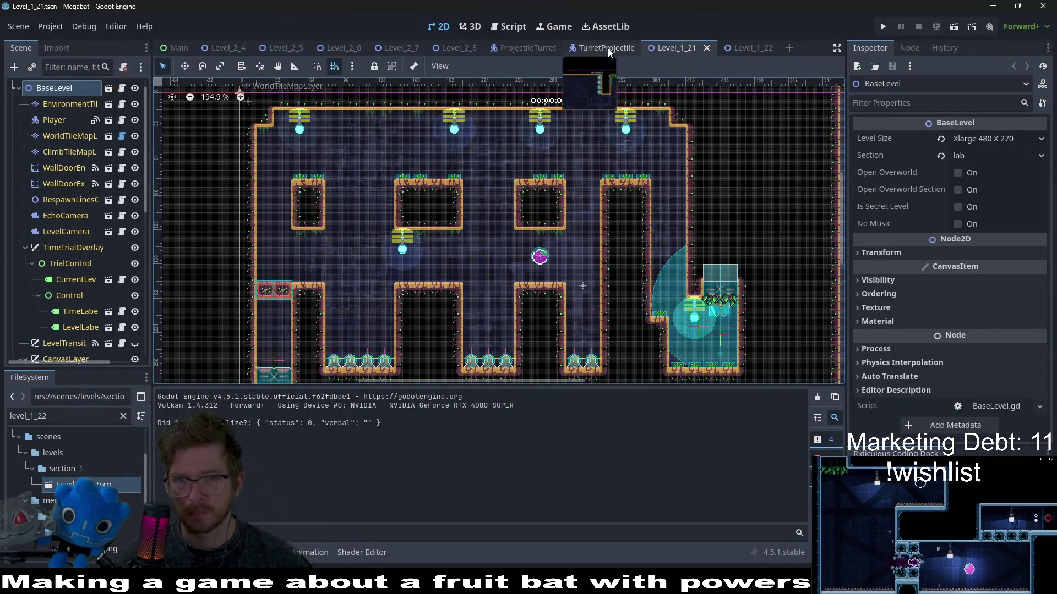
# Set the TurretProjectile GPUParticles2D Amount to 6.
pyautogui.click(607, 48)
pyautogui.scroll(3, 985, 193)
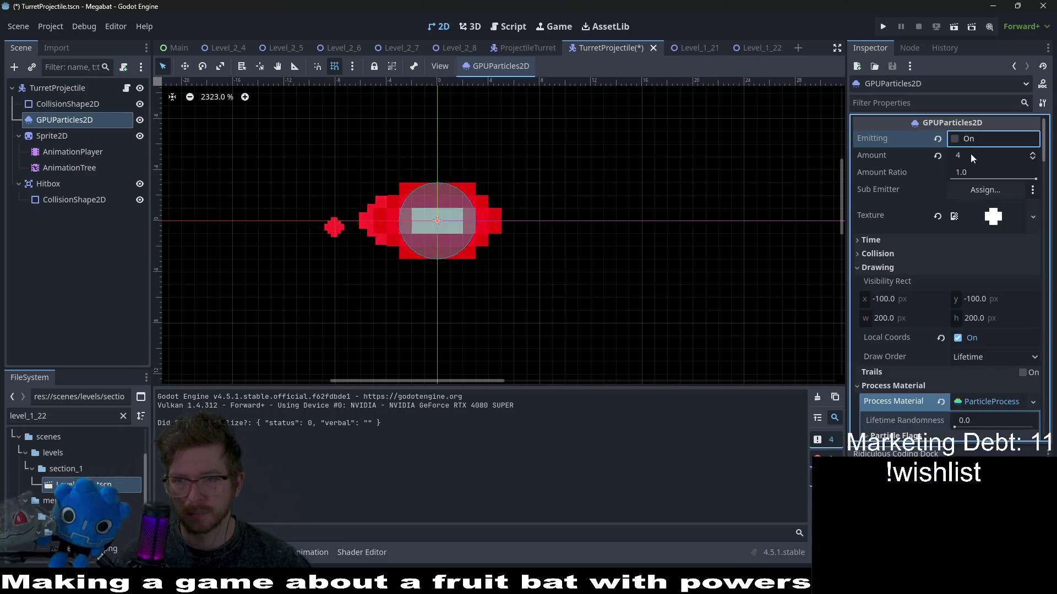
pyautogui.click(983, 155)
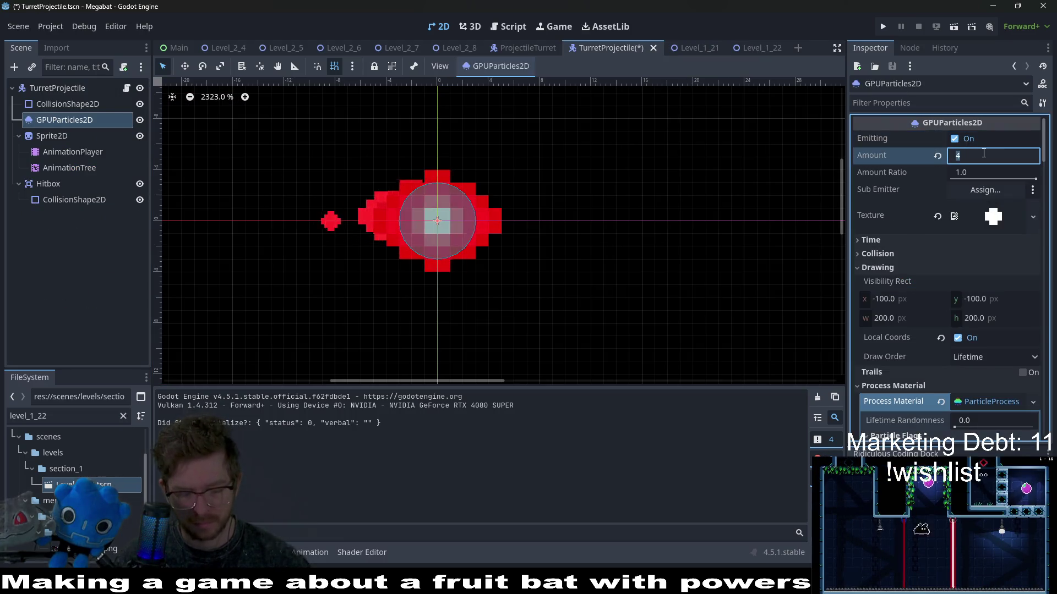
pyautogui.write('6')
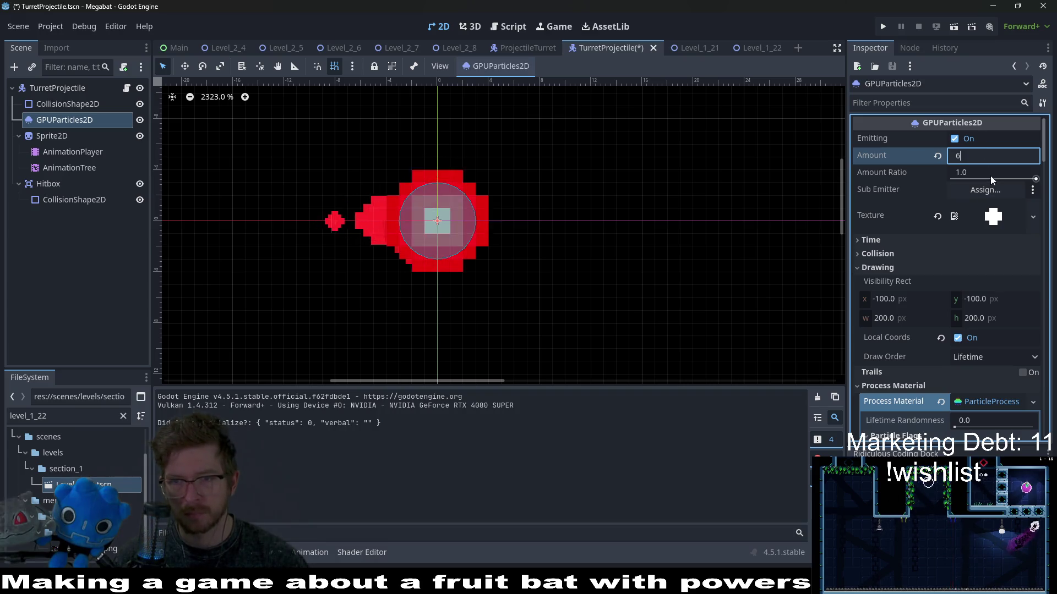
pyautogui.press('Return')
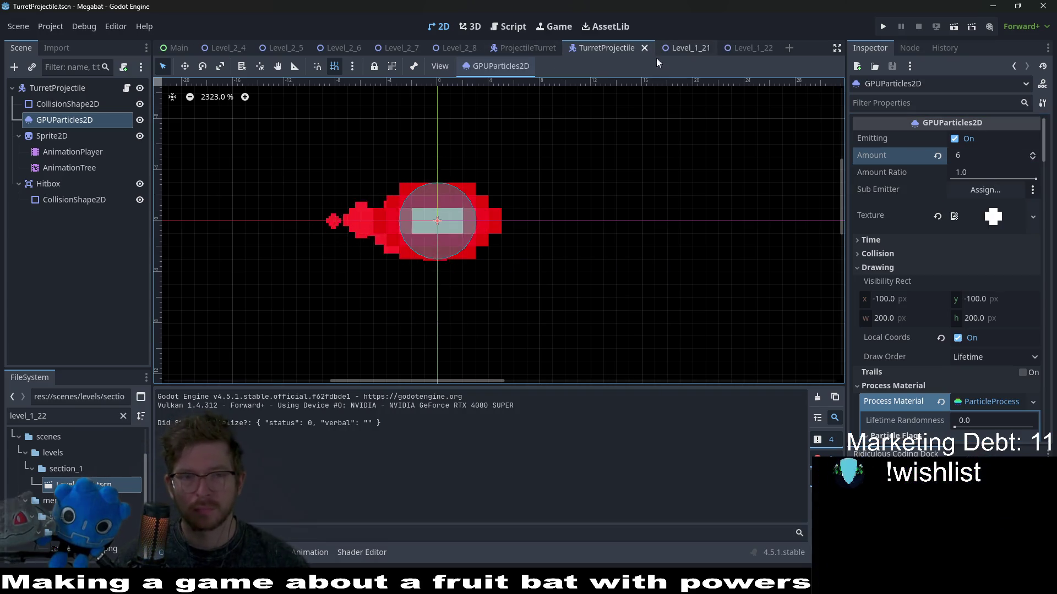
# Playtest the Level_1_21 scene, then close the game window.
pyautogui.click(688, 46)
pyautogui.click(934, 27)
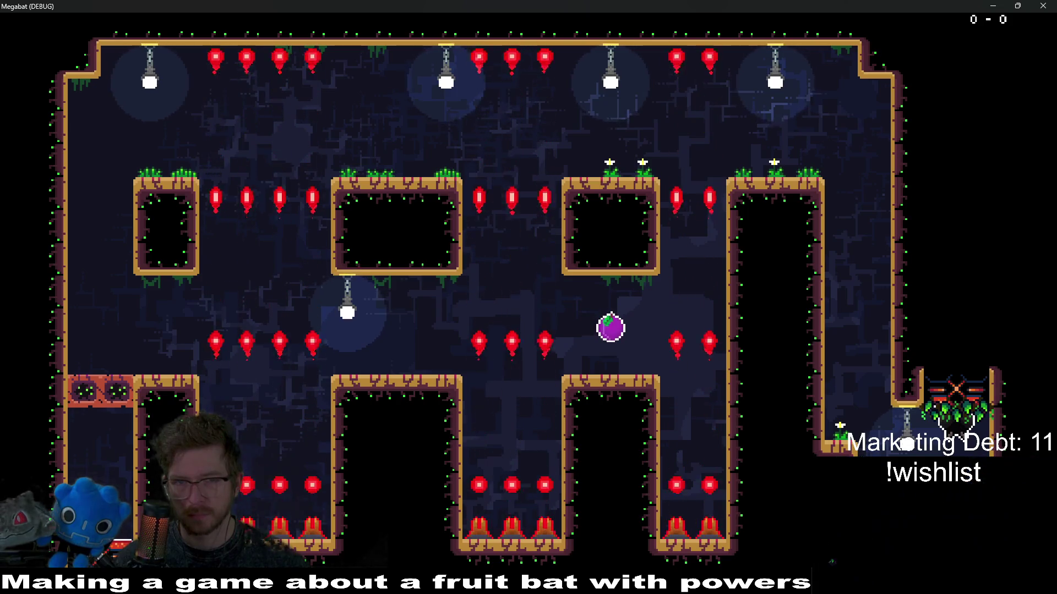
pyautogui.click(1043, 5)
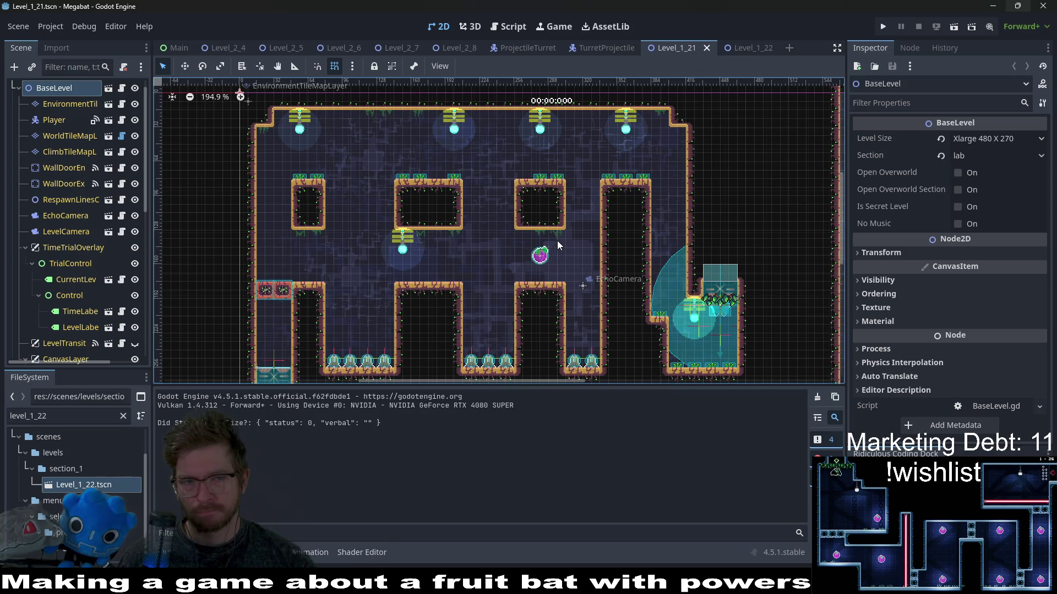
# Quick-open Level_2_1.tscn by searching 'level_2_1' in the resource search.
pyautogui.moveTo(733, 198)
pyautogui.mouseDown()
pyautogui.moveTo(554, 212)
pyautogui.moveTo(581, 304)
pyautogui.moveTo(662, 240)
pyautogui.moveTo(680, 191)
pyautogui.mouseUp()
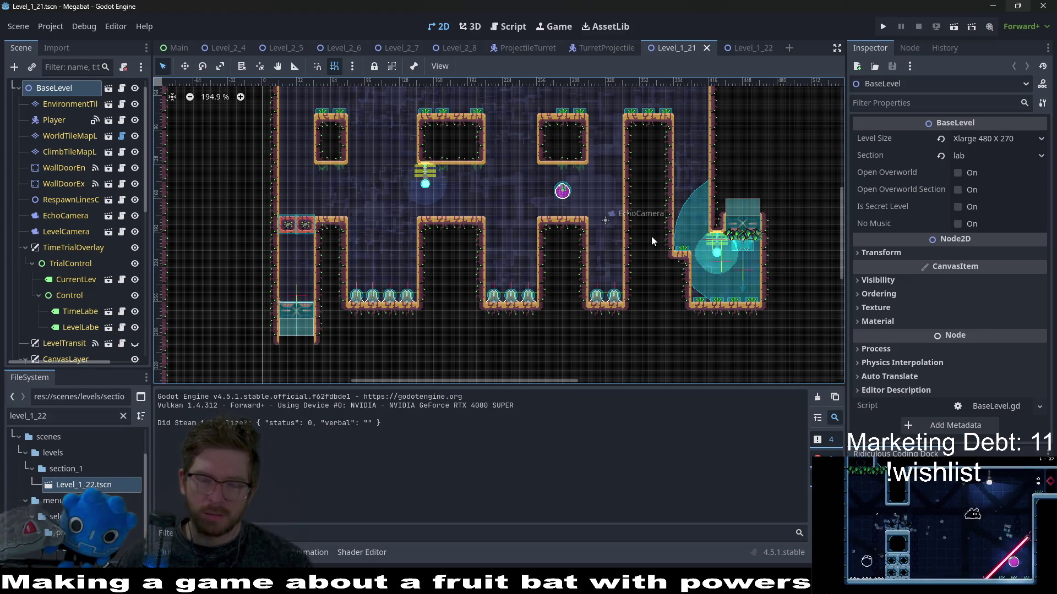
pyautogui.hotkey('shift', 'alt', 'o')
pyautogui.write('section')
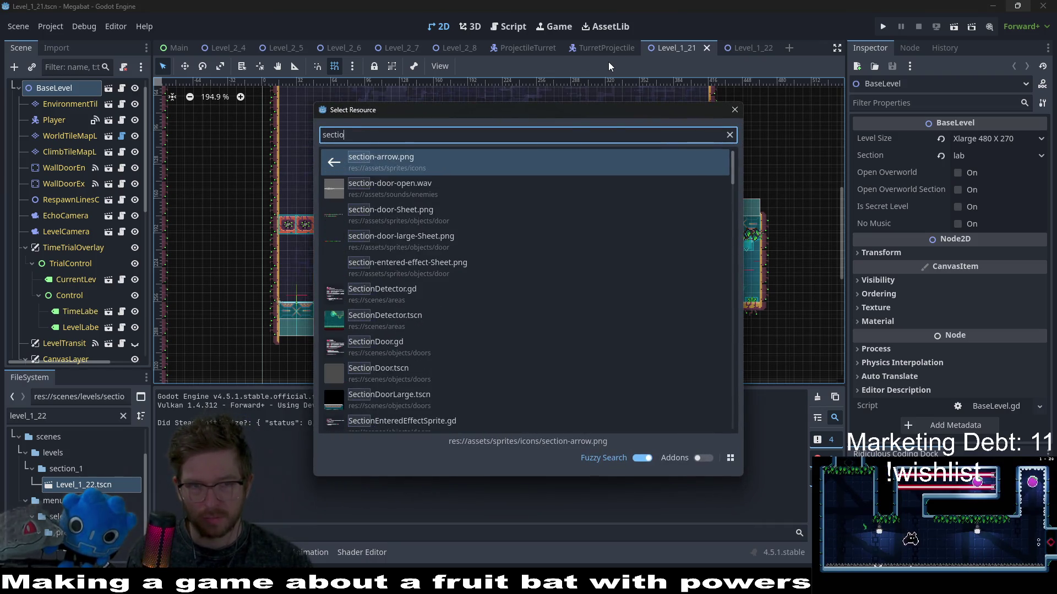
pyautogui.press('BackSpace')
pyautogui.press('BackSpace')
pyautogui.press('BackSpace')
pyautogui.write('level_1_1')
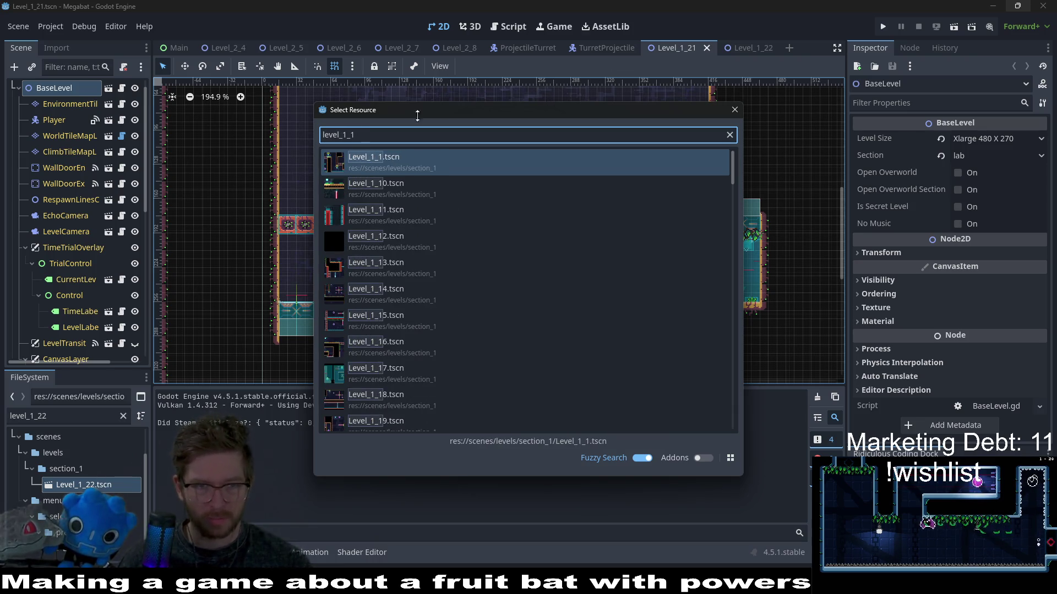
pyautogui.press('BackSpace')
pyautogui.press('BackSpace')
pyautogui.press('BackSpace')
pyautogui.write('2')
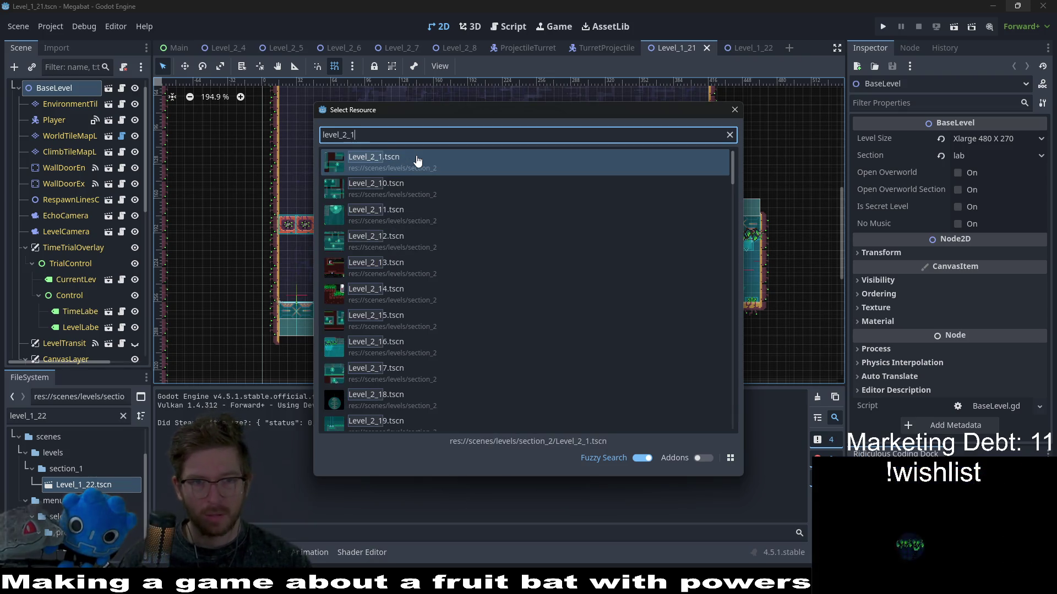
pyautogui.doubleClick(416, 160)
# Zoom into the Level_2_1 room, test-run it, close the game and return to Aseprite.
pyautogui.hscroll(-3, 550, 209)
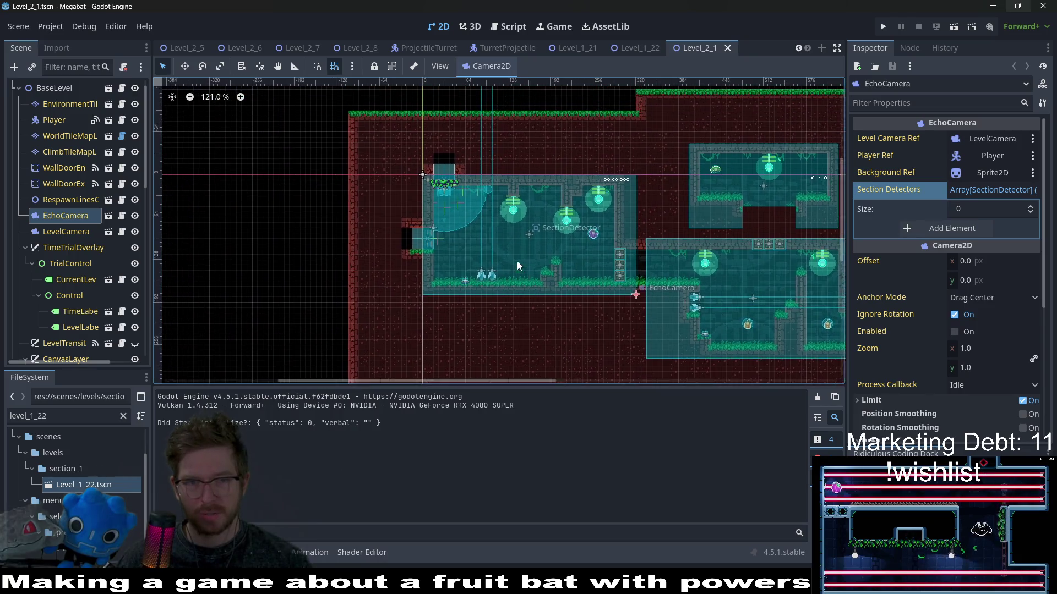
pyautogui.scroll(8, 476, 286)
pyautogui.scroll(-3, 496, 286)
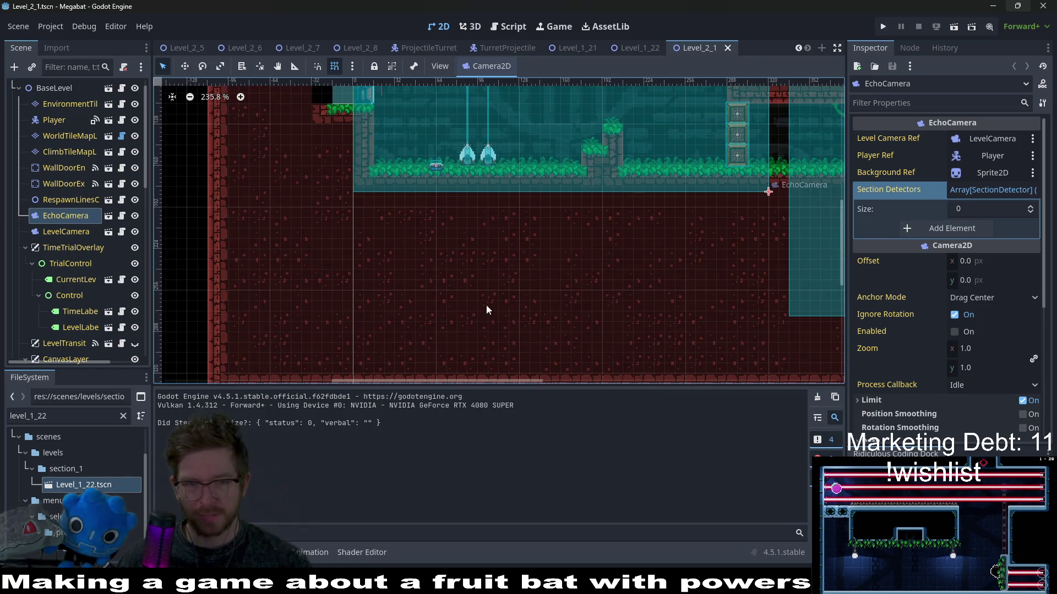
pyautogui.hscroll(3, 463, 220)
pyautogui.scroll(3, 357, 258)
pyautogui.hscroll(-2, 517, 279)
pyautogui.scroll(2, 478, 248)
pyautogui.hscroll(-1, 444, 221)
pyautogui.scroll(4, 543, 158)
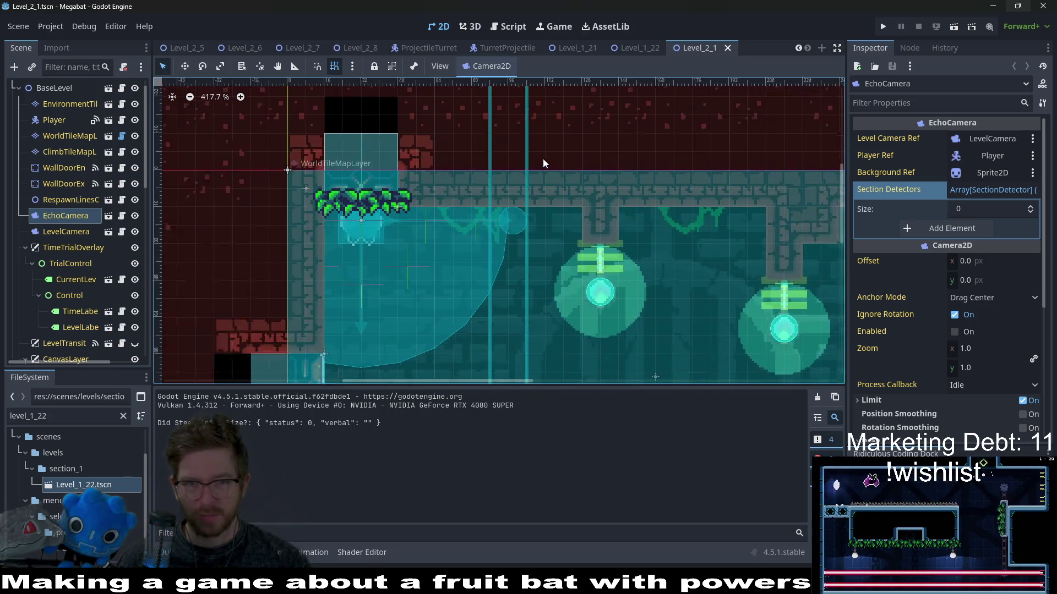
pyautogui.click(953, 27)
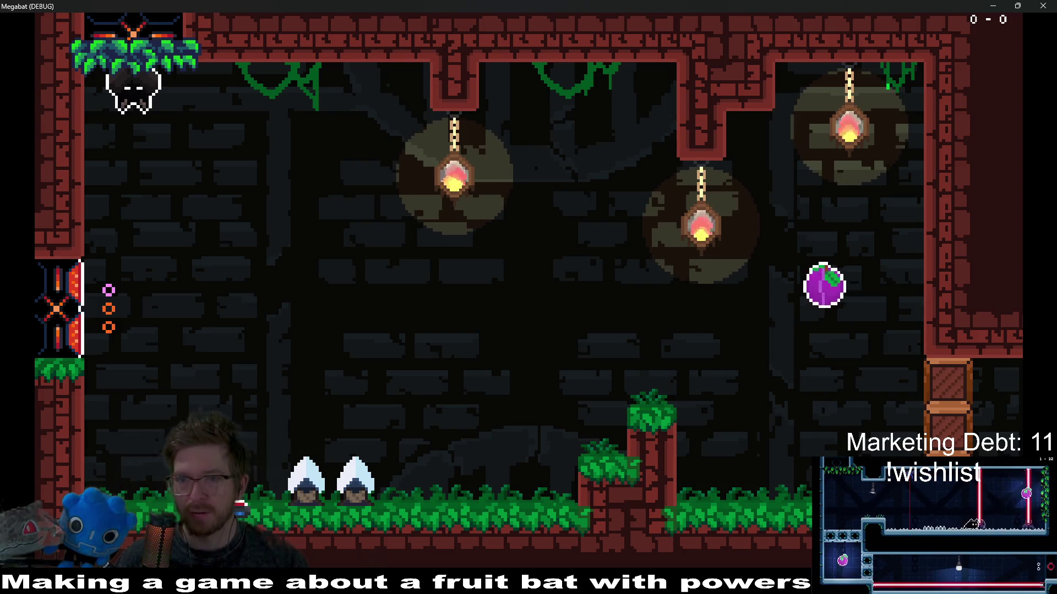
pyautogui.click(1053, 6)
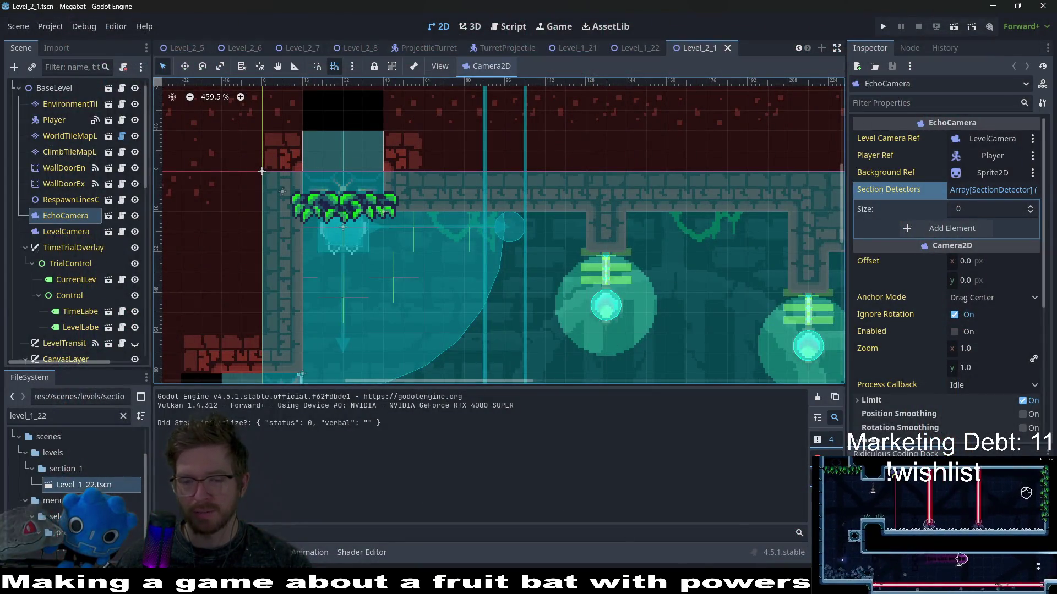
pyautogui.click(768, 585)
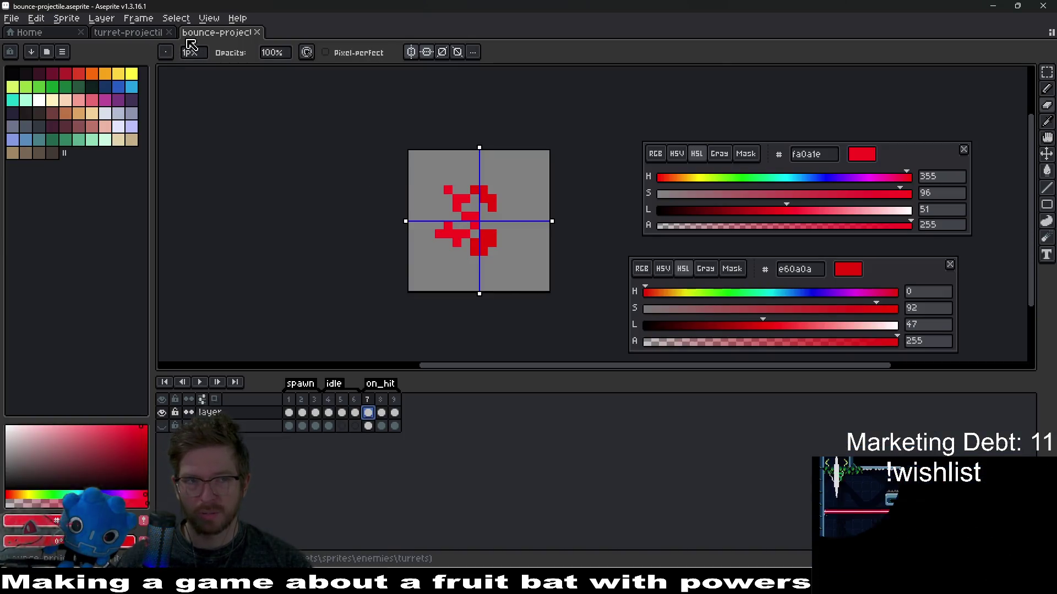
# Open assets/tilesets/forest-tileset-16x16.aseprite via File > Open.
pyautogui.click(12, 18)
pyautogui.moveTo(33, 59)
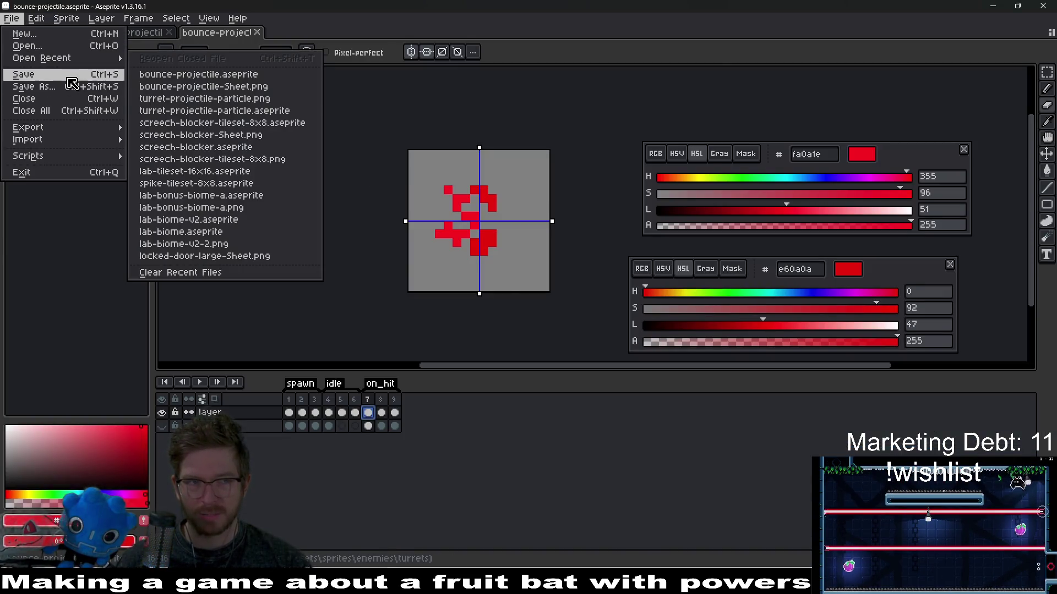
pyautogui.click(59, 46)
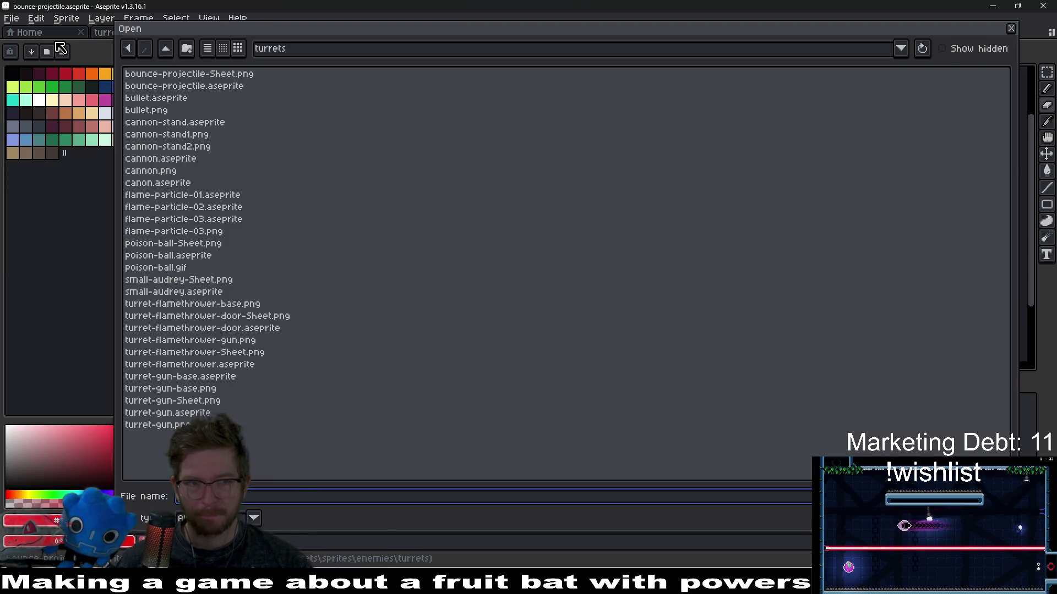
pyautogui.click(166, 49)
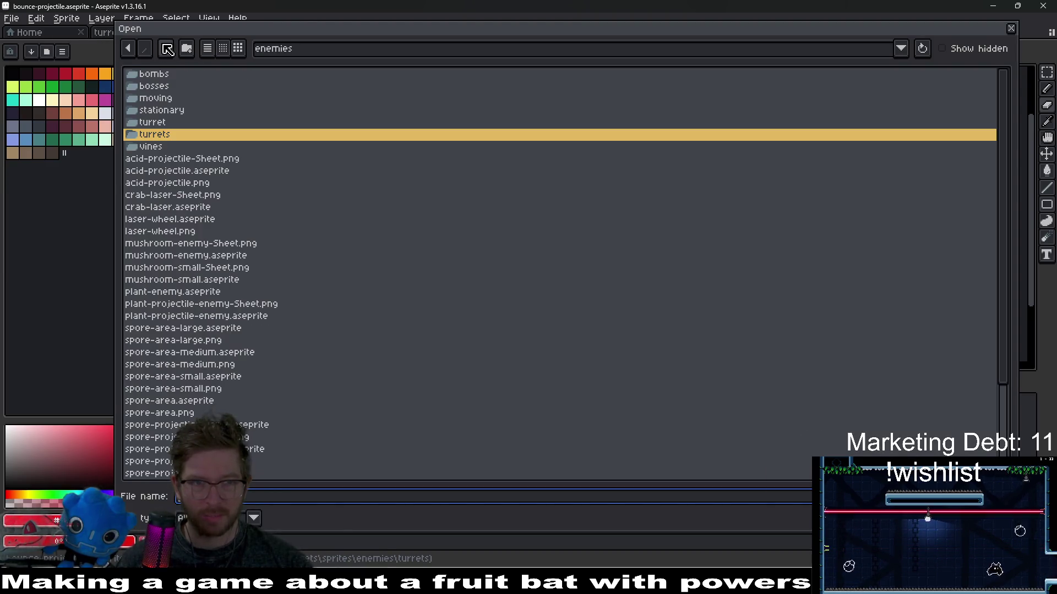
pyautogui.click(167, 50)
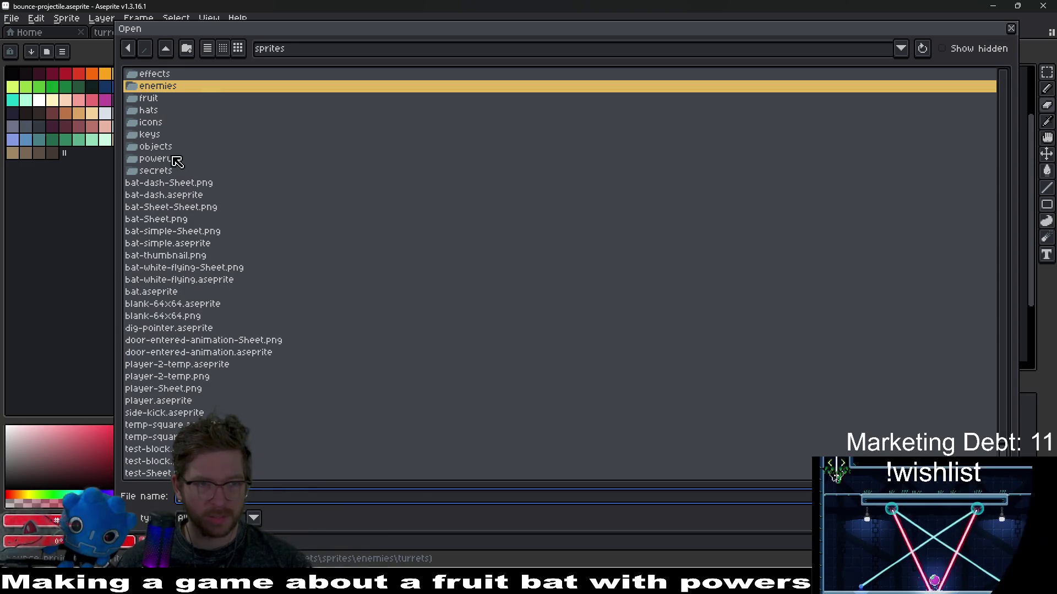
pyautogui.click(166, 49)
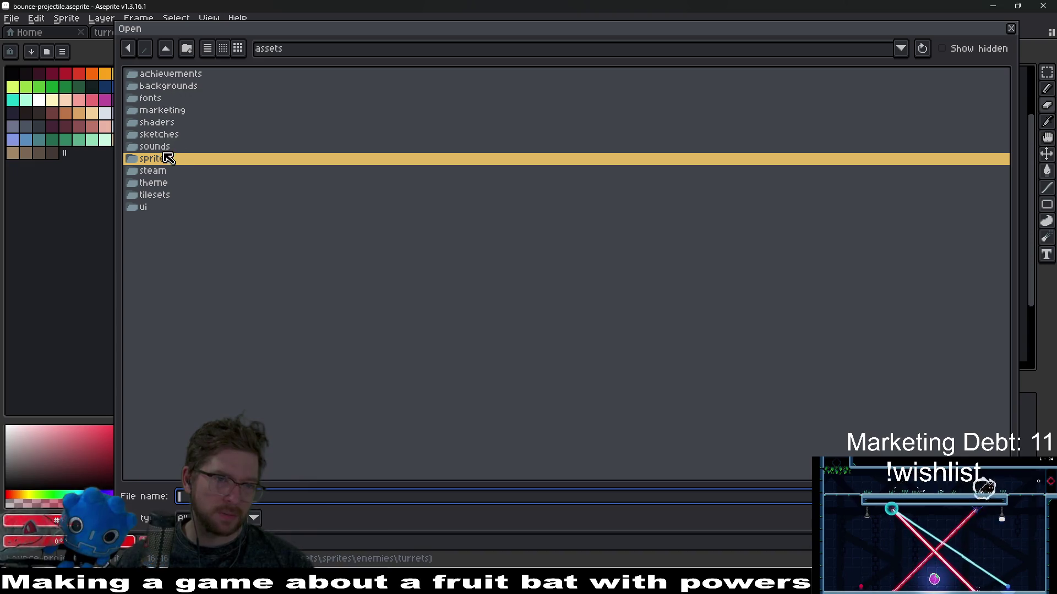
pyautogui.doubleClick(158, 197)
pyautogui.doubleClick(165, 121)
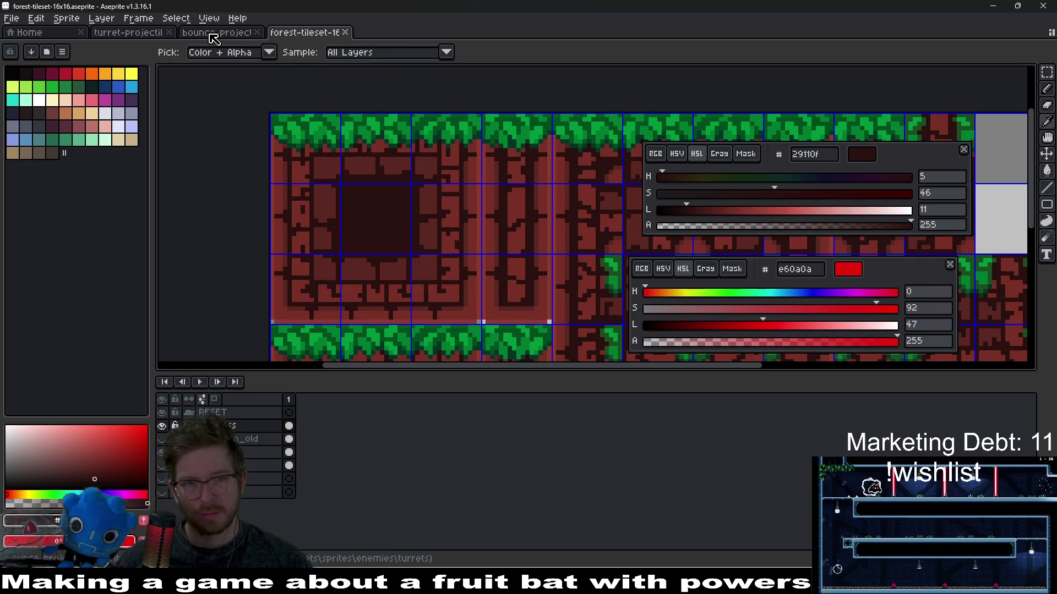
# Start another File > Open and browse into the tilesets lab folder.
pyautogui.click(11, 18)
pyautogui.click(39, 43)
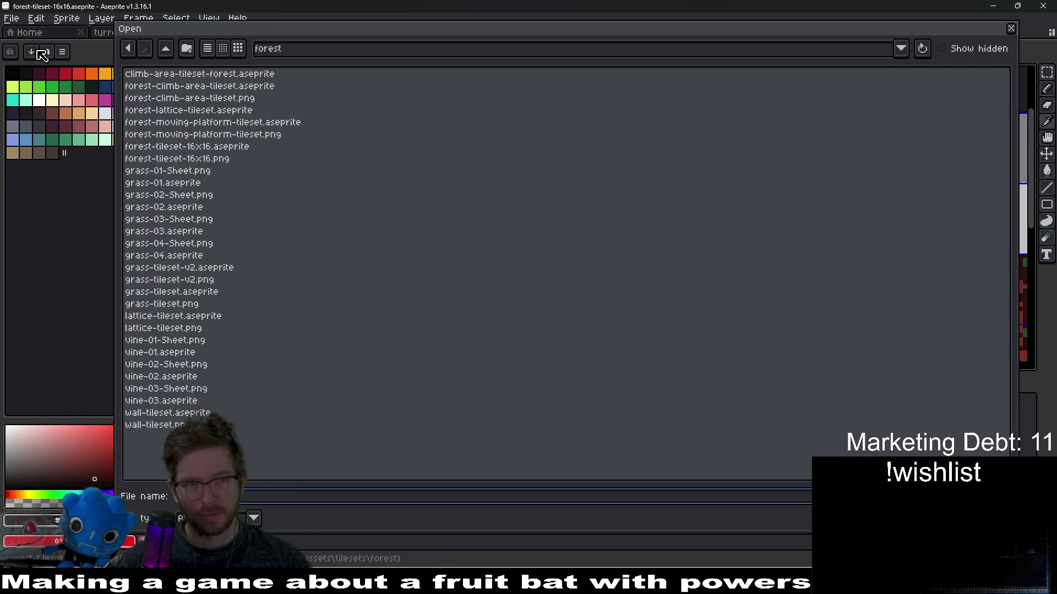
pyautogui.click(168, 49)
pyautogui.click(164, 102)
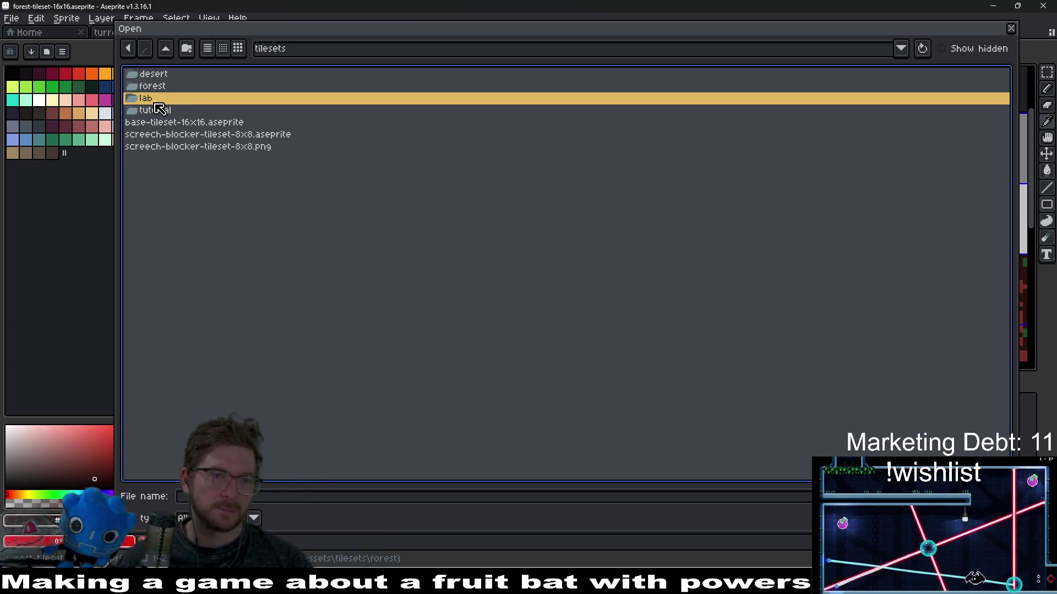
pyautogui.doubleClick(156, 103)
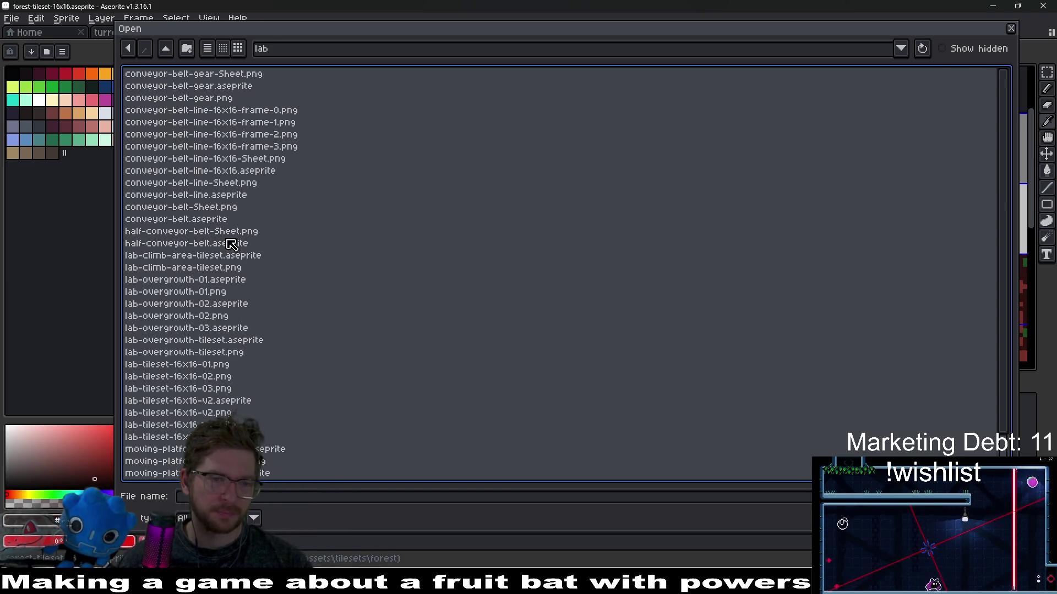
# Preview the lab tileset files and open lab-tileset-16x16.aseprite.
pyautogui.scroll(-2, 248, 205)
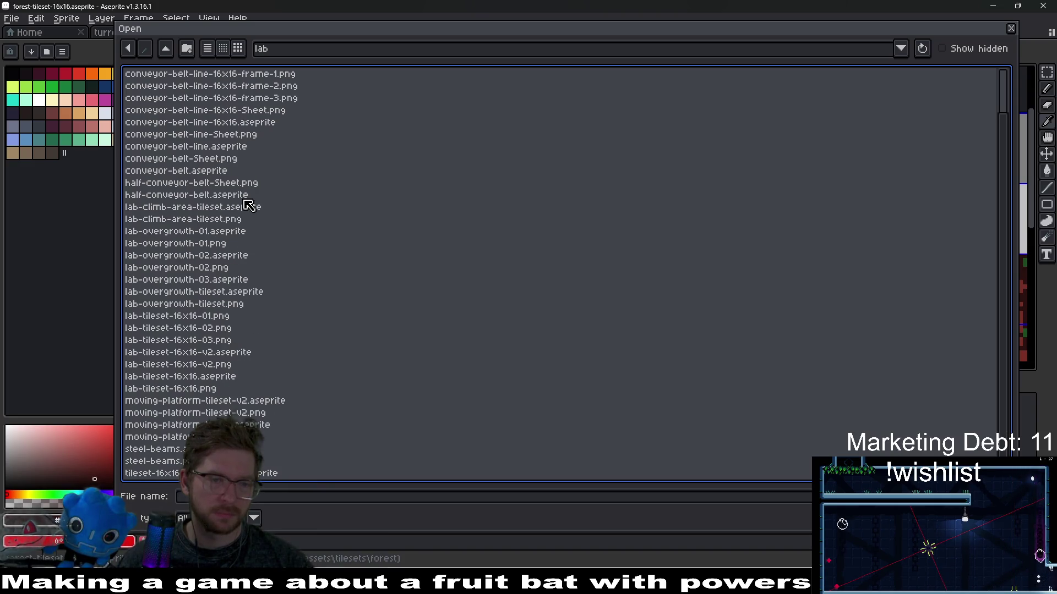
pyautogui.click(262, 427)
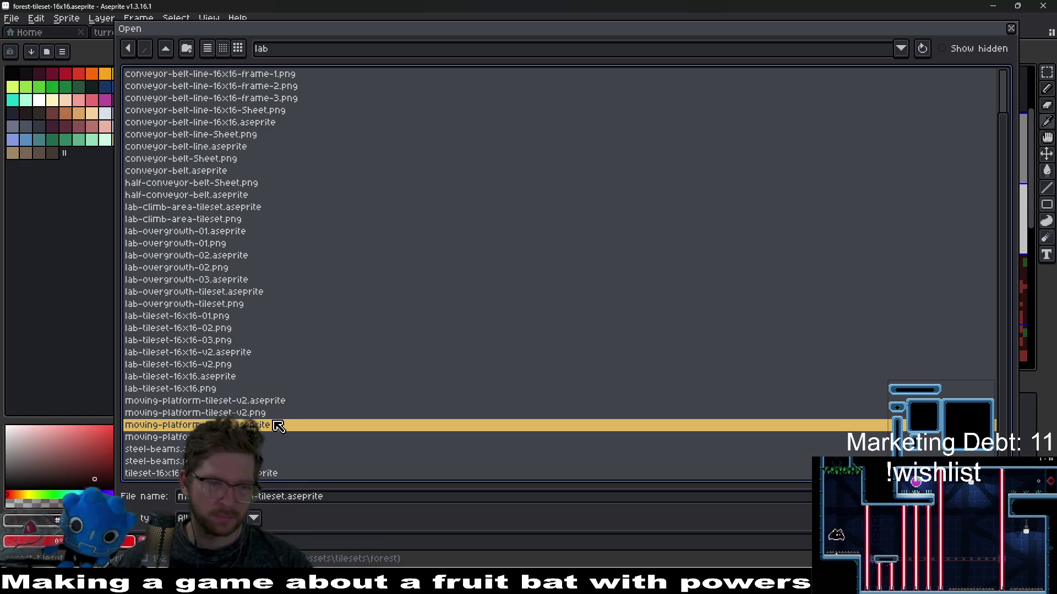
pyautogui.click(219, 294)
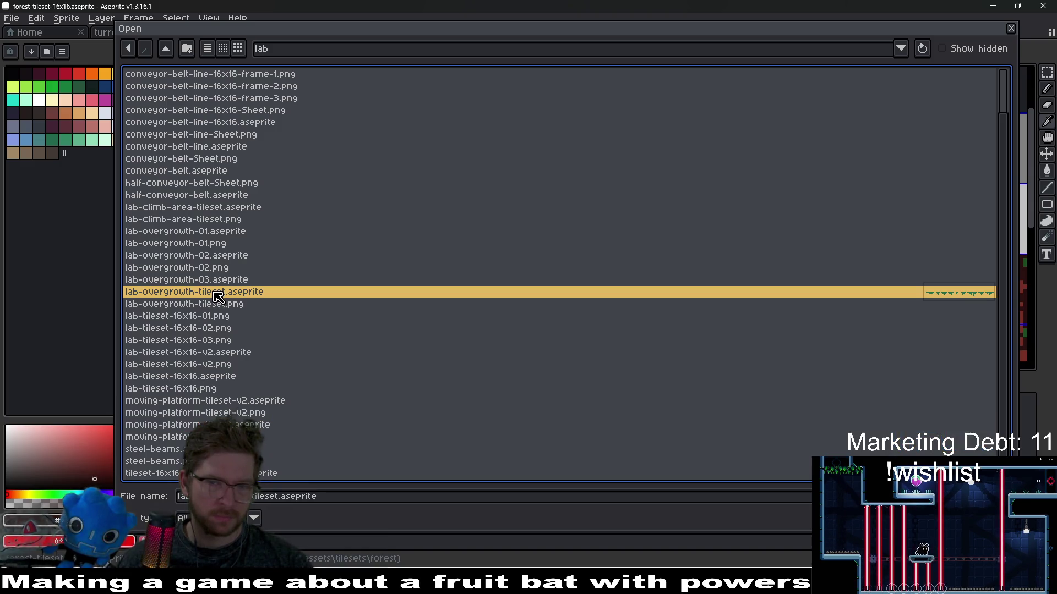
pyautogui.click(217, 232)
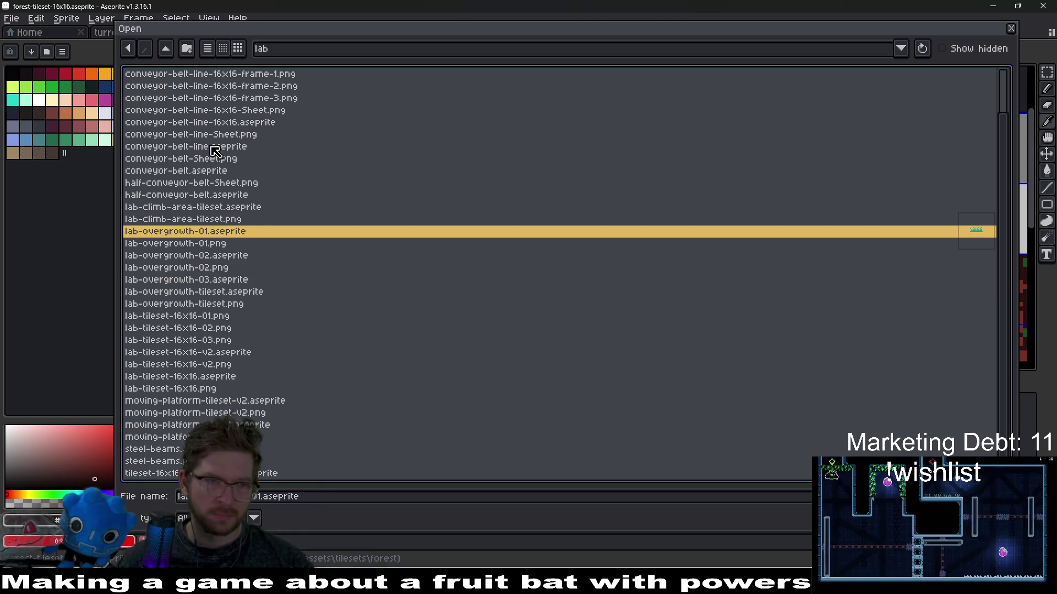
pyautogui.click(233, 148)
pyautogui.click(235, 184)
pyautogui.click(237, 195)
pyautogui.click(238, 208)
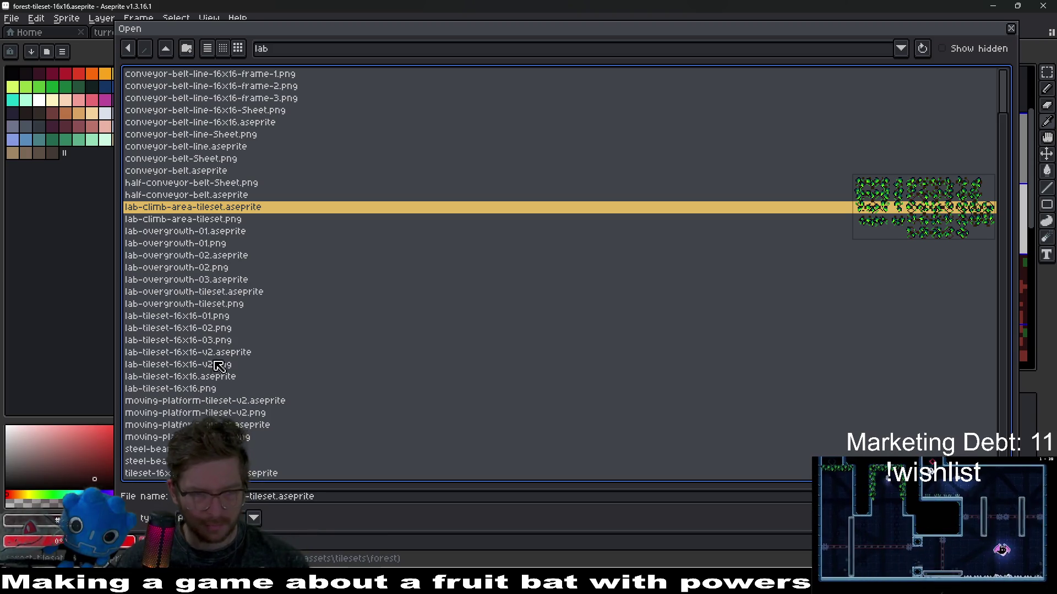
pyautogui.click(229, 354)
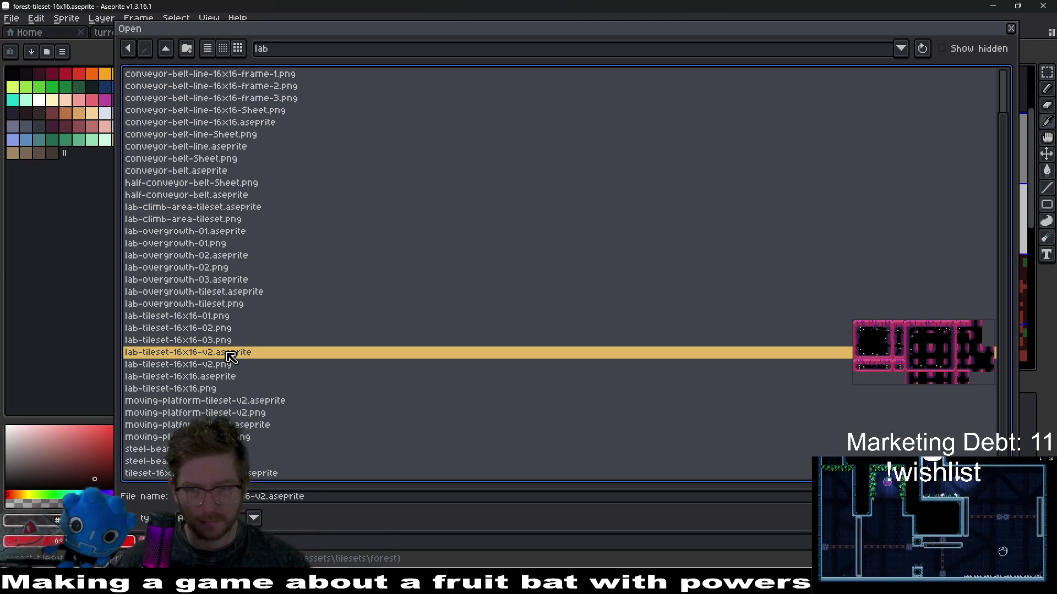
pyautogui.click(238, 364)
pyautogui.click(239, 342)
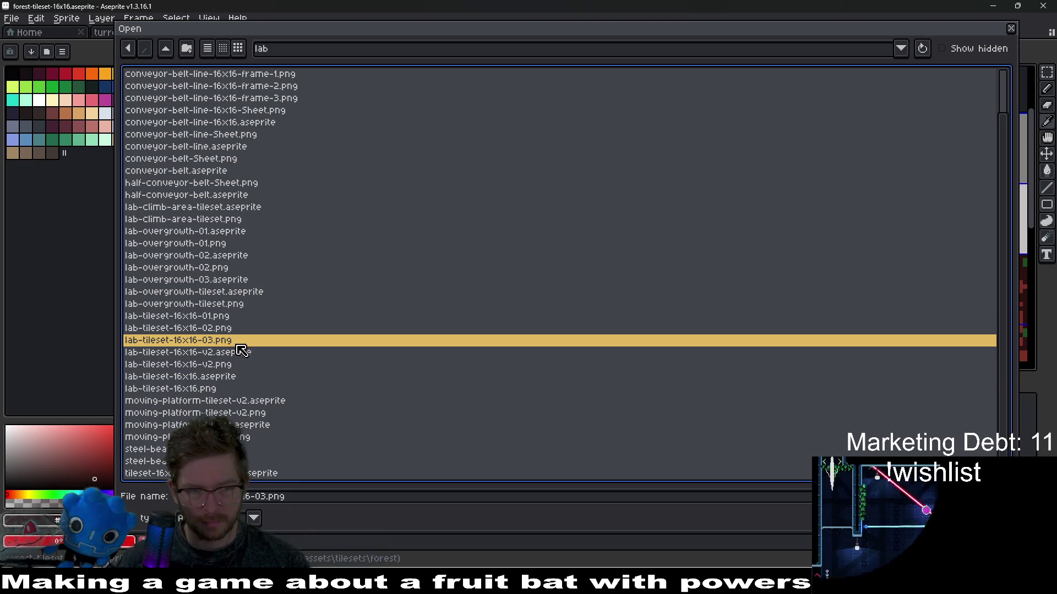
pyautogui.click(225, 378)
pyautogui.doubleClick(226, 378)
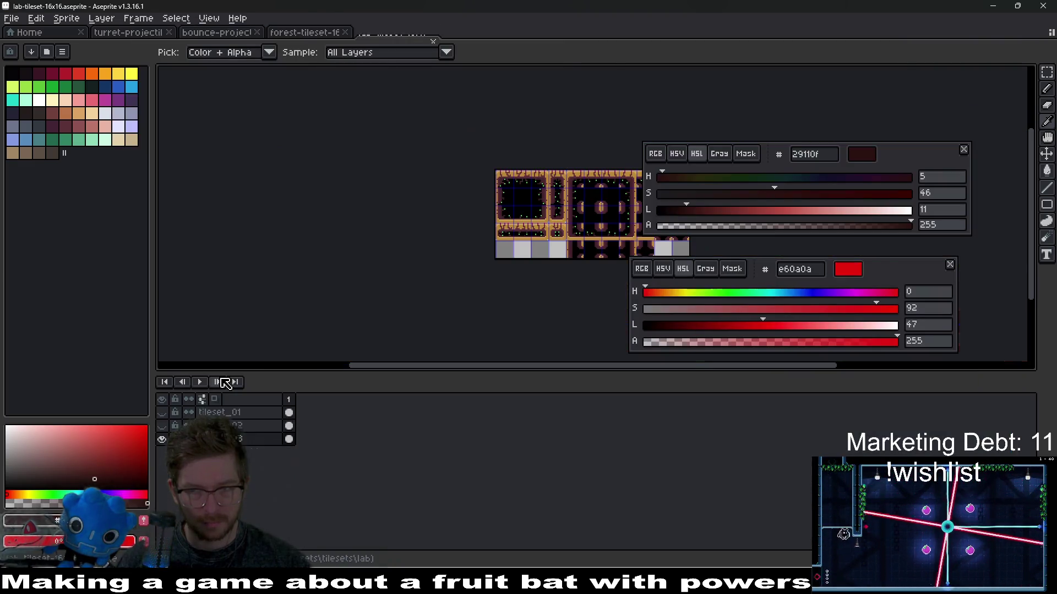
# Sample the black colour from the lab tileset.
pyautogui.scroll(3, 507, 232)
pyautogui.click(588, 258)
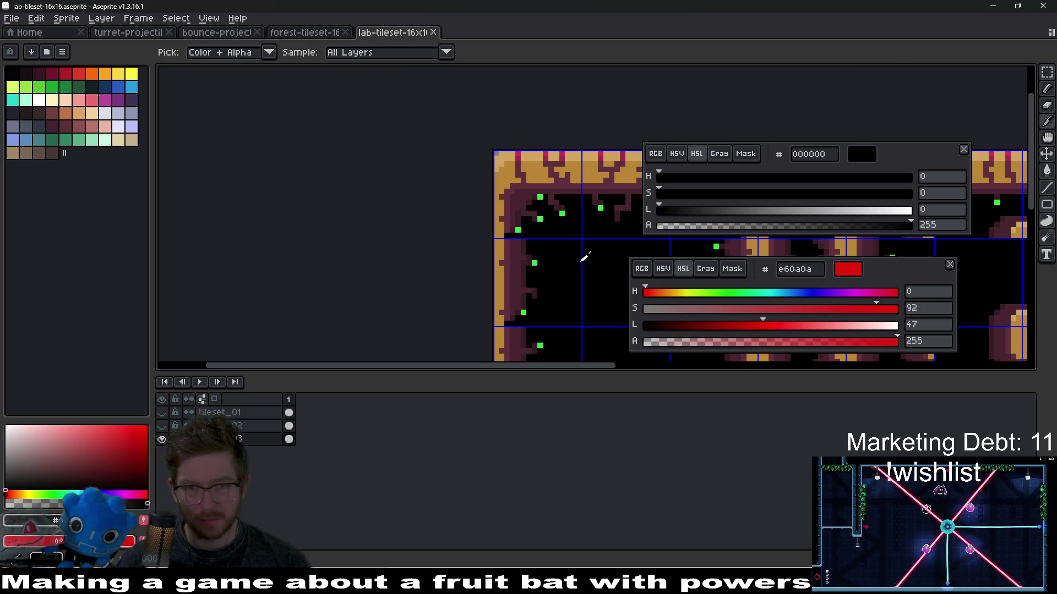
pyautogui.moveTo(585, 258); pyautogui.dragTo(341, 153)
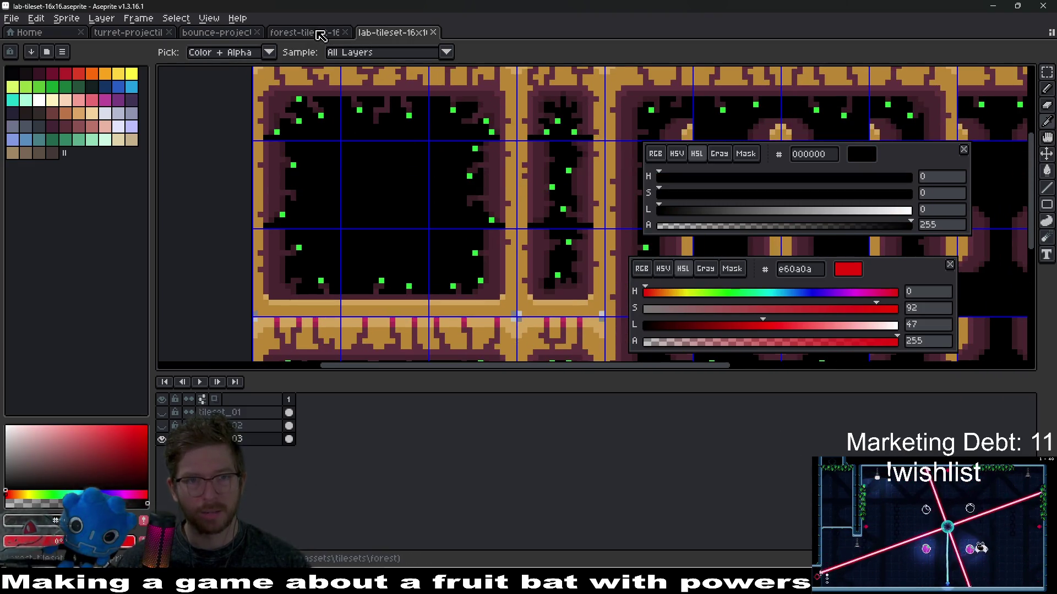
# Switch to the forest tileset and bring its brick wall tiles into view.
pyautogui.click(321, 35)
pyautogui.scroll(3, 448, 160)
pyautogui.scroll(-2, 467, 166)
pyautogui.moveTo(500, 160); pyautogui.dragTo(497, 103)
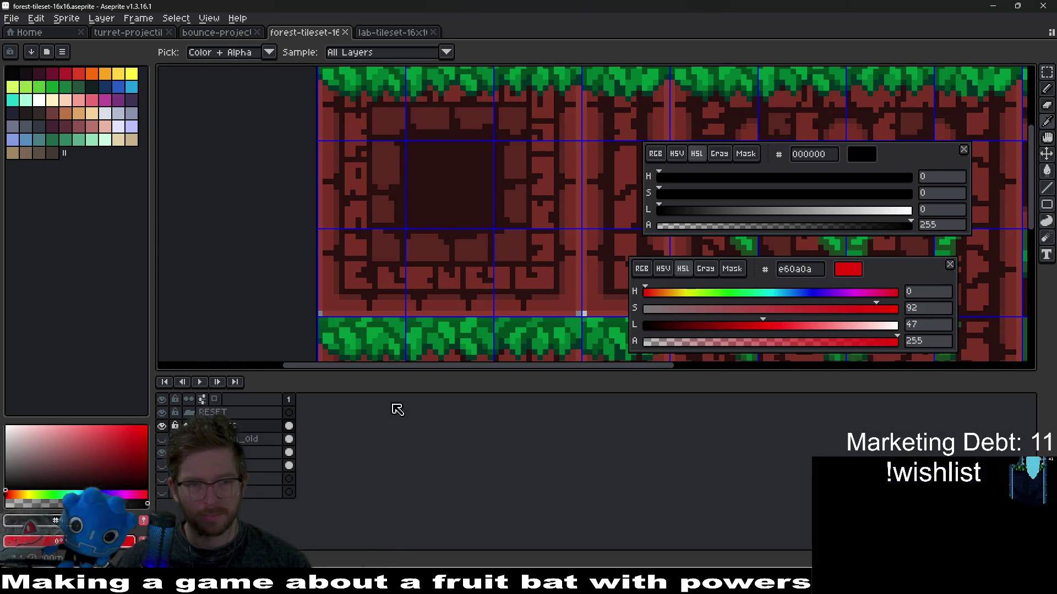
# Hide and reshow all tileset layers, then the grass tiles layer.
pyautogui.click(163, 424)
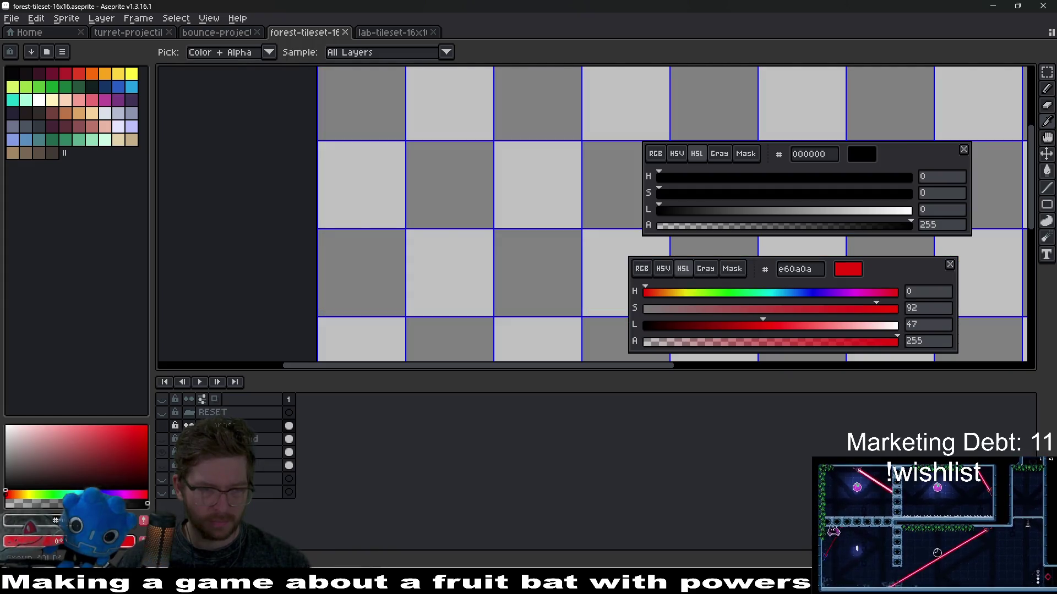
pyautogui.click(163, 424)
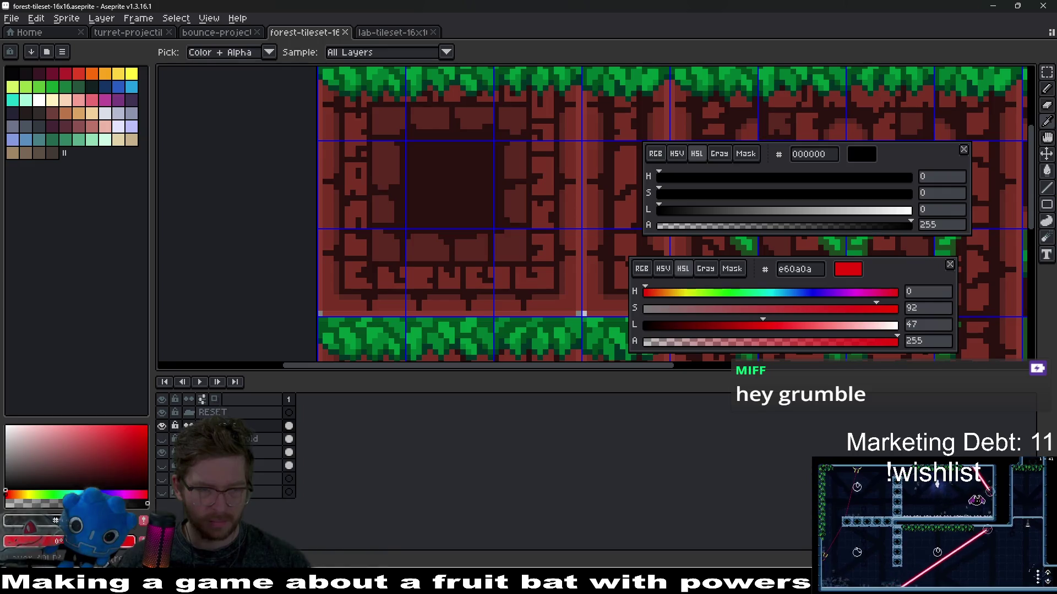
pyautogui.click(164, 436)
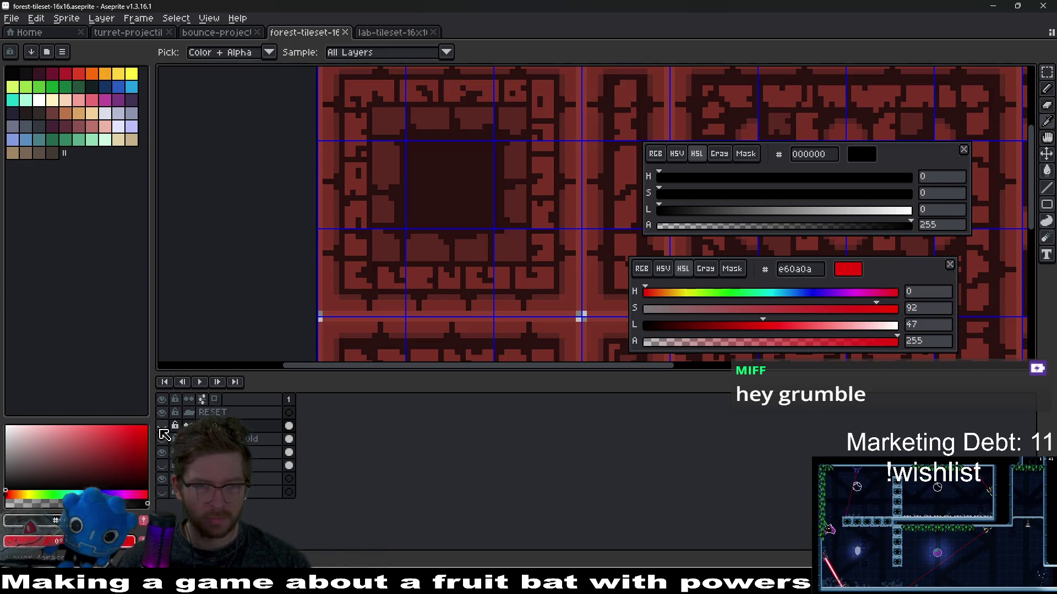
pyautogui.click(161, 431)
pyautogui.hotkey('alt', 'Tab')
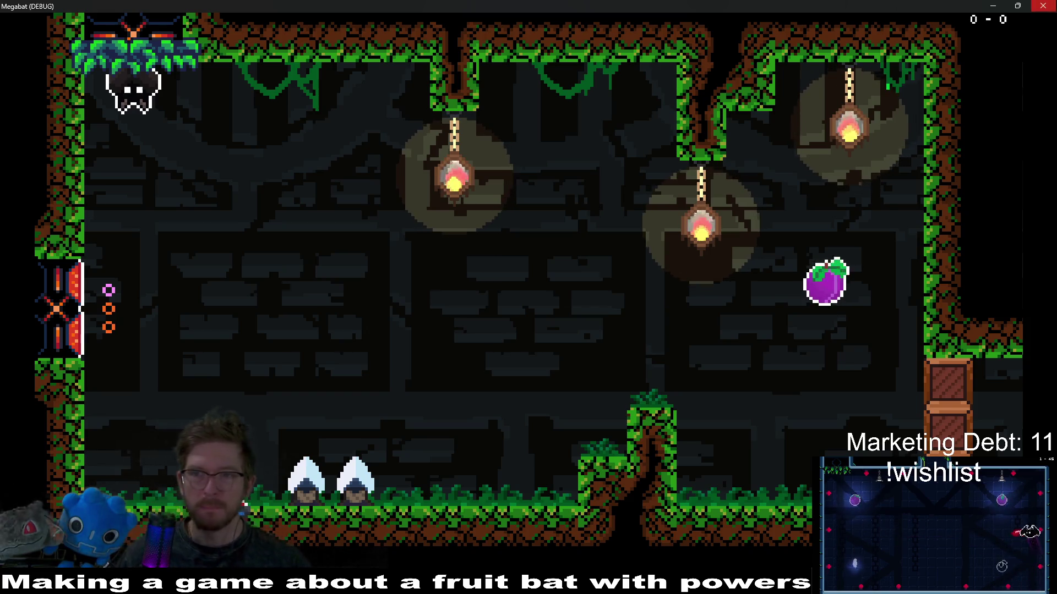
# Close the Megabat debug game and return to the forest tileset in Aseprite.
pyautogui.click(1042, 5)
pyautogui.hotkey('alt', 'Tab')
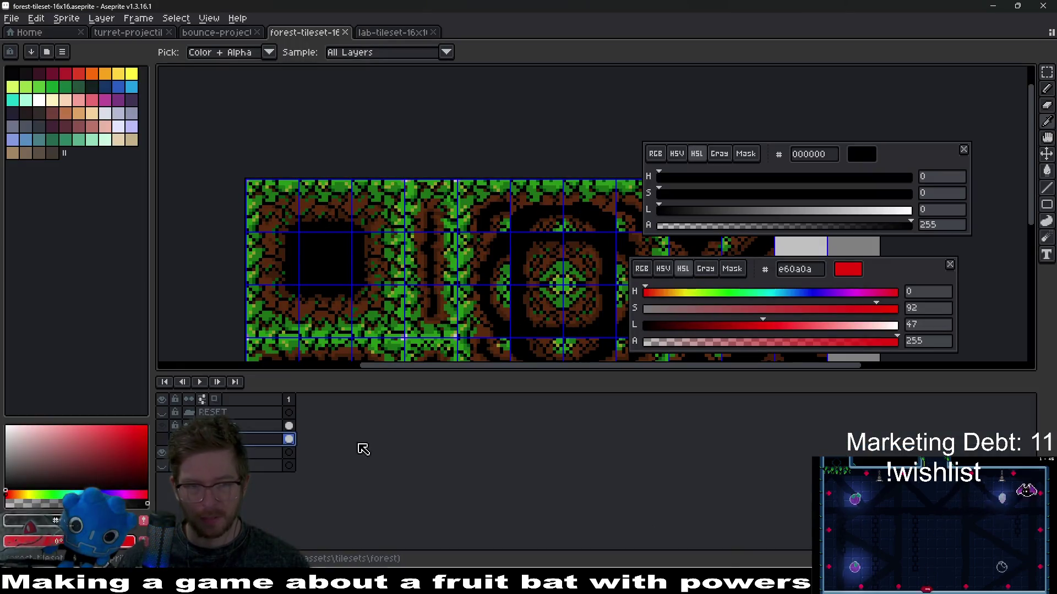
# Show the red brick layer, export the tileset image, and run the level in Godot.
pyautogui.keyDown('alt'); pyautogui.click(162, 439); pyautogui.keyUp('alt')
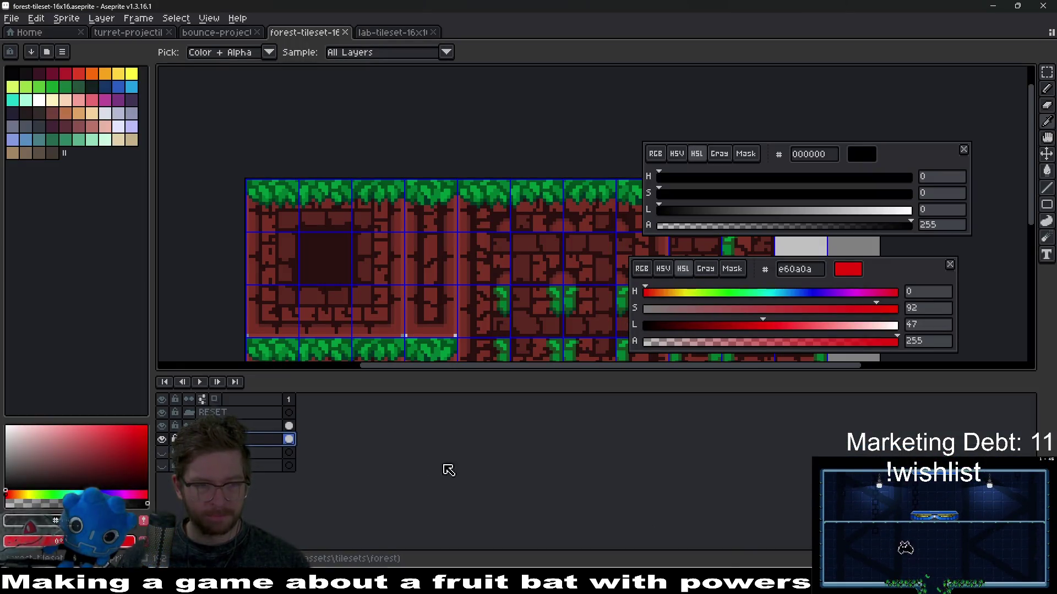
pyautogui.hotkey('ctrl', 'alt', 'shift', 's')
pyautogui.press('Return')
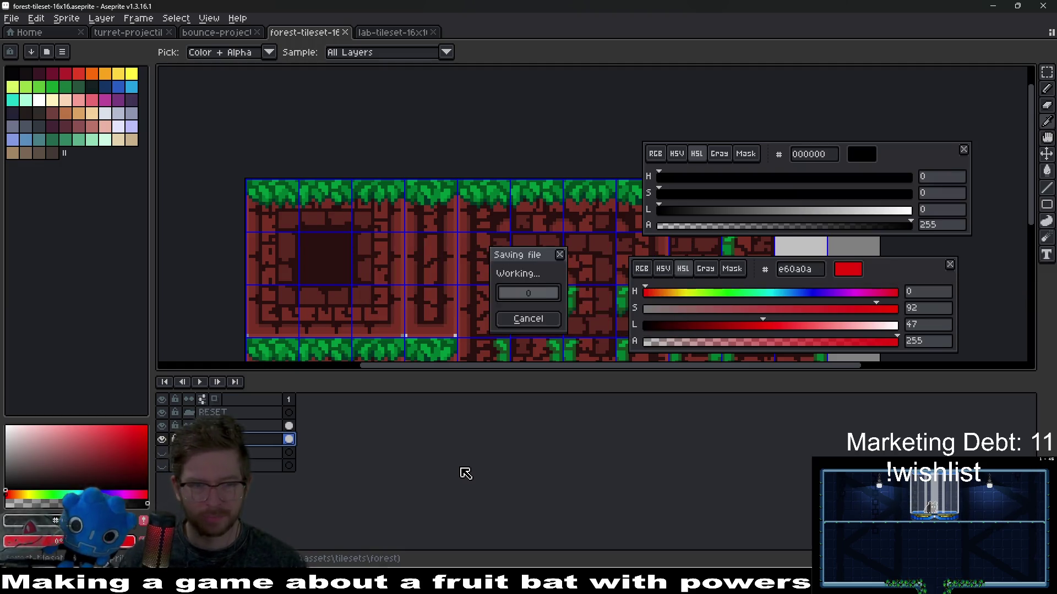
pyautogui.hotkey('alt', 'Tab')
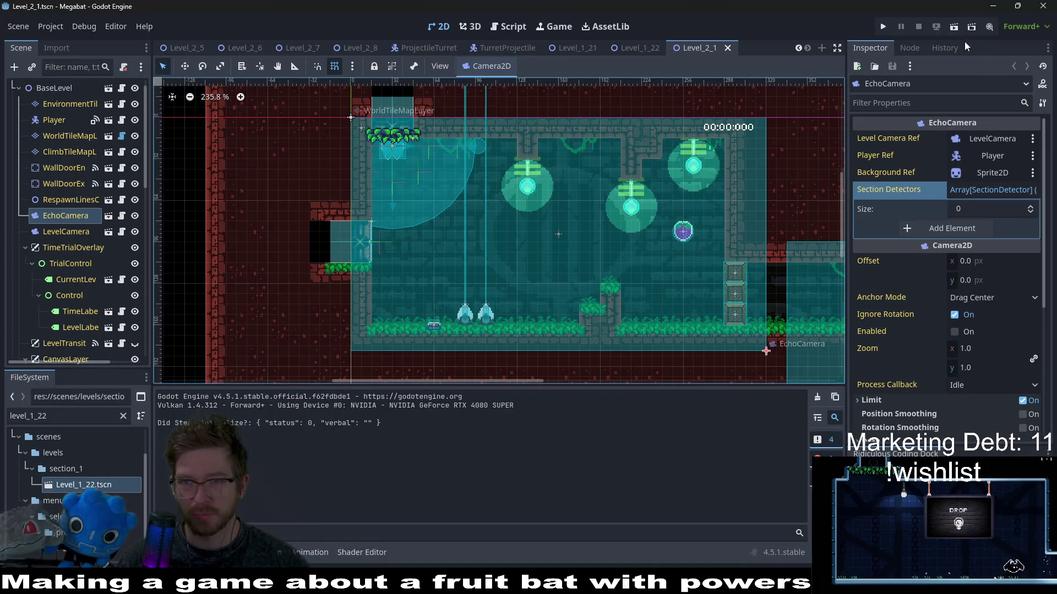
pyautogui.click(953, 27)
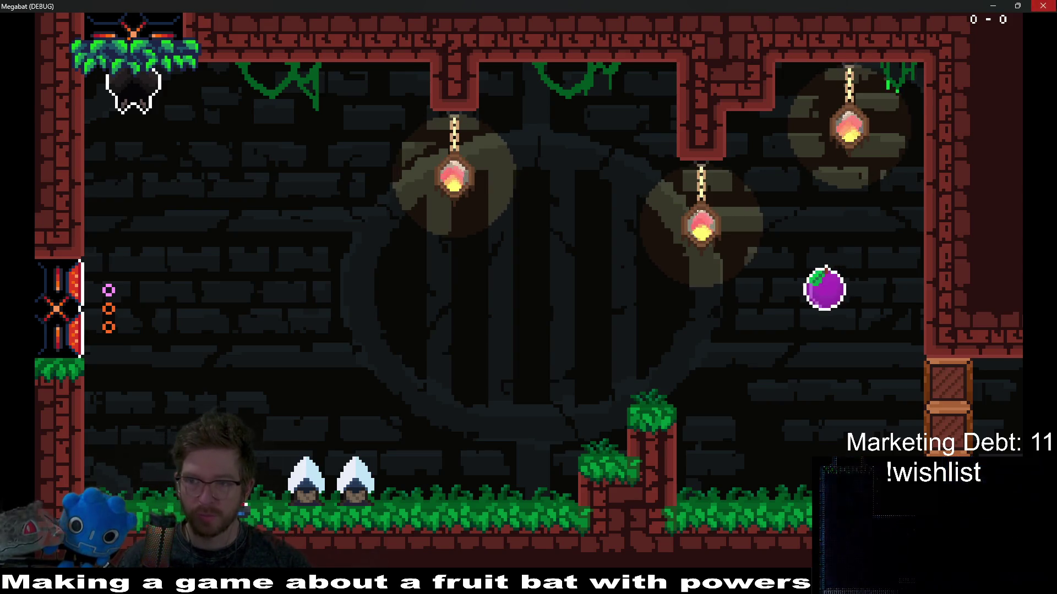
# Close the game with F8 and go back to the forest tileset in Aseprite.
pyautogui.press('F8')
pyautogui.hotkey('alt', 'Tab')
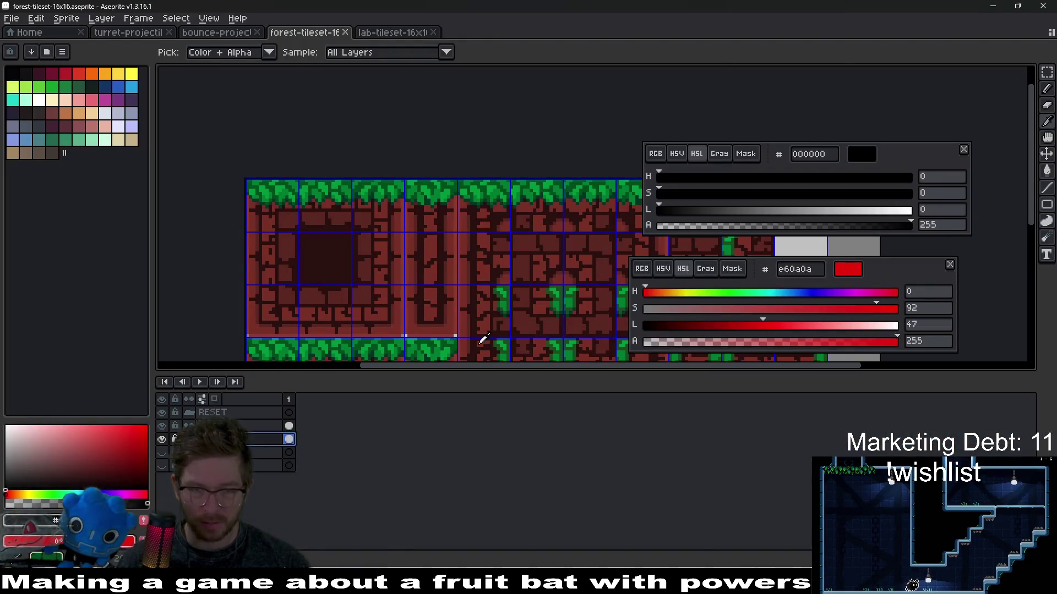
# Hide the brick layers so the green-and-brown forest layer shows.
pyautogui.scroll(-2, 500, 303)
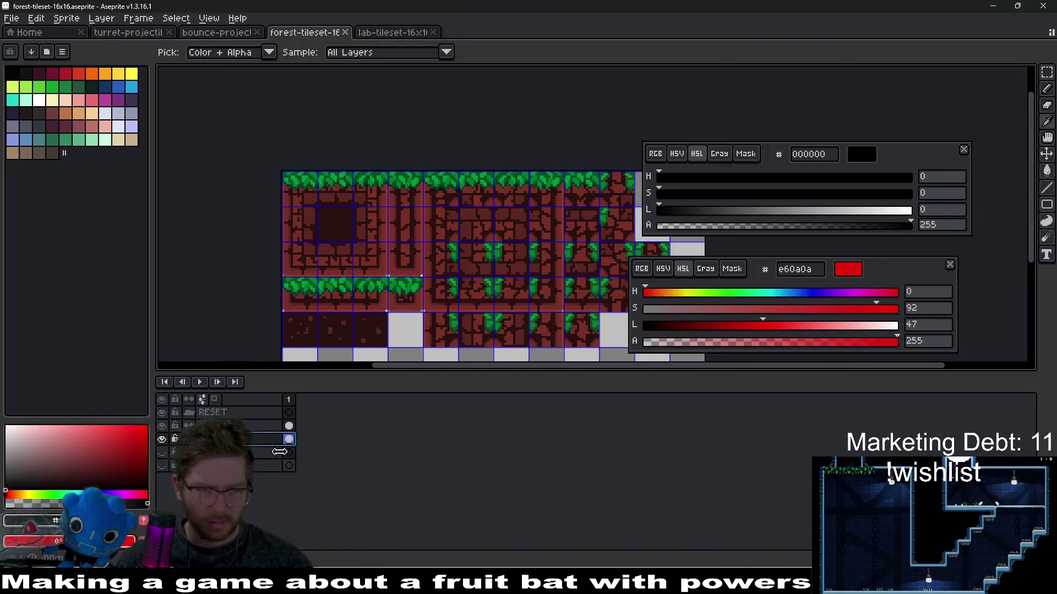
pyautogui.click(248, 425)
pyautogui.click(166, 453)
pyautogui.click(242, 452)
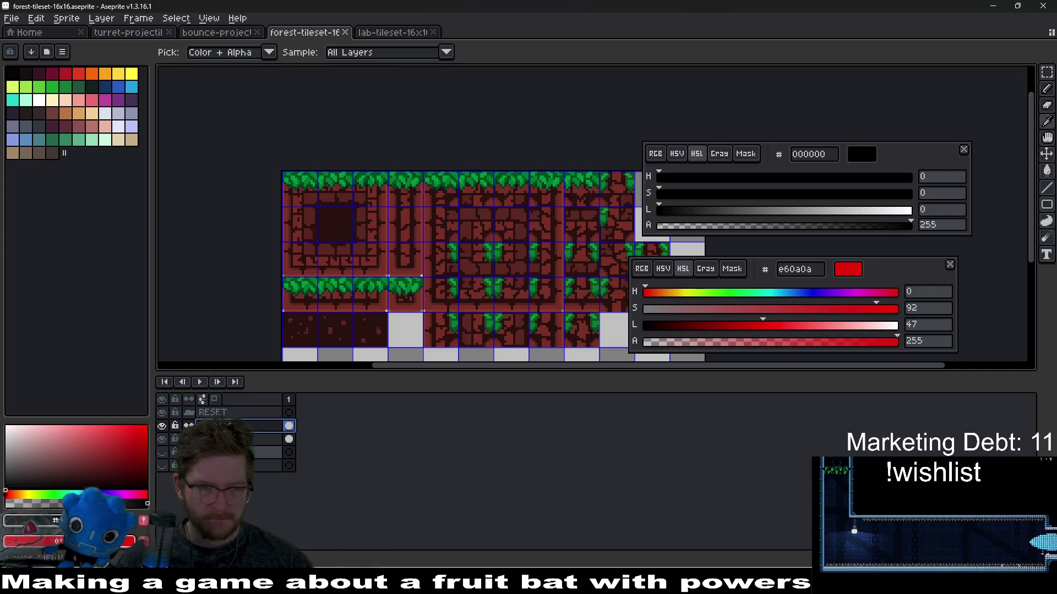
pyautogui.moveTo(162, 439); pyautogui.dragTo(164, 417)
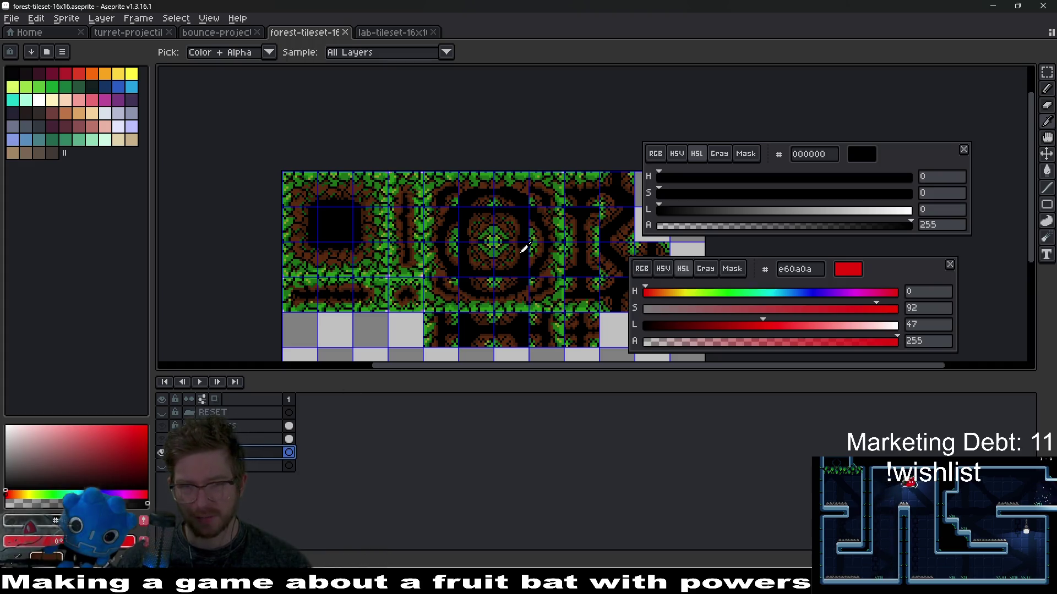
pyautogui.hscroll(5, 500, 236)
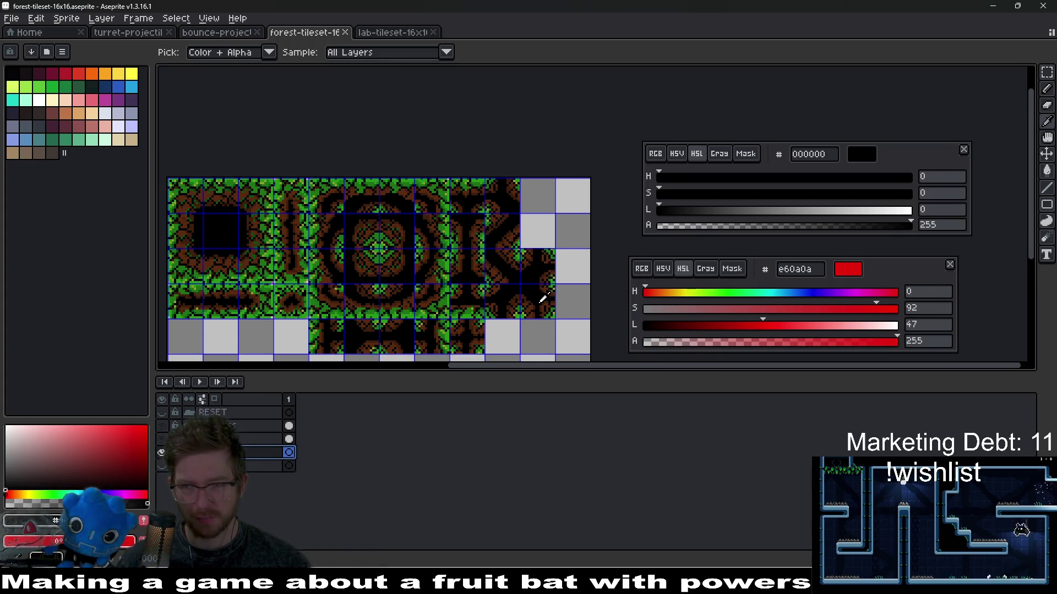
pyautogui.scroll(-2, 542, 298)
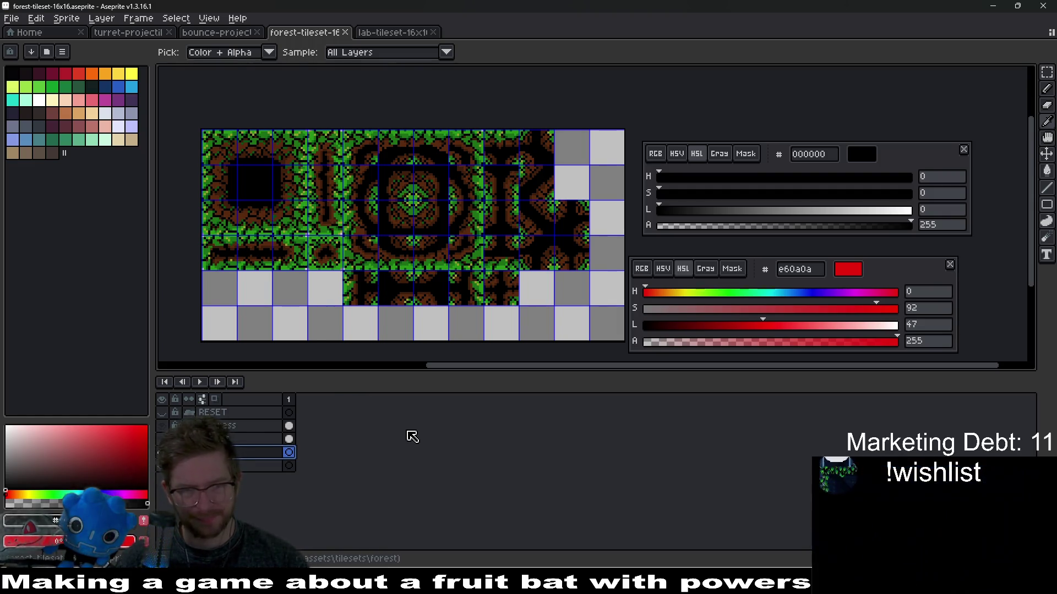
# Briefly compare the red brick tiles, then marquee-select one empty tile at lower left.
pyautogui.click(166, 418)
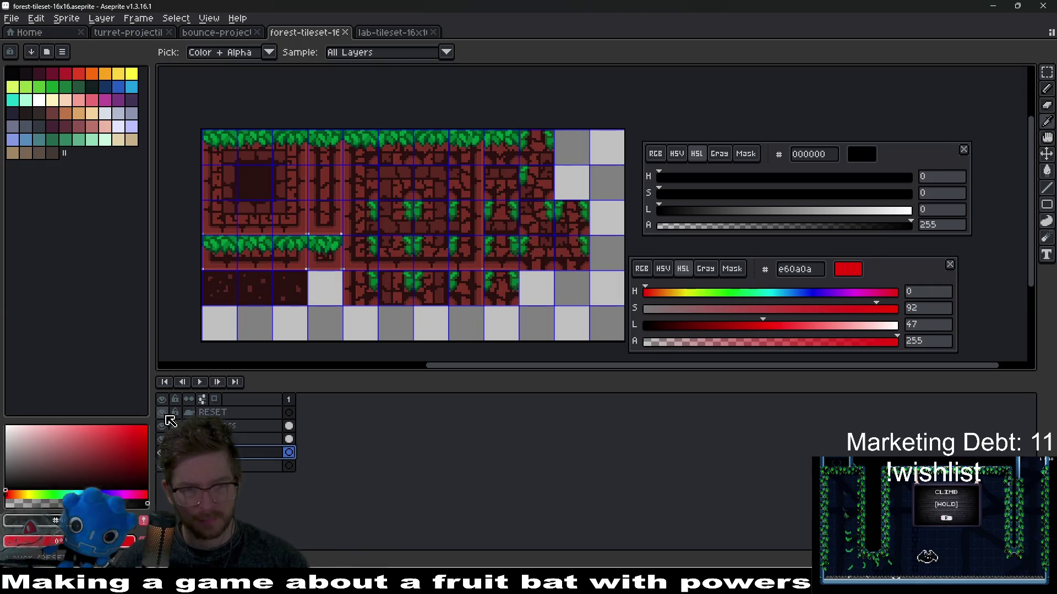
pyautogui.click(166, 418)
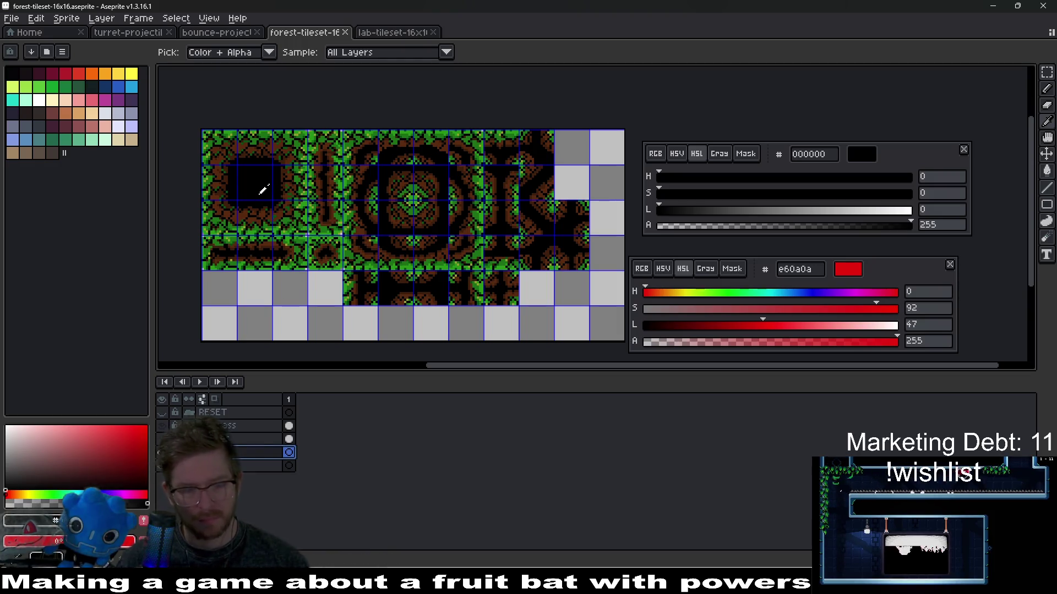
pyautogui.press('m')
pyautogui.moveTo(236, 164); pyautogui.dragTo(273, 201)
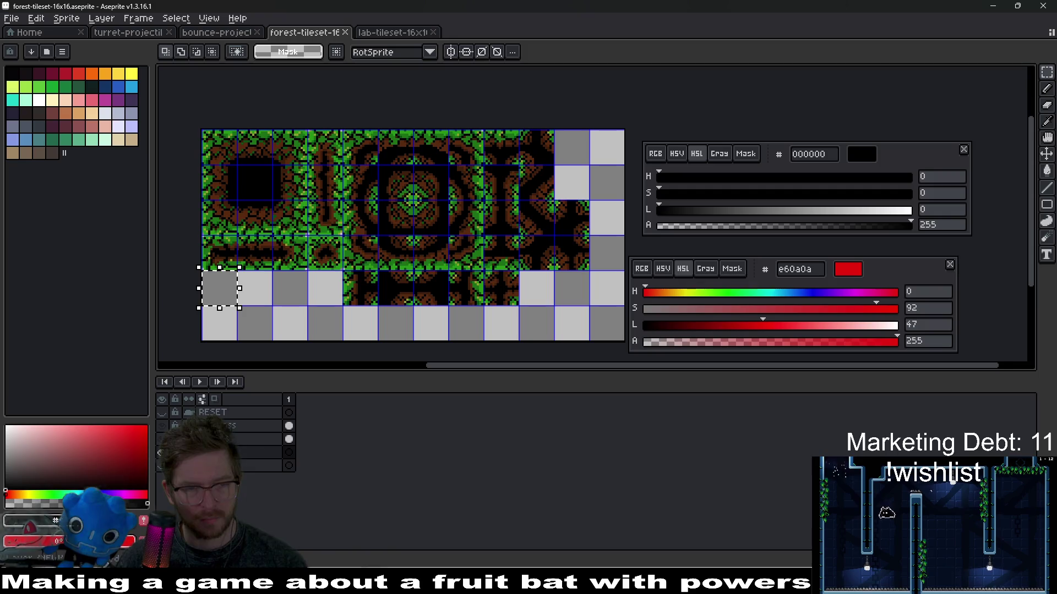
# Expand the layer group and test layer visibility, undoing the dark blue tile look.
pyautogui.click(160, 452)
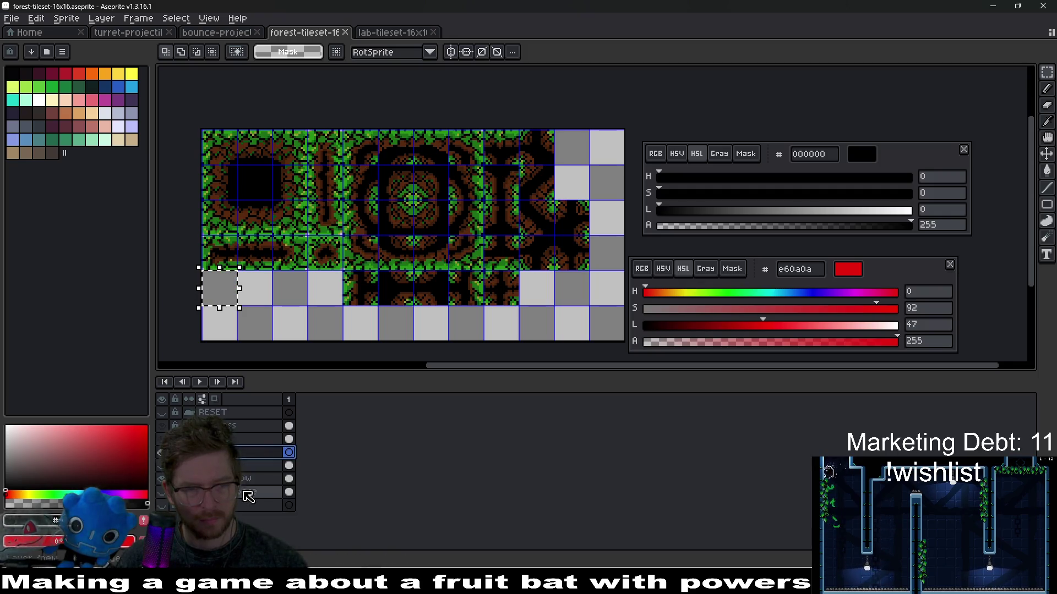
pyautogui.click(163, 467)
pyautogui.click(162, 467)
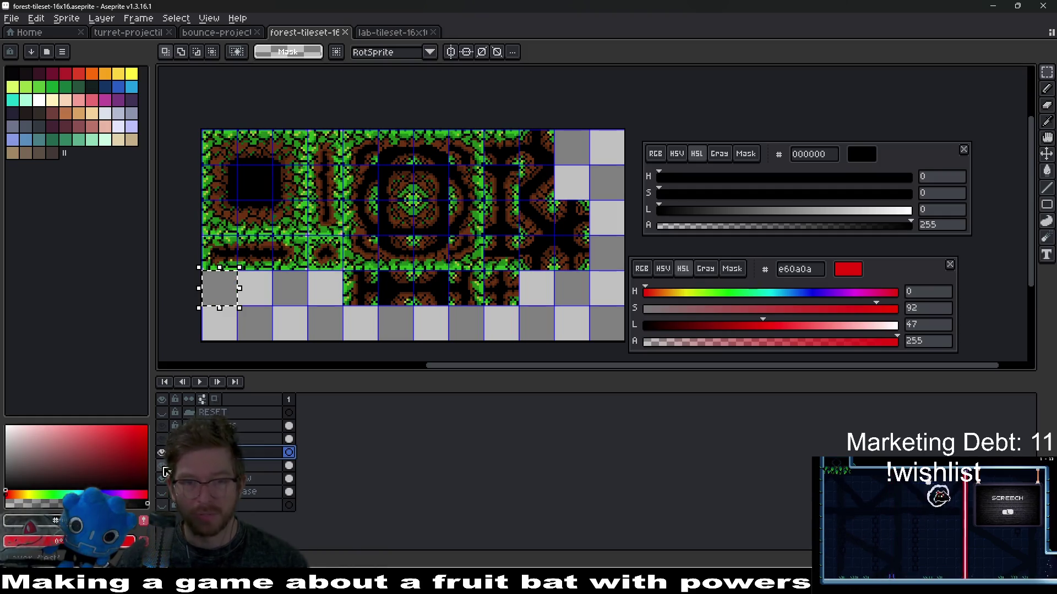
pyautogui.click(163, 468)
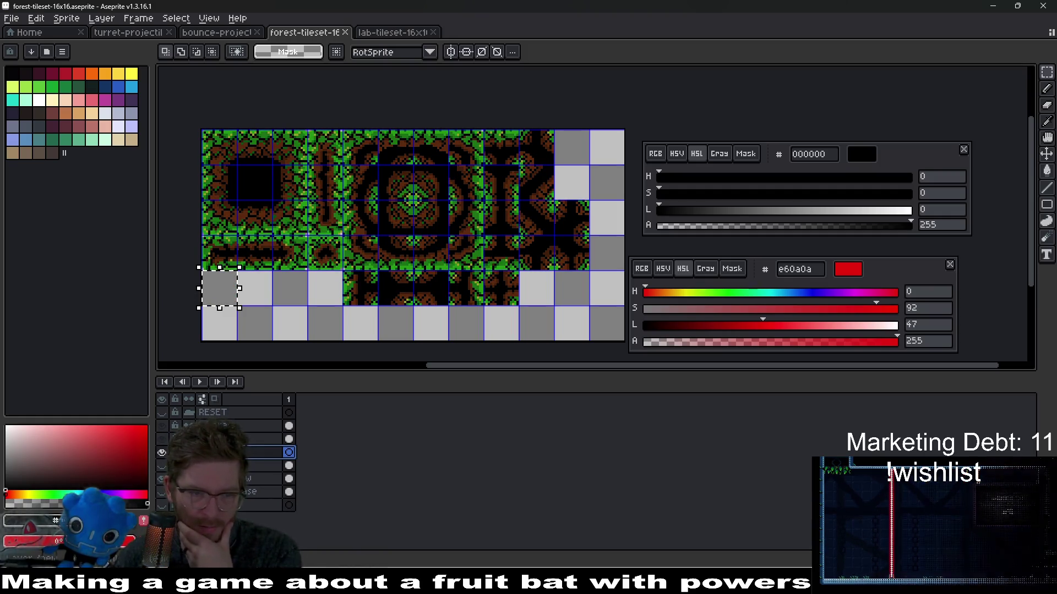
pyautogui.click(163, 485)
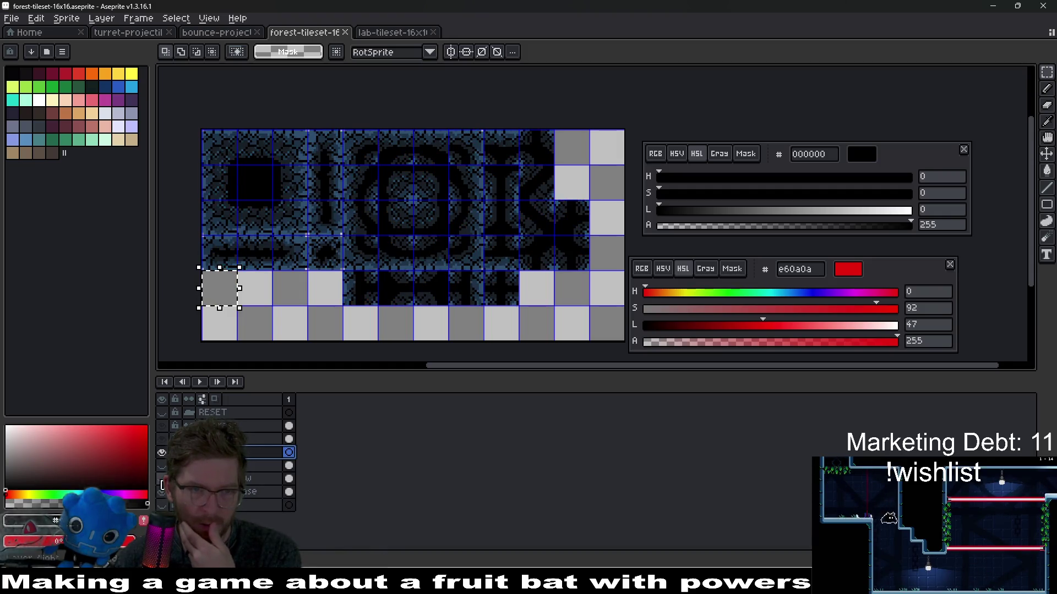
pyautogui.click(162, 484)
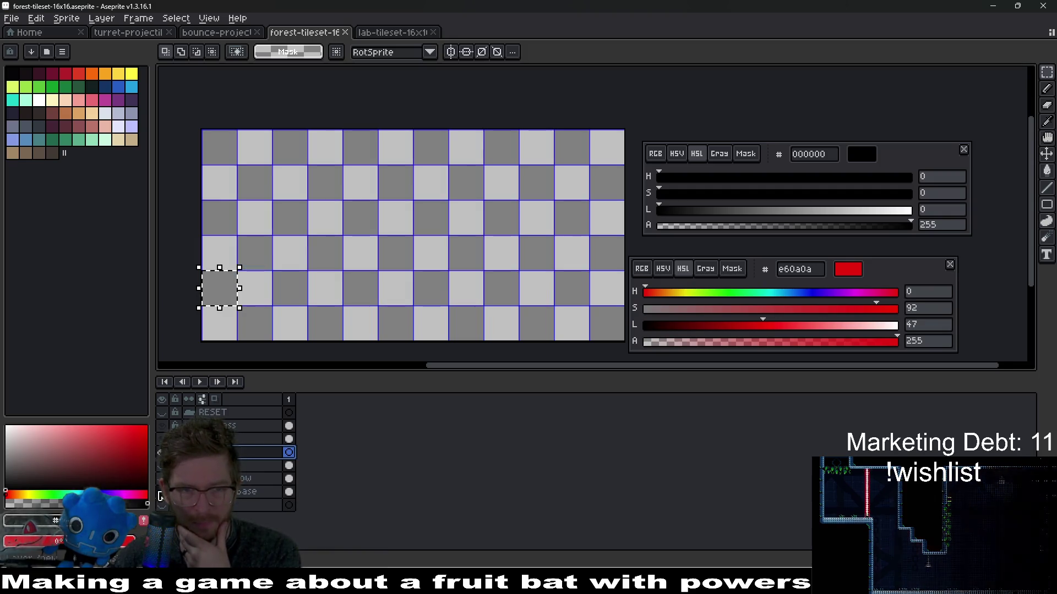
pyautogui.click(162, 484)
pyautogui.hotkey('ctrl', 'z')
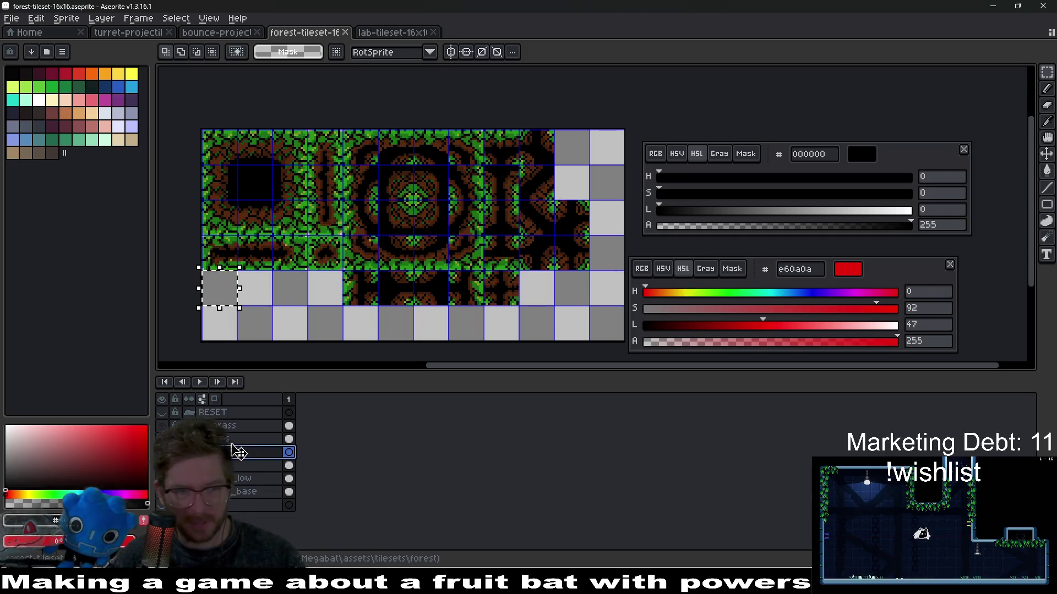
# Zoom out to the whole tileset and toggle the shadow and neighbouring layers to compare.
pyautogui.press('-')
pyautogui.press('-')
pyautogui.press('-')
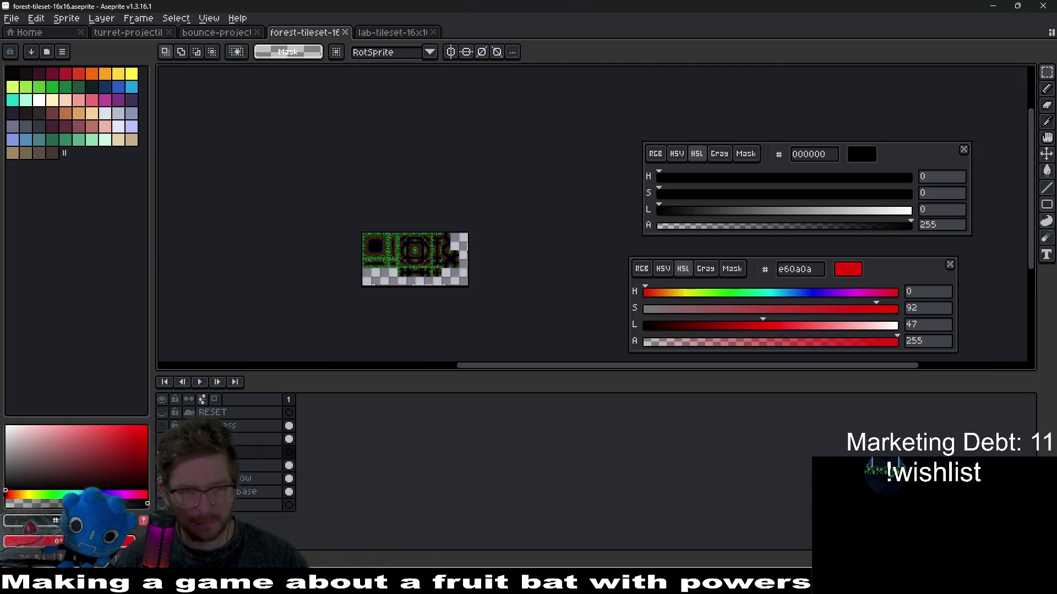
pyautogui.scroll(5, 380, 262)
pyautogui.scroll(-3, 380, 263)
pyautogui.hscroll(-2, 407, 248)
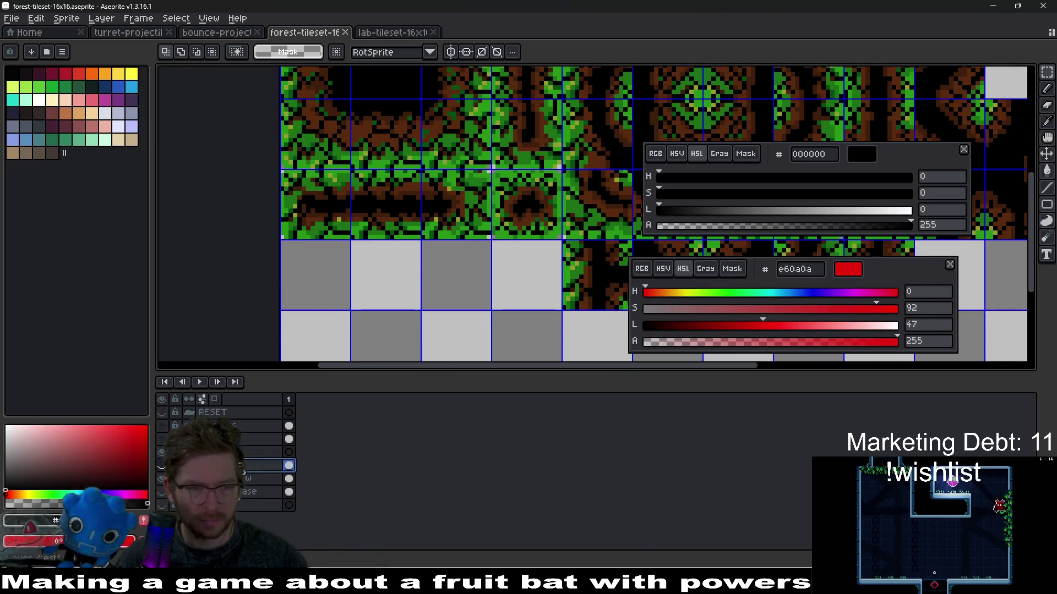
pyautogui.click(270, 479)
pyautogui.click(163, 478)
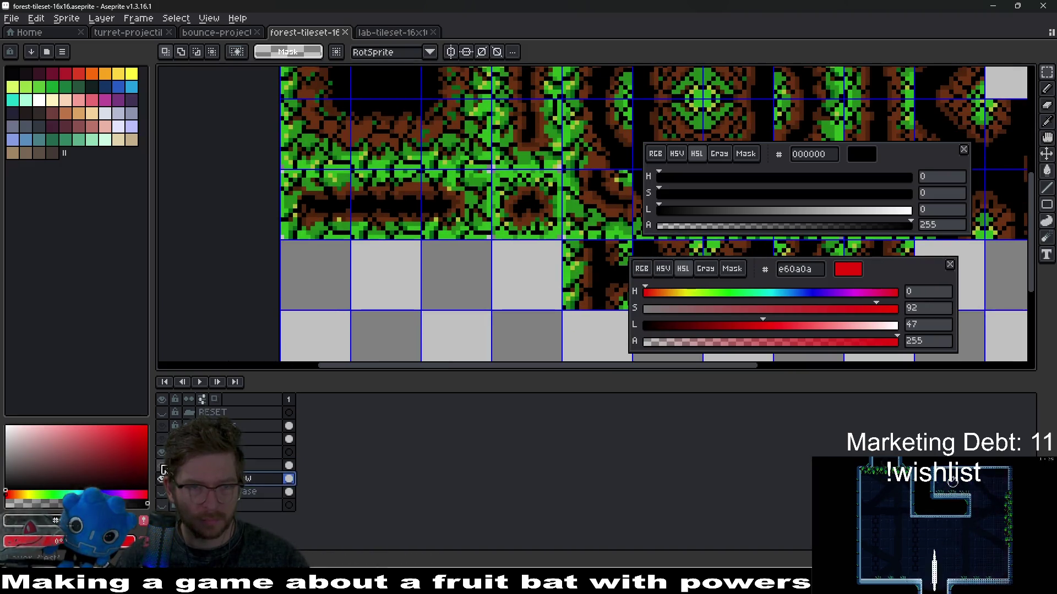
pyautogui.click(247, 467)
pyautogui.scroll(-3, 445, 256)
pyautogui.scroll(2, 446, 256)
pyautogui.scroll(-2, 446, 256)
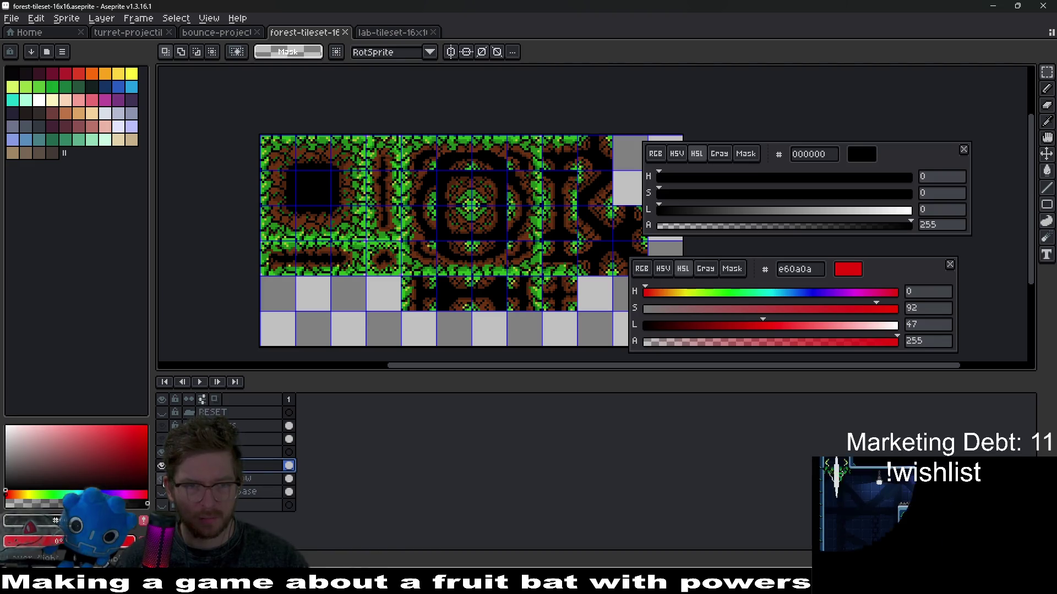
pyautogui.click(162, 466)
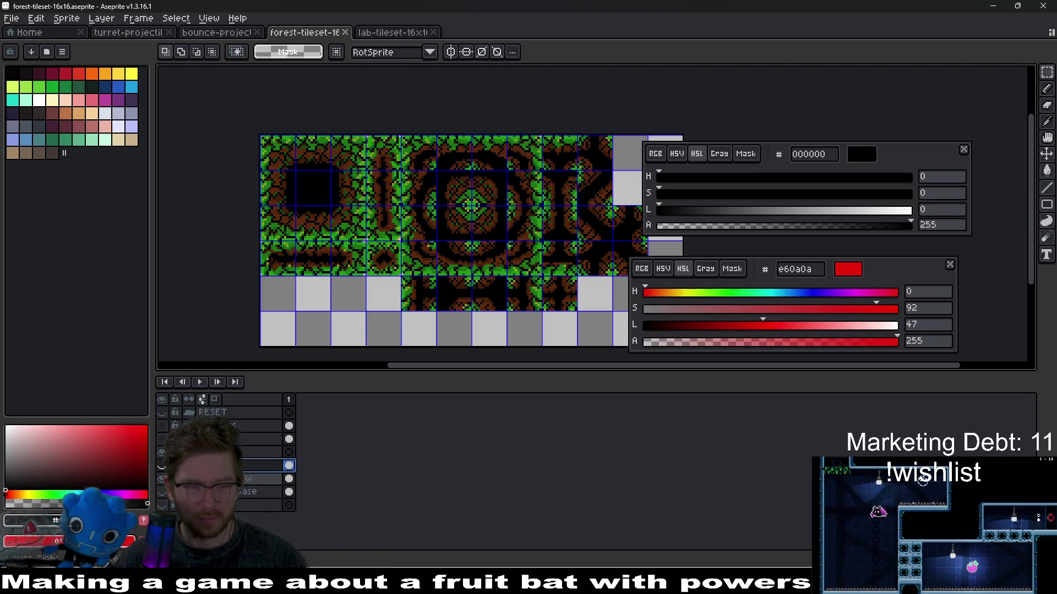
pyautogui.click(162, 465)
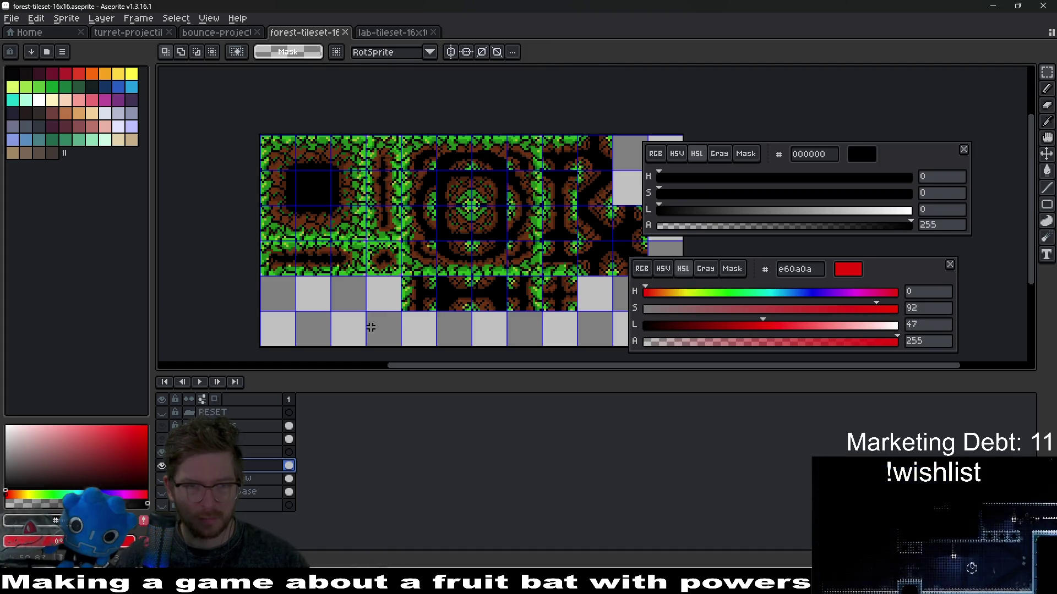
# Export the tileset image and switch to the Godot editor.
pyautogui.hotkey('ctrl', 'alt', 'shift', 's')
pyautogui.press('Return')
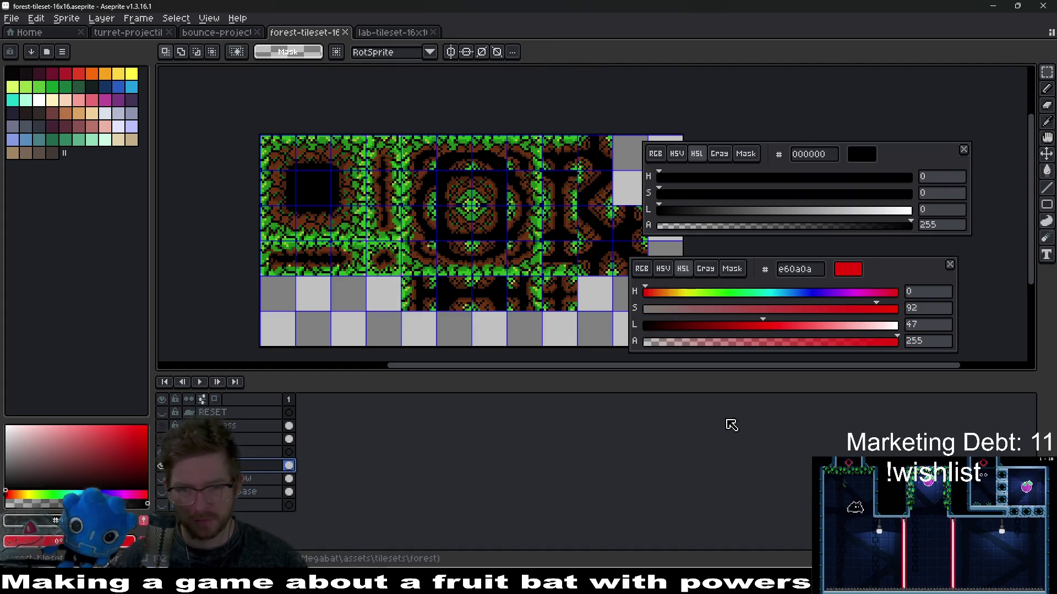
pyautogui.hotkey('alt', 'Tab')
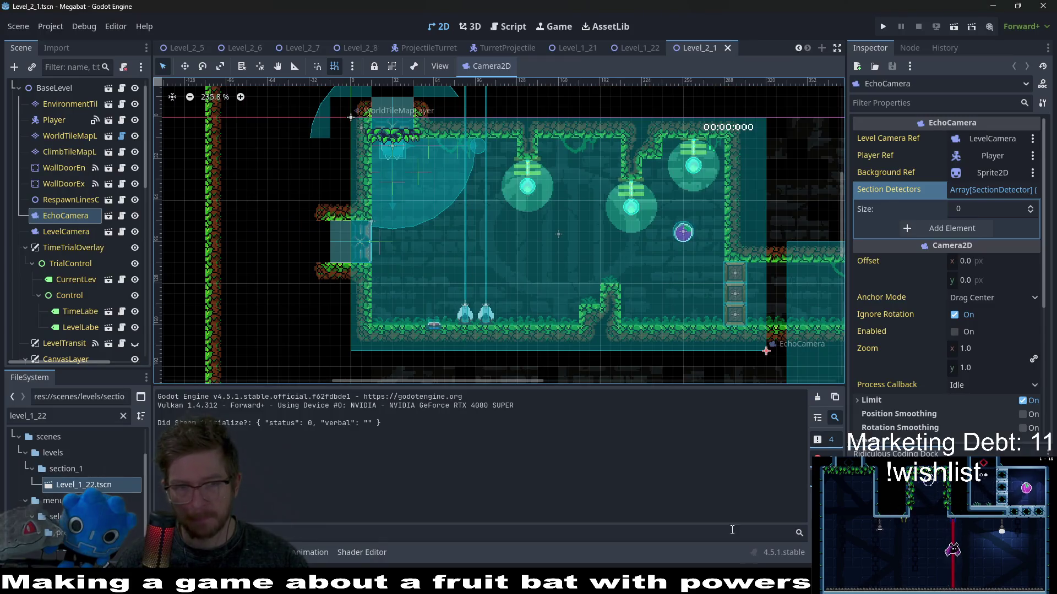
# Playtest the level with the new wall tiles, then close the game.
pyautogui.press('F6')
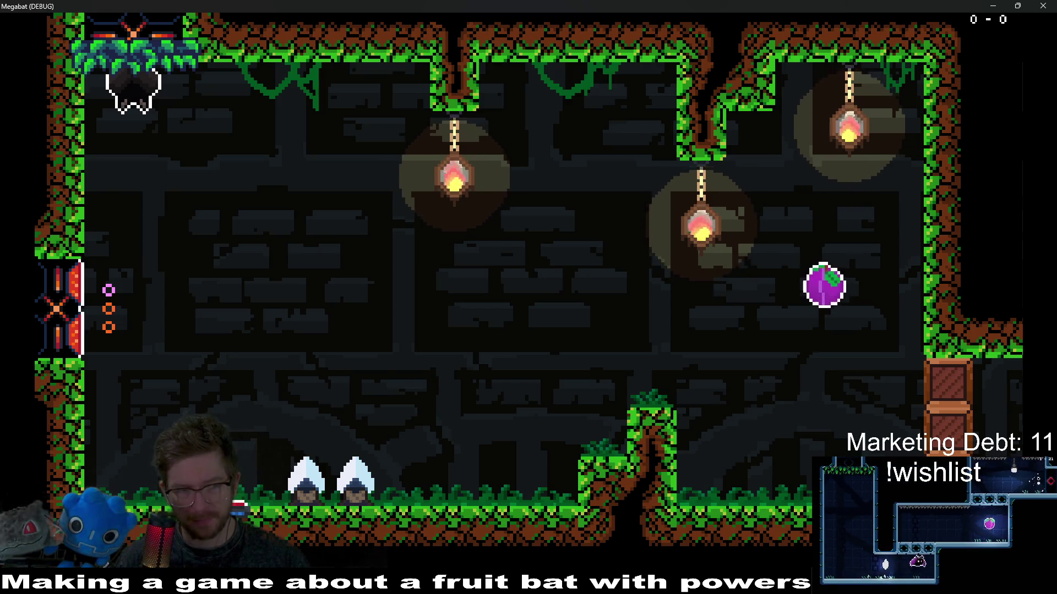
pyautogui.click(1040, 5)
pyautogui.hotkey('alt', 'Tab')
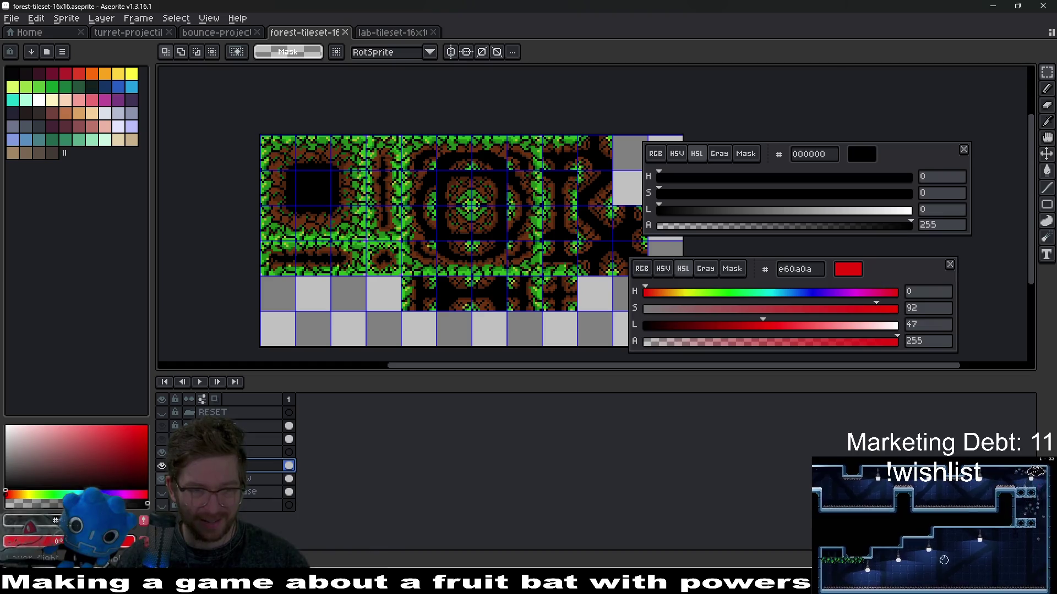
# Hide one tileset layer, save and re-export the forest tileset, and run the level again.
pyautogui.click(162, 466)
pyautogui.hotkey('ctrl', 's')
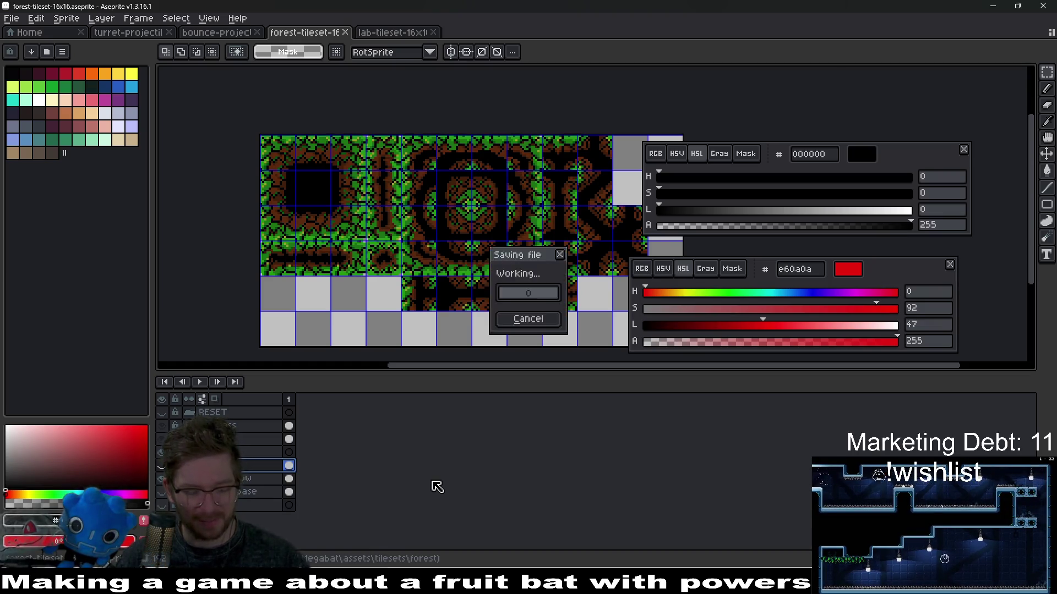
pyautogui.hotkey('ctrl', 'alt', 'shift', 's')
pyautogui.press('Return')
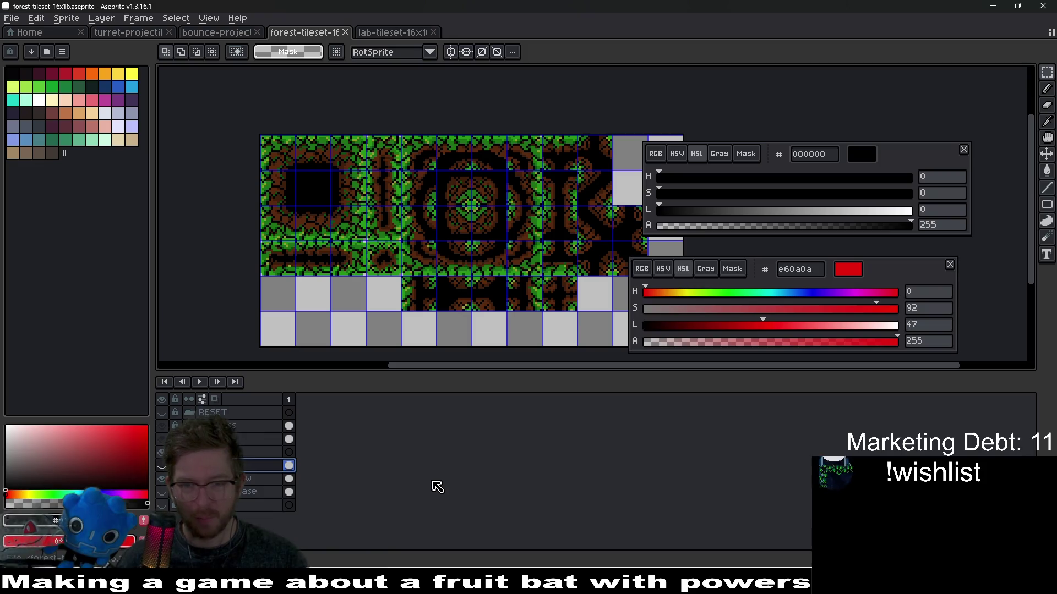
pyautogui.hotkey('alt', 'Tab')
pyautogui.press('F5')
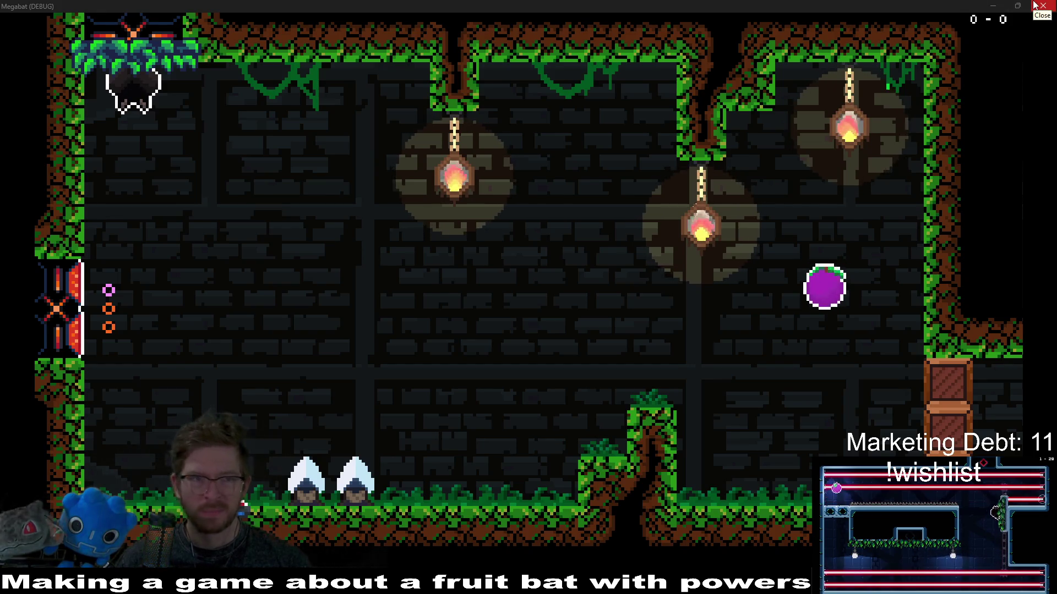
pyautogui.click(1034, 5)
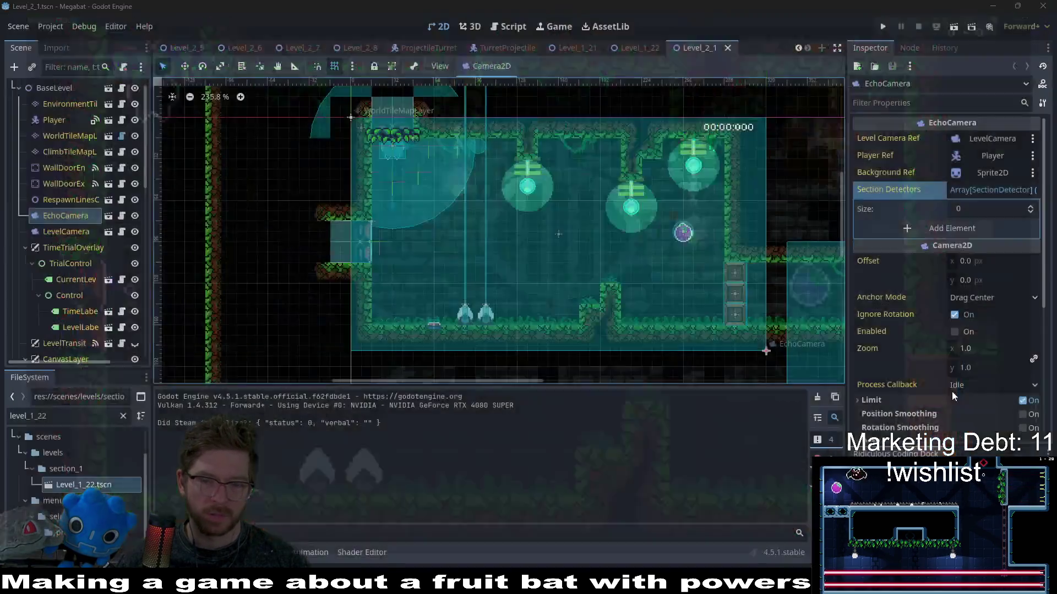
# Toggle layer eyes to show the red brick and grass layers, collapse the group, and save.
pyautogui.hotkey('alt', 'Tab')
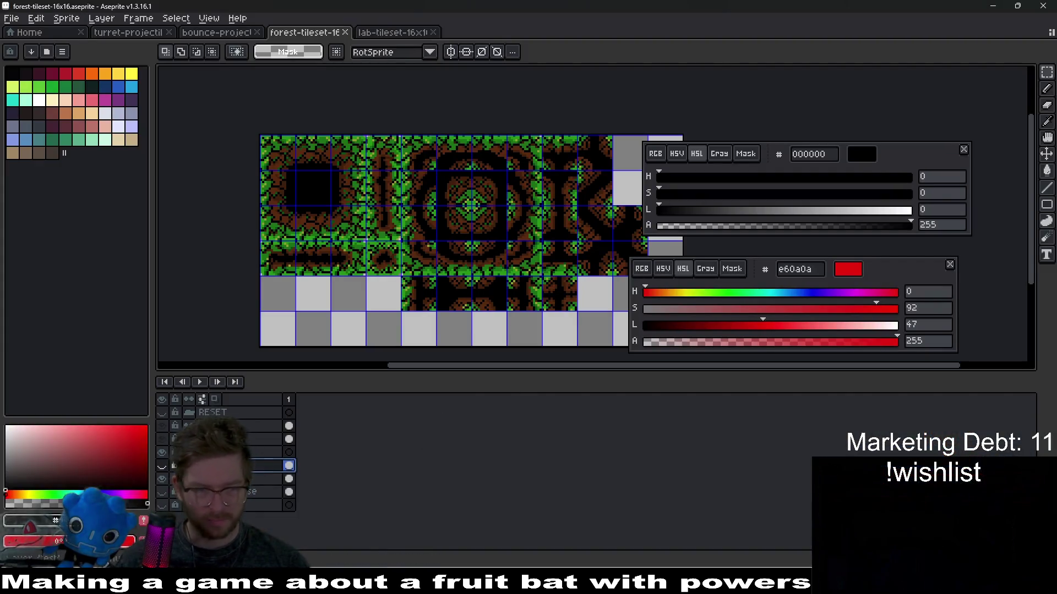
pyautogui.click(162, 412)
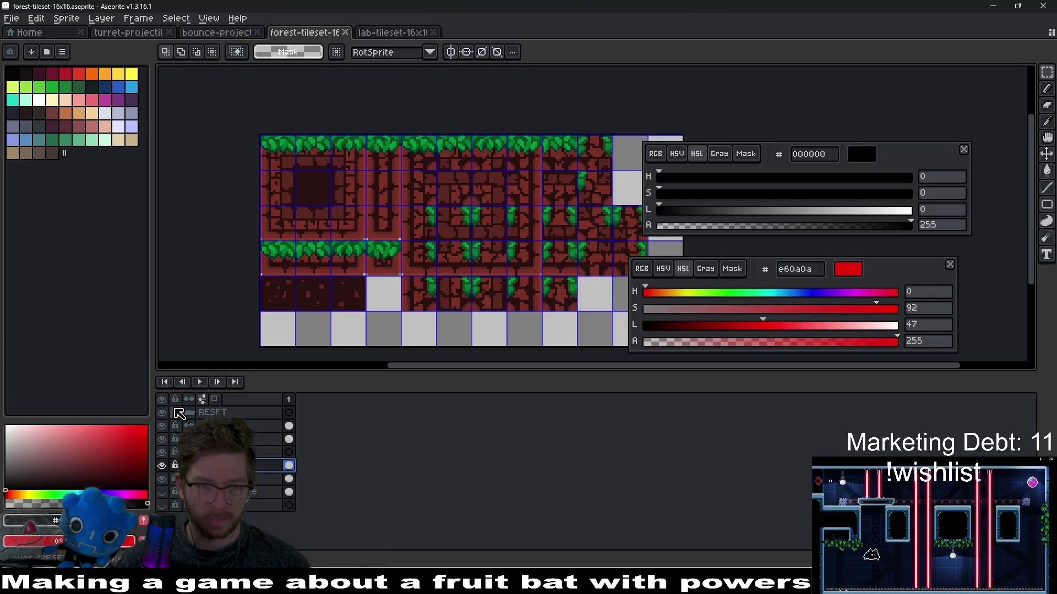
pyautogui.click(175, 439)
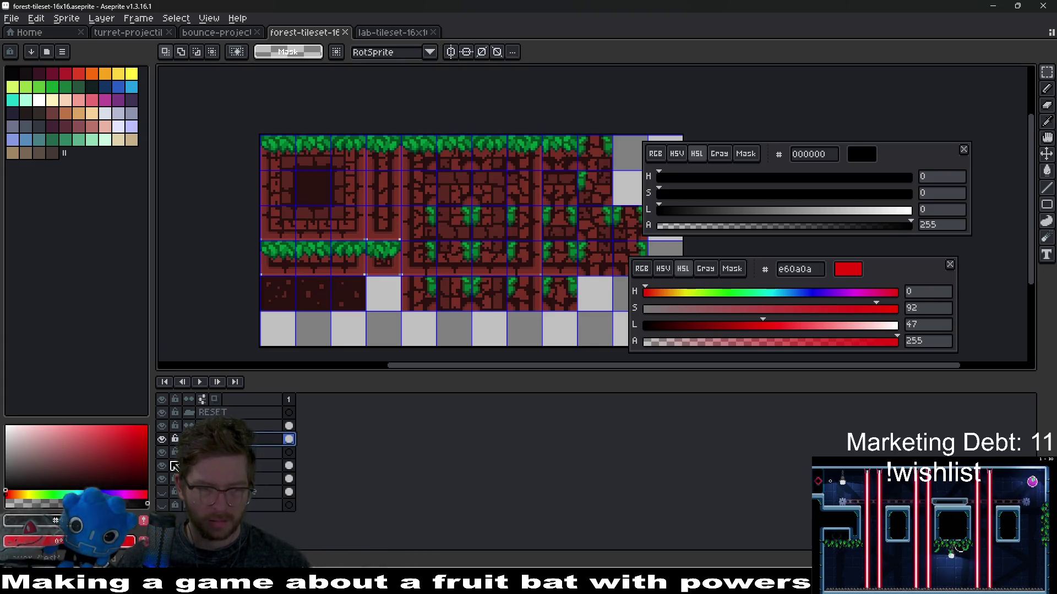
pyautogui.click(189, 452)
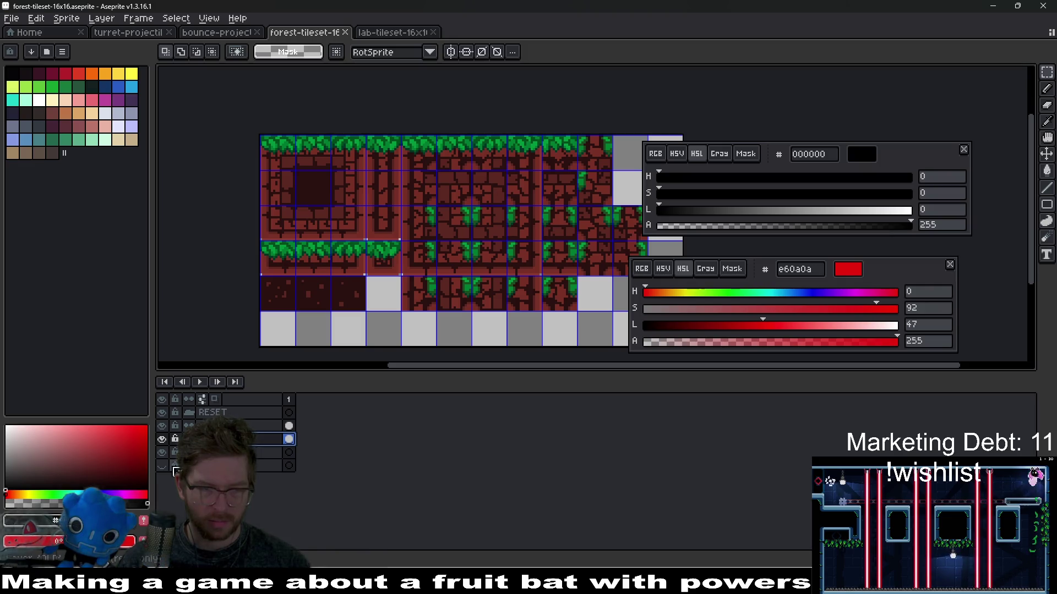
pyautogui.click(163, 439)
pyautogui.click(162, 466)
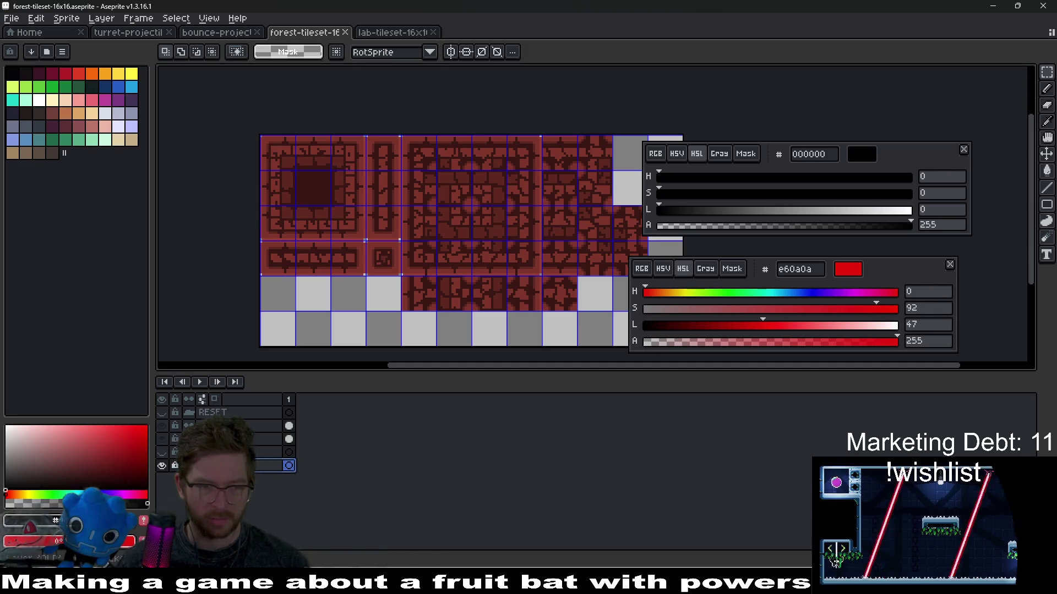
pyautogui.click(162, 466)
pyautogui.click(163, 452)
pyautogui.moveTo(163, 425); pyautogui.dragTo(162, 440)
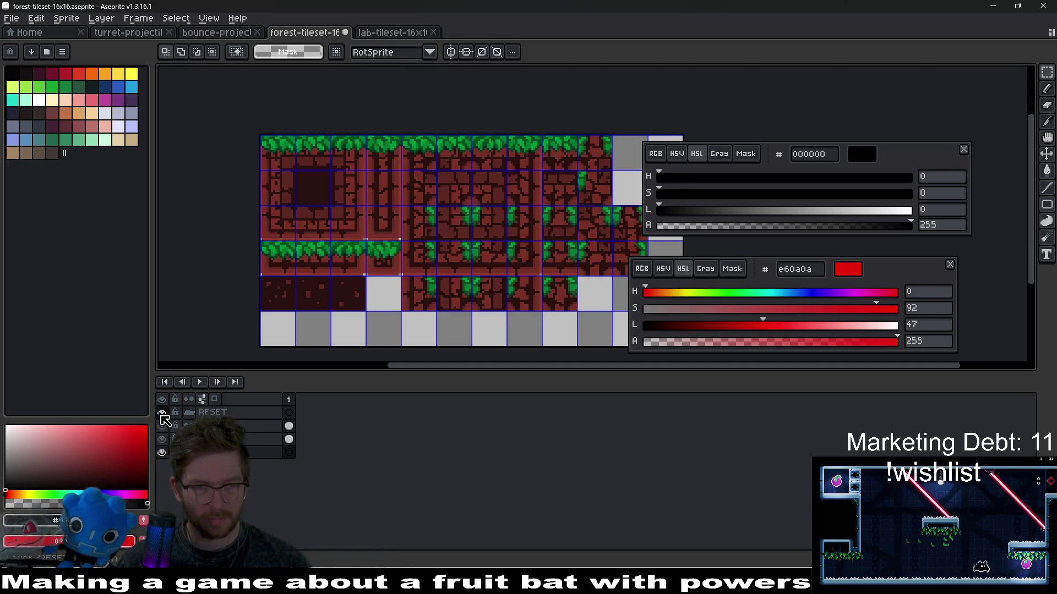
pyautogui.hotkey('ctrl', 's')
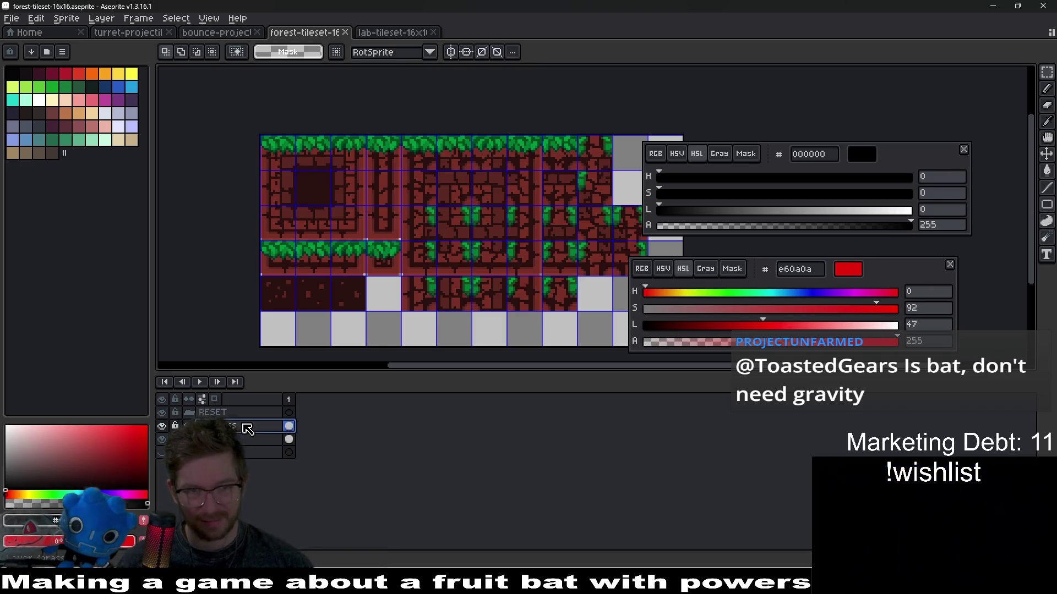
# Pan and zoom in on the dark hole tile.
pyautogui.moveTo(375, 209)
pyautogui.mouseDown()
pyautogui.moveTo(439, 257)
pyautogui.moveTo(390, 190)
pyautogui.mouseUp()
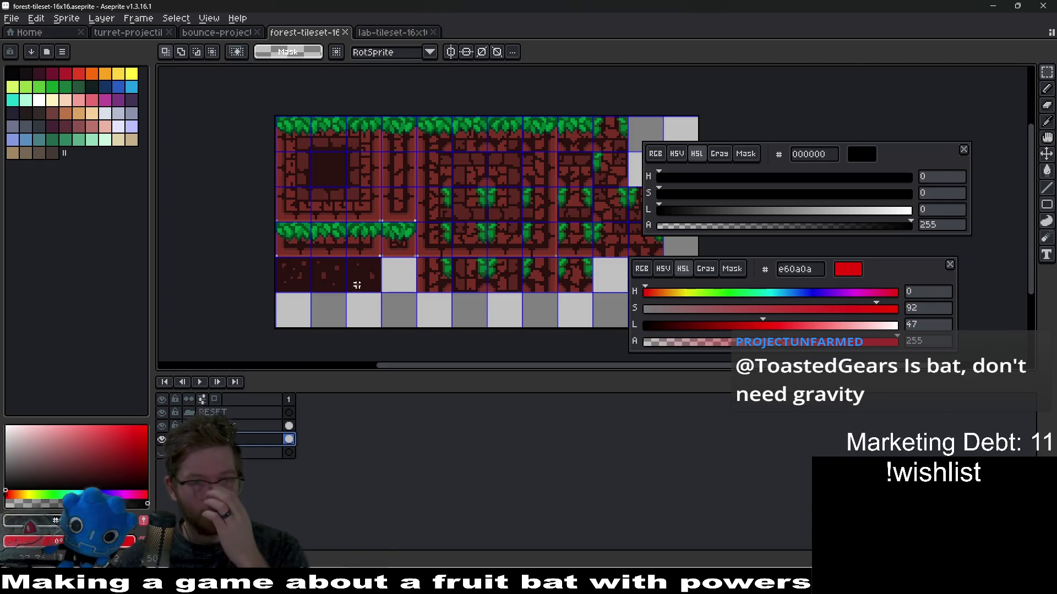
pyautogui.scroll(3, 380, 190)
pyautogui.moveTo(295, 158); pyautogui.dragTo(498, 273)
pyautogui.scroll(1, 498, 273)
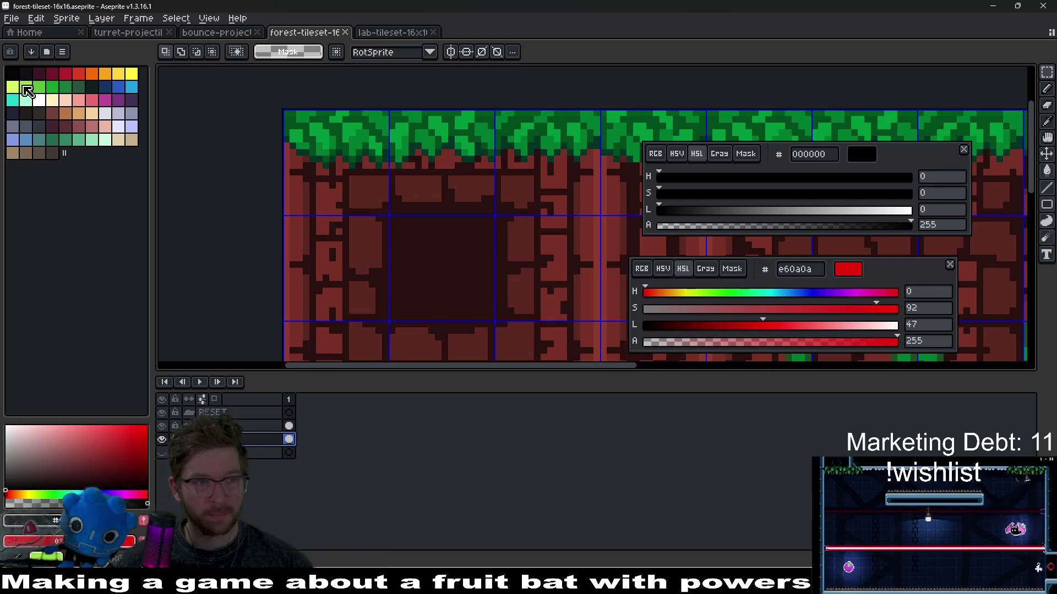
# Set the colour to pure black and try a fill, undoing it when it spreads into outlines.
pyautogui.click(13, 74)
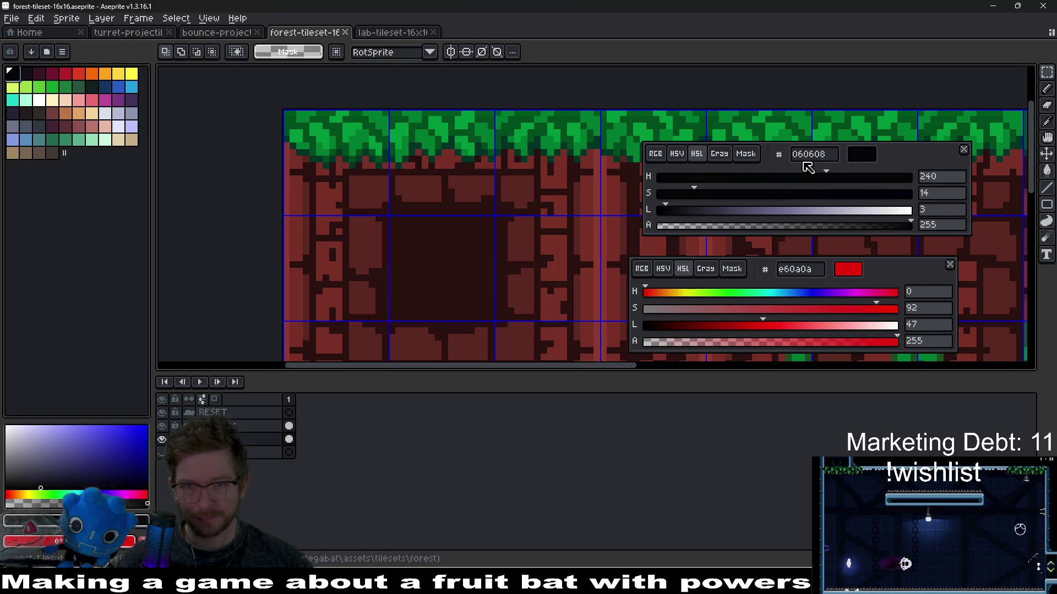
pyautogui.click(661, 210)
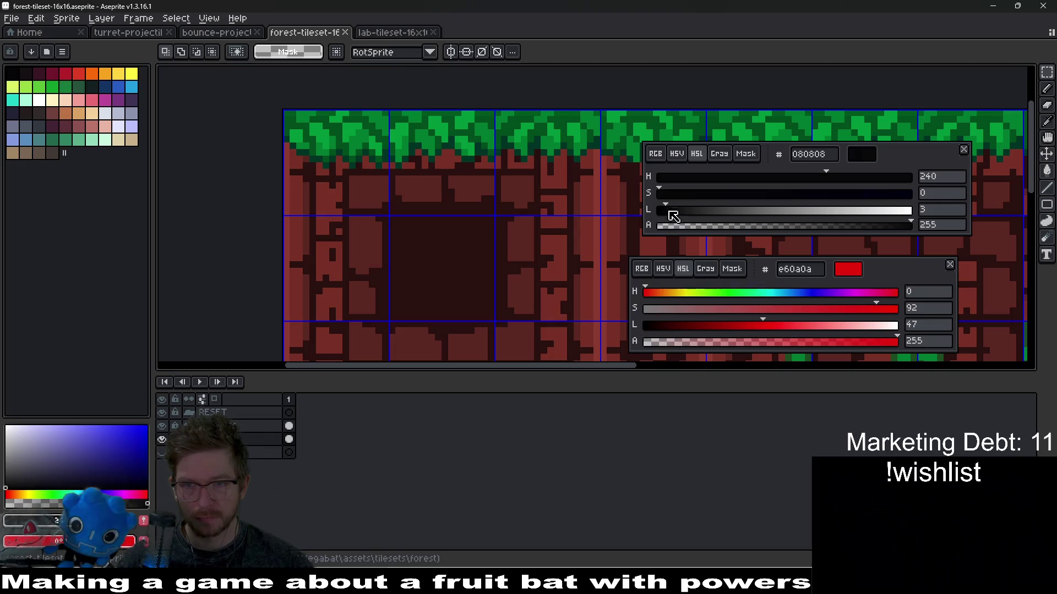
pyautogui.press('g')
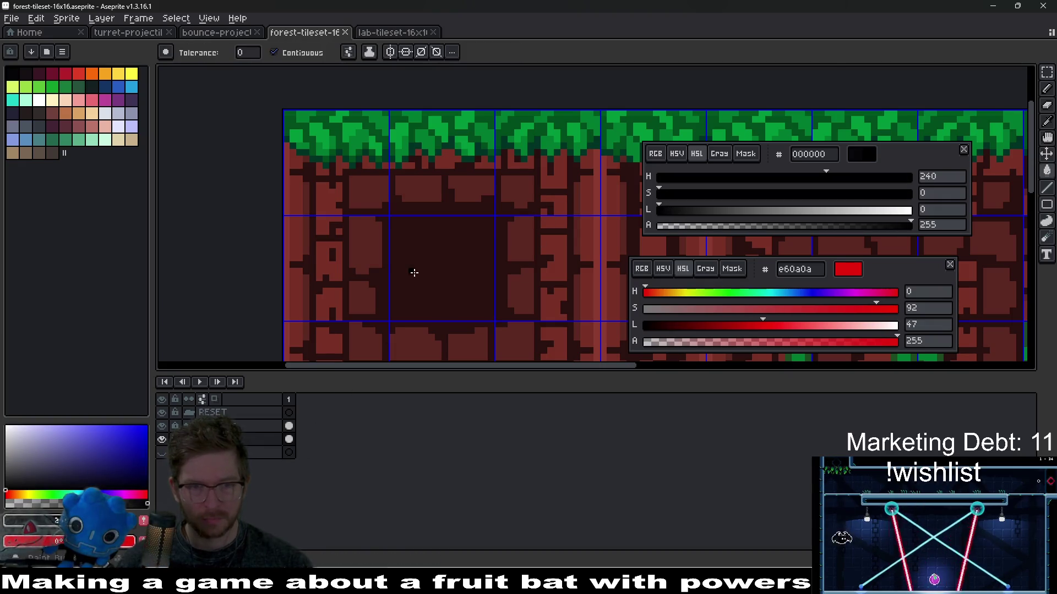
pyautogui.click(427, 266)
pyautogui.scroll(-3, 435, 270)
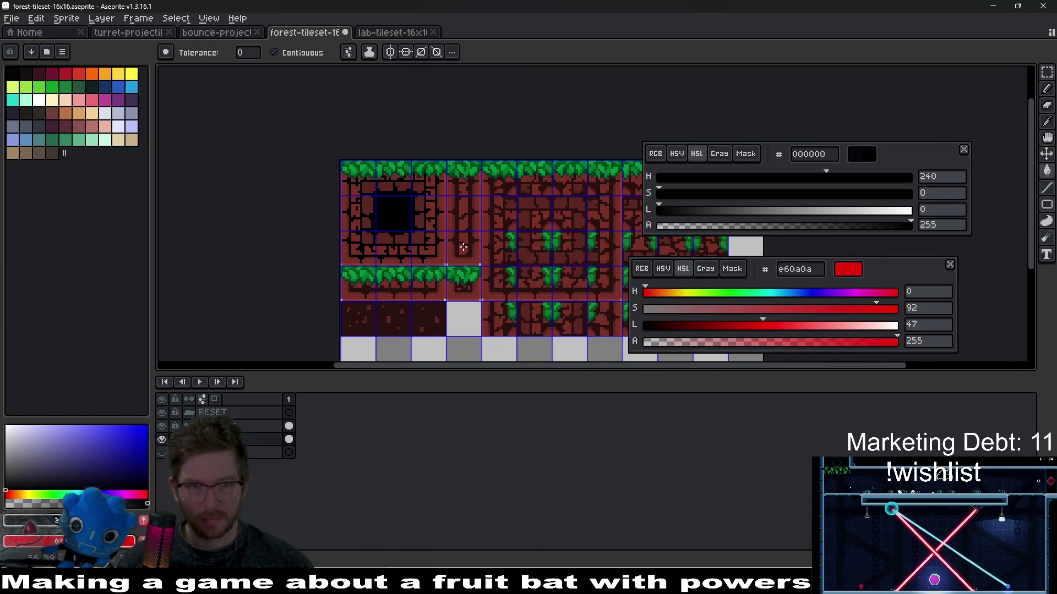
pyautogui.scroll(2, 388, 228)
pyautogui.scroll(1, 410, 255)
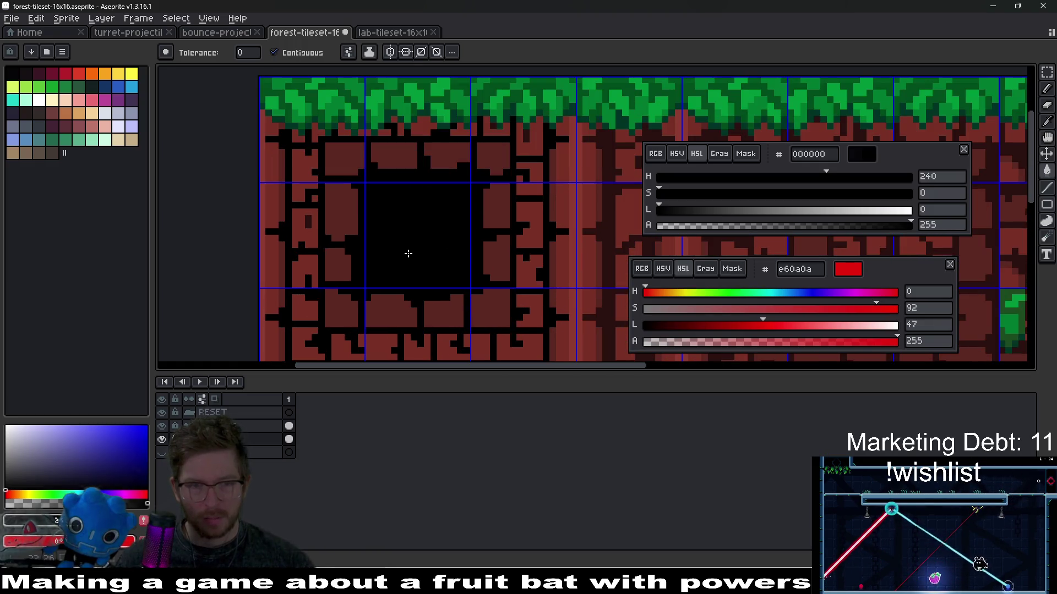
pyautogui.hotkey('ctrl', 'z')
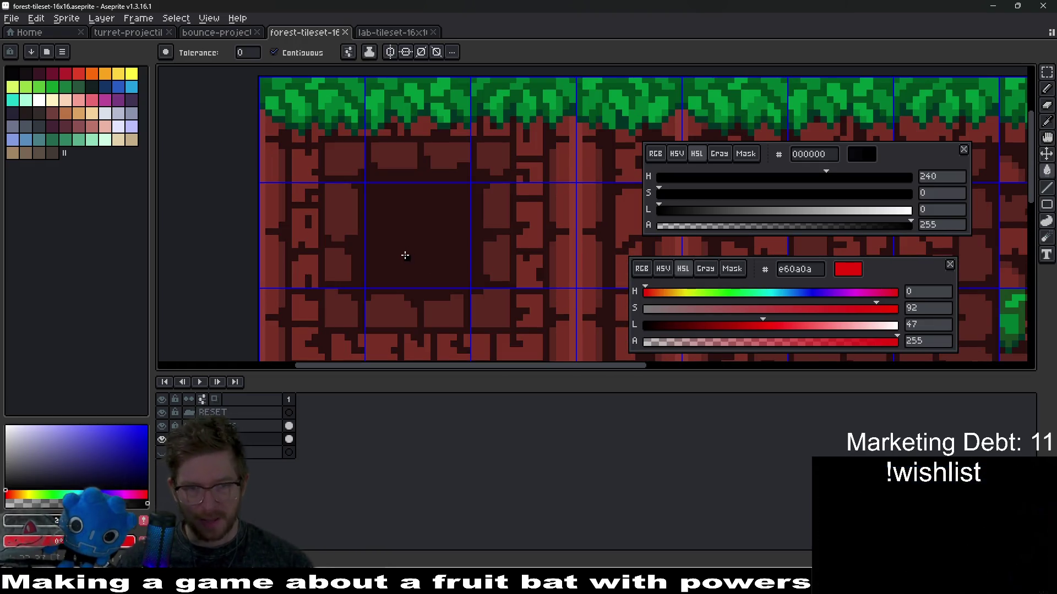
# Select just the square hole tile and flood-fill it solid black.
pyautogui.press('m')
pyautogui.moveTo(425, 231)
pyautogui.mouseDown()
pyautogui.moveTo(432, 236)
pyautogui.moveTo(434, 215)
pyautogui.moveTo(448, 292)
pyautogui.mouseUp()
pyautogui.press('g')
pyautogui.click(422, 247)
pyautogui.scroll(1, 436, 246)
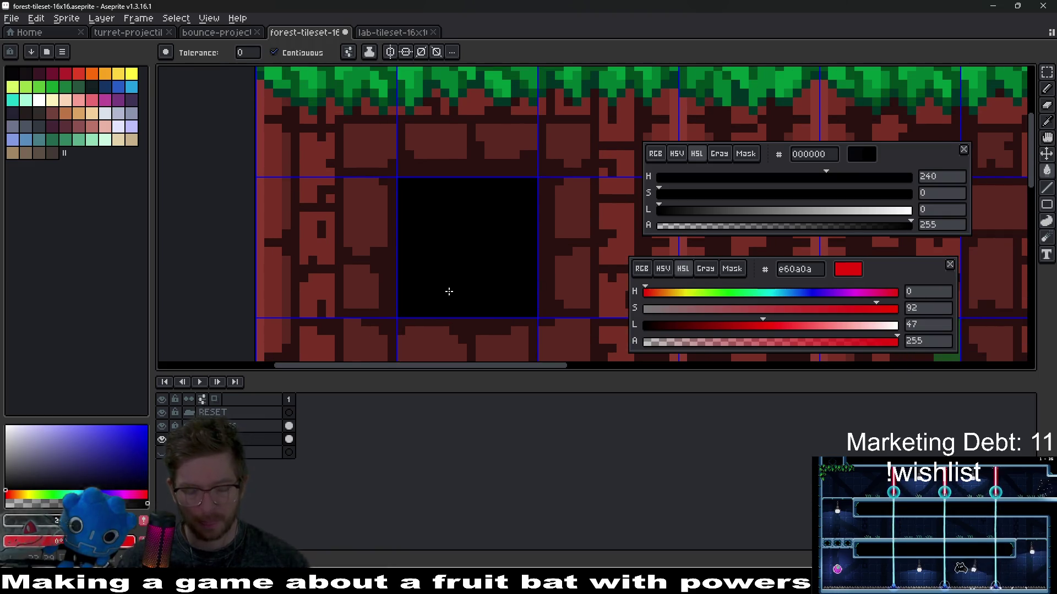
pyautogui.press('b')
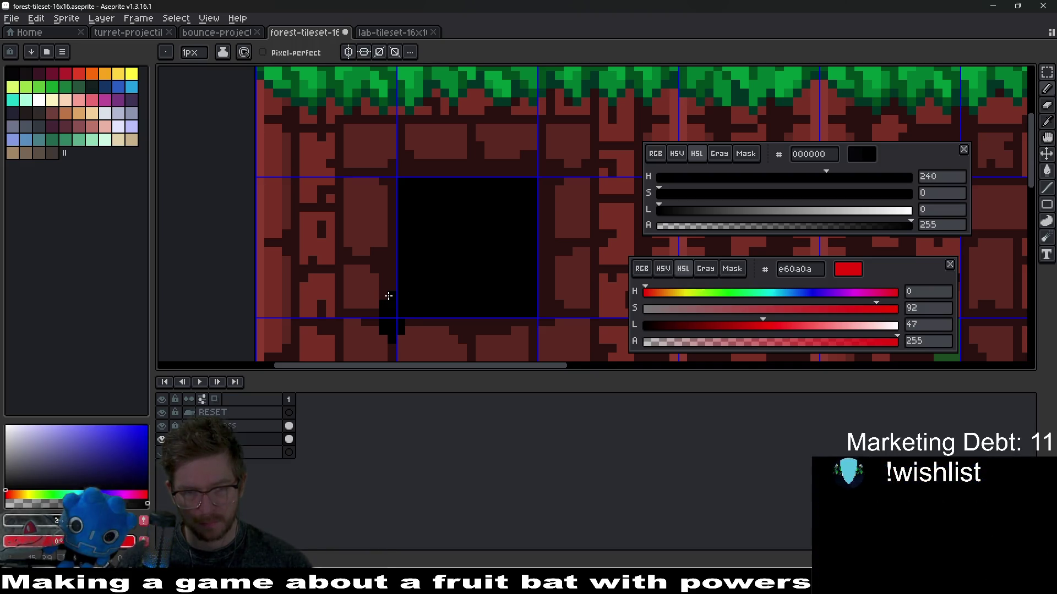
# Pencil black pixels into the hole's top-left corner, left edge and bottom mortar.
pyautogui.scroll(3, 401, 236)
pyautogui.moveTo(441, 242)
pyautogui.mouseDown()
pyautogui.moveTo(454, 215)
pyautogui.moveTo(436, 242)
pyautogui.moveTo(471, 213)
pyautogui.moveTo(479, 229)
pyautogui.moveTo(495, 224)
pyautogui.moveTo(386, 190)
pyautogui.mouseUp()
pyautogui.click(408, 224)
pyautogui.moveTo(330, 220)
pyautogui.mouseDown()
pyautogui.moveTo(333, 237)
pyautogui.moveTo(368, 160)
pyautogui.moveTo(337, 193)
pyautogui.moveTo(328, 321)
pyautogui.moveTo(310, 288)
pyautogui.mouseUp()
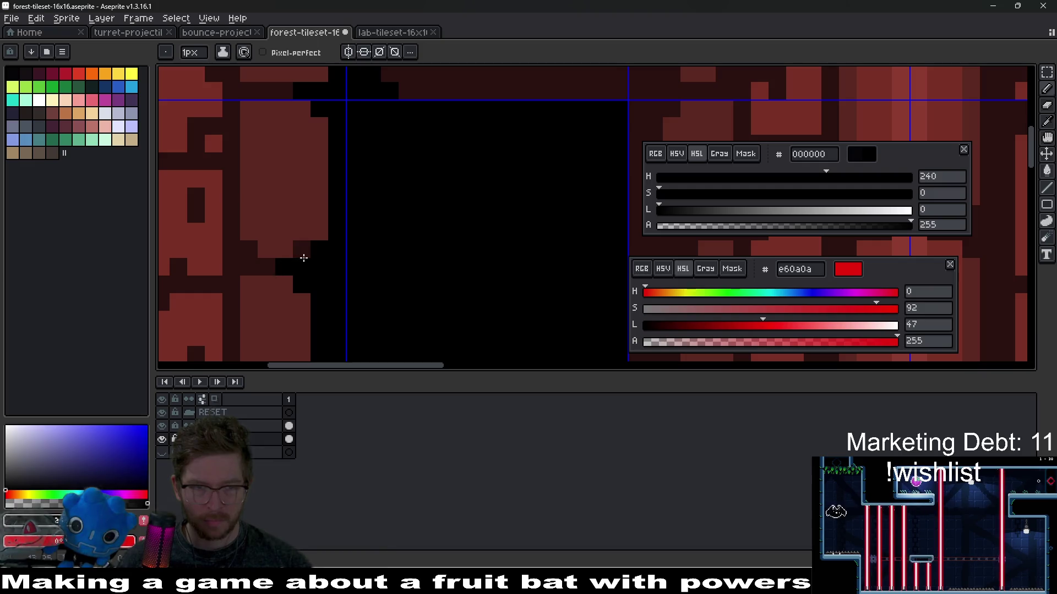
pyautogui.scroll(-3, 326, 256)
pyautogui.scroll(3, 366, 231)
pyautogui.click(378, 246)
pyautogui.hotkey('ctrl', 'z')
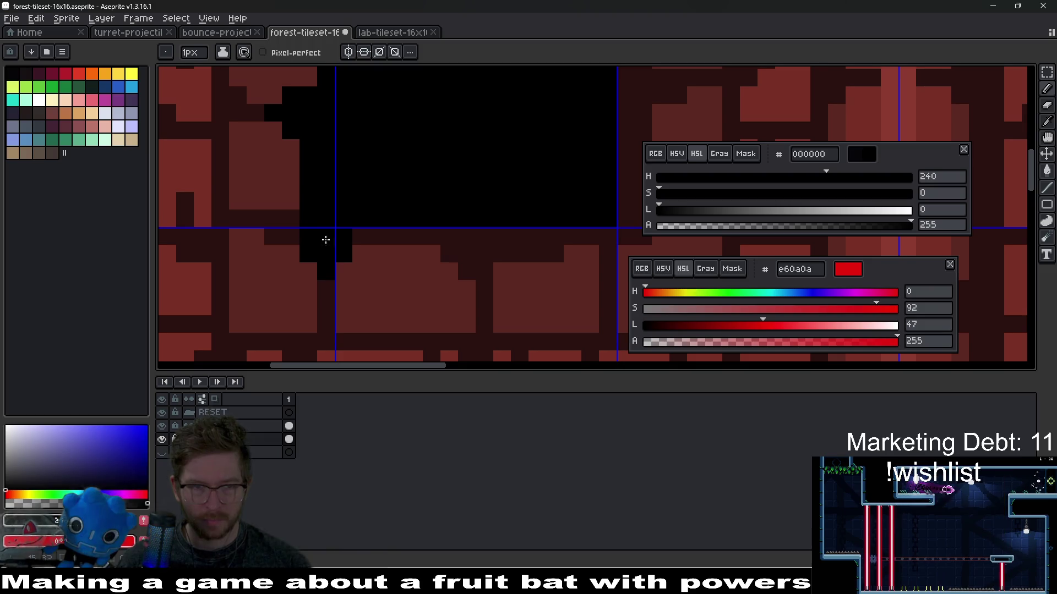
pyautogui.moveTo(350, 220)
pyautogui.mouseDown()
pyautogui.moveTo(423, 242)
pyautogui.moveTo(461, 239)
pyautogui.mouseUp()
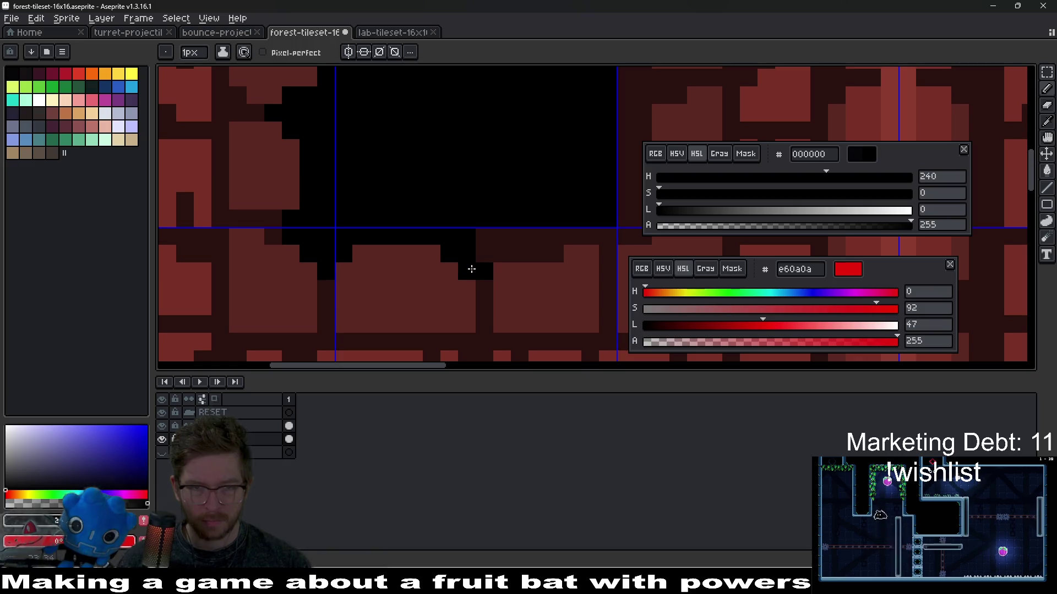
pyautogui.moveTo(503, 235)
pyautogui.mouseDown()
pyautogui.moveTo(598, 237)
pyautogui.moveTo(504, 249)
pyautogui.mouseUp()
# Blacken pixels up the hole's side and along its top edge, then save the tileset.
pyautogui.hscroll(-3, 474, 251)
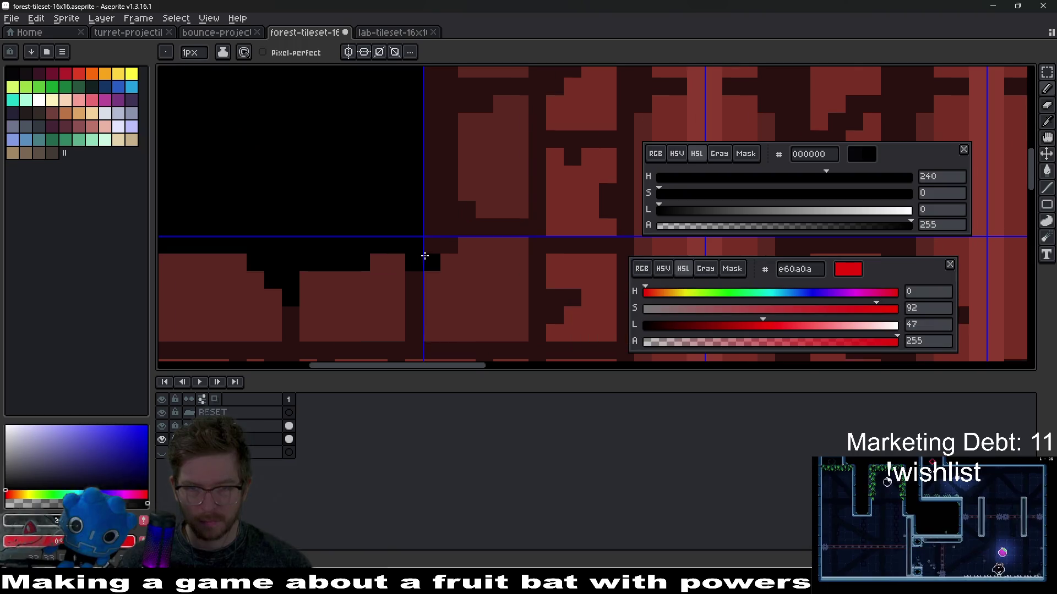
pyautogui.click(432, 229)
pyautogui.moveTo(432, 229)
pyautogui.mouseDown()
pyautogui.moveTo(419, 270)
pyautogui.moveTo(415, 170)
pyautogui.mouseUp()
pyautogui.scroll(3, 435, 187)
pyautogui.moveTo(453, 207)
pyautogui.mouseDown()
pyautogui.moveTo(467, 188)
pyautogui.moveTo(424, 203)
pyautogui.moveTo(435, 313)
pyautogui.mouseUp()
pyautogui.moveTo(442, 185)
pyautogui.mouseDown()
pyautogui.moveTo(453, 295)
pyautogui.moveTo(436, 216)
pyautogui.moveTo(441, 309)
pyautogui.moveTo(422, 297)
pyautogui.moveTo(440, 247)
pyautogui.moveTo(457, 292)
pyautogui.mouseUp()
pyautogui.click(460, 256)
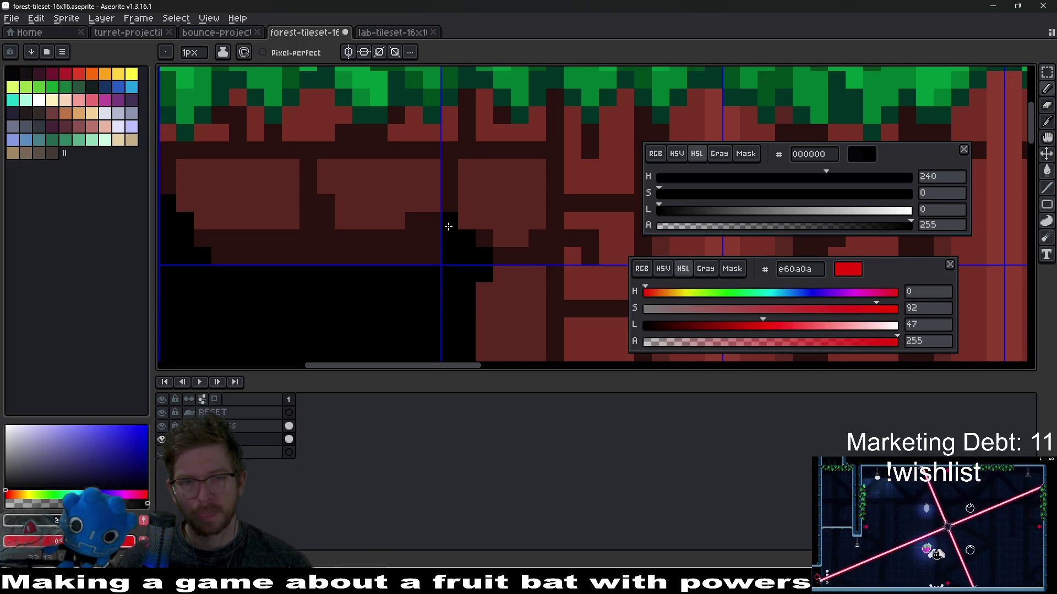
pyautogui.moveTo(426, 247)
pyautogui.mouseDown()
pyautogui.moveTo(389, 262)
pyautogui.moveTo(503, 238)
pyautogui.moveTo(304, 242)
pyautogui.mouseUp()
pyautogui.moveTo(414, 223); pyautogui.dragTo(298, 226)
pyautogui.moveTo(455, 228)
pyautogui.mouseDown()
pyautogui.moveTo(505, 221)
pyautogui.moveTo(483, 214)
pyautogui.mouseUp()
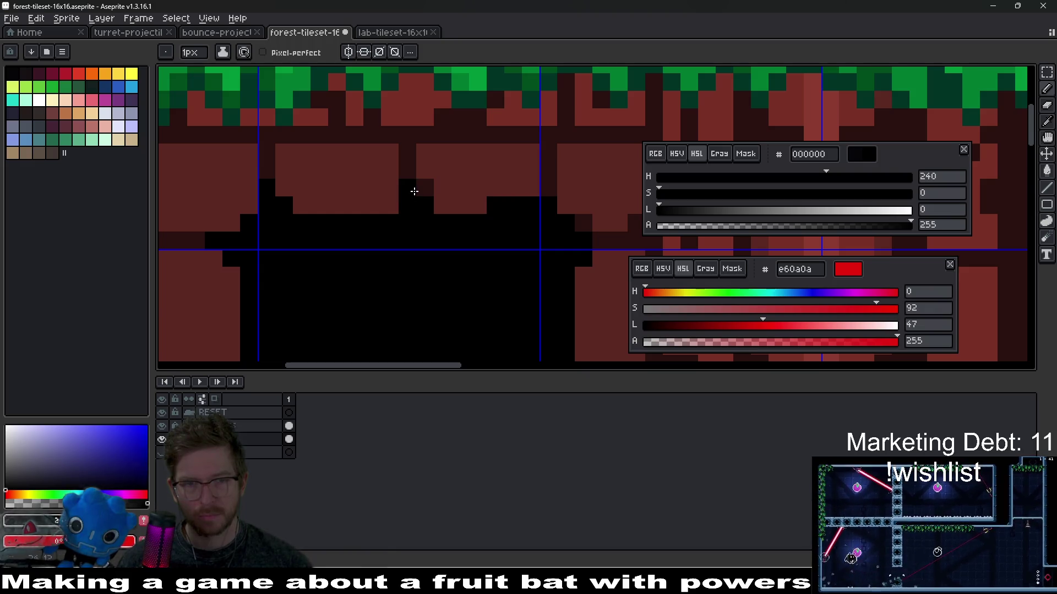
pyautogui.moveTo(422, 189); pyautogui.dragTo(415, 170)
pyautogui.click(559, 199)
pyautogui.hotkey('ctrl', 'z')
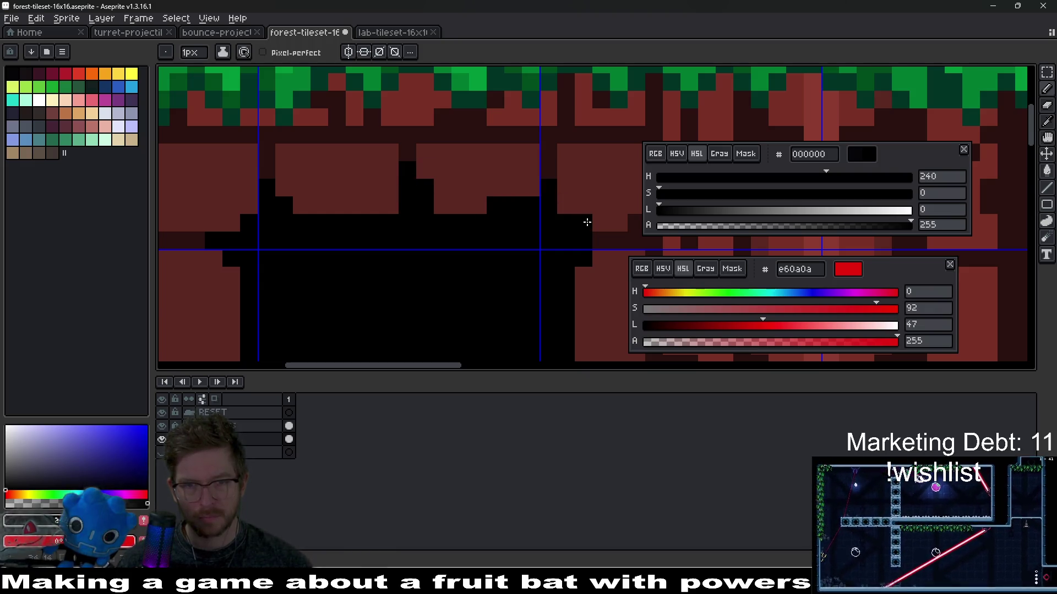
pyautogui.scroll(-3, 608, 247)
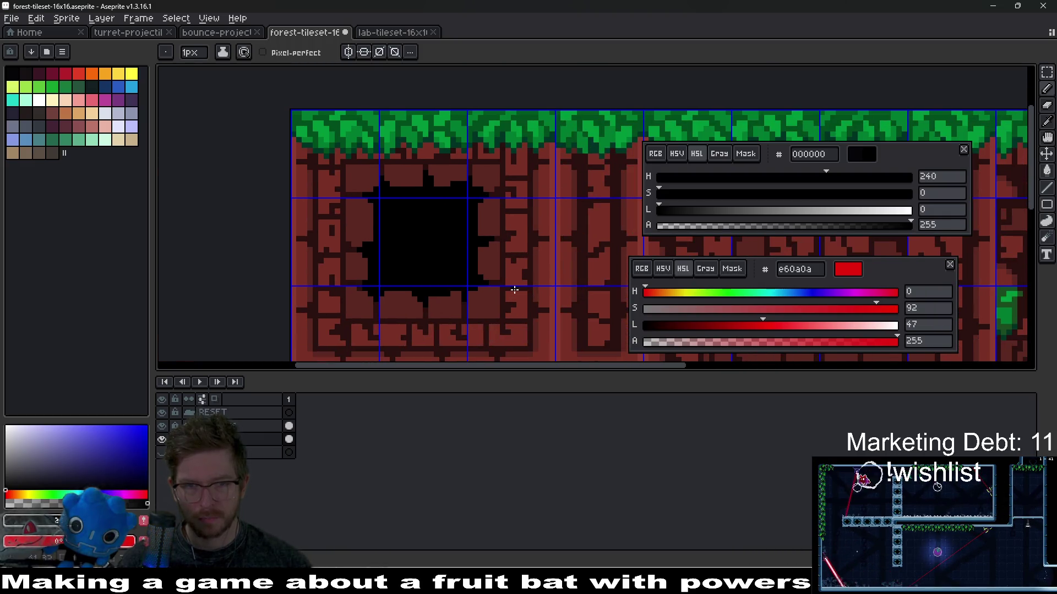
pyautogui.hotkey('ctrl', 's')
# Flood-fill the three dark bottom tiles black, then dismiss the export dialog.
pyautogui.scroll(-2, 468, 248)
pyautogui.scroll(-3, 451, 231)
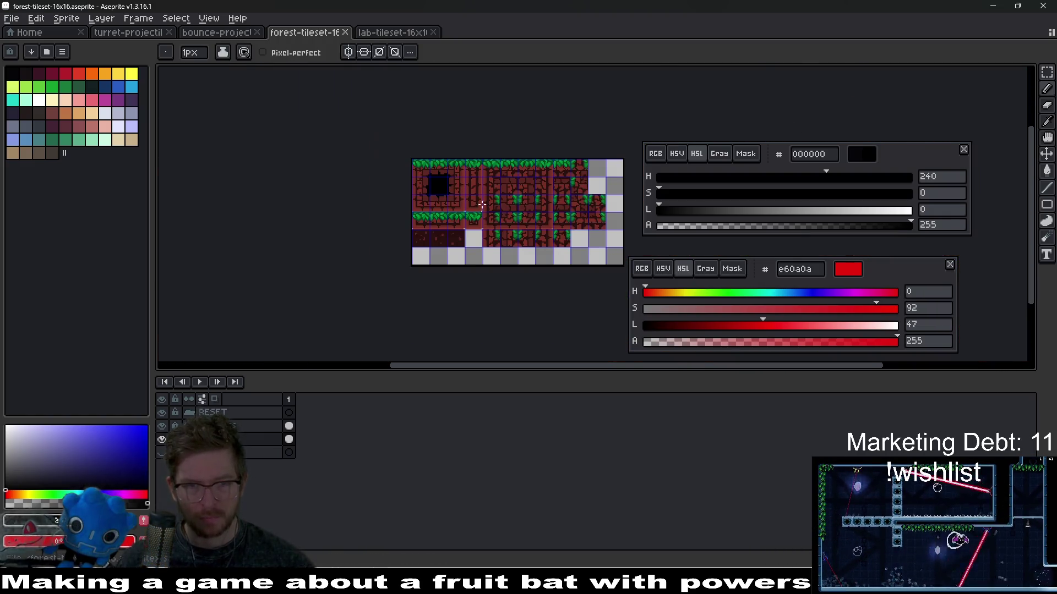
pyautogui.scroll(3, 443, 226)
pyautogui.press('g')
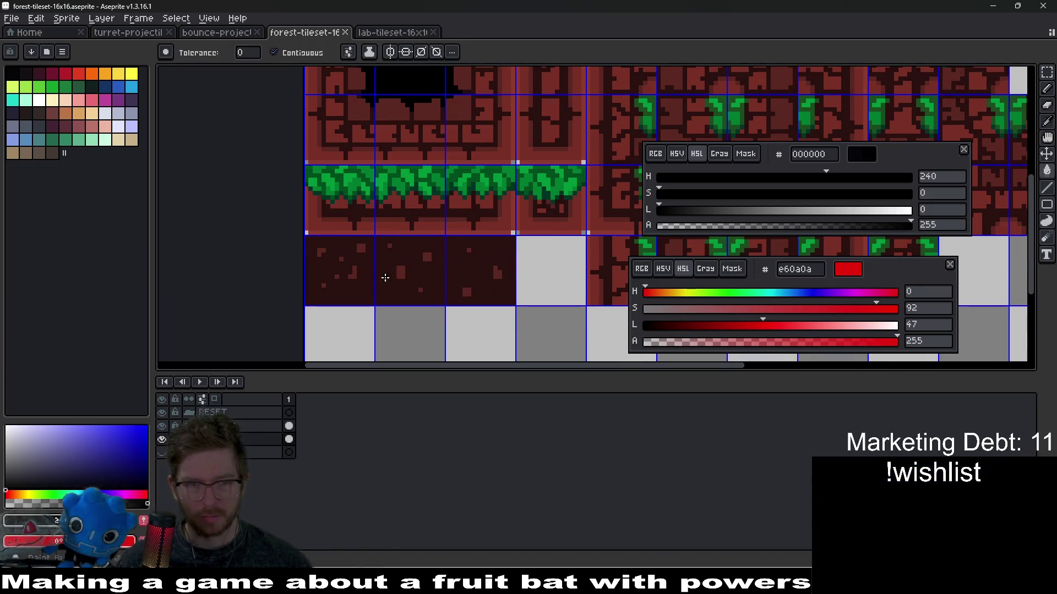
pyautogui.click(360, 293)
pyautogui.scroll(-5, 423, 294)
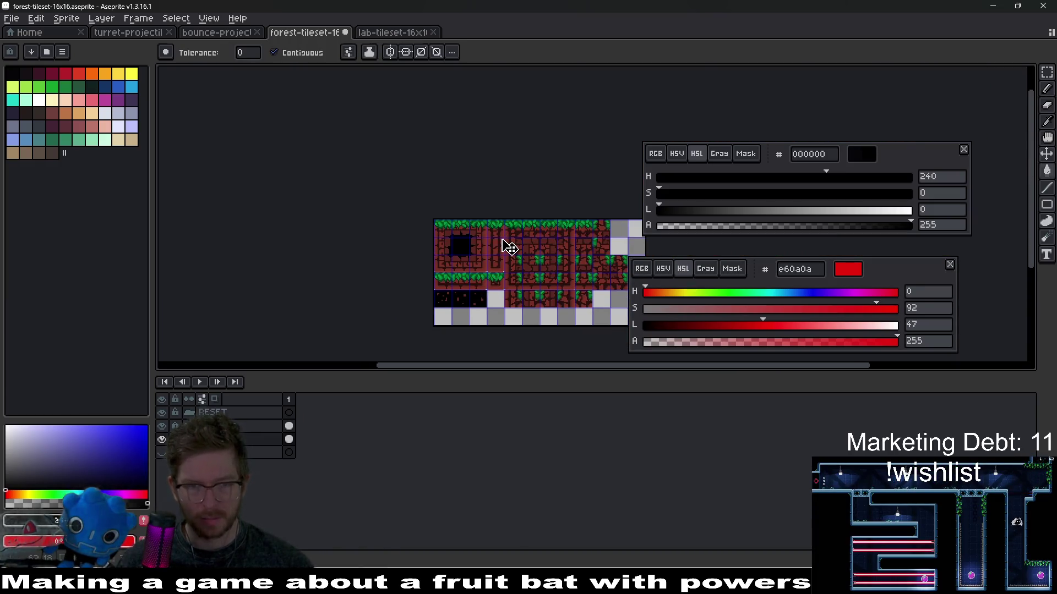
pyautogui.hotkey('ctrl', 'alt', 'shift', 's')
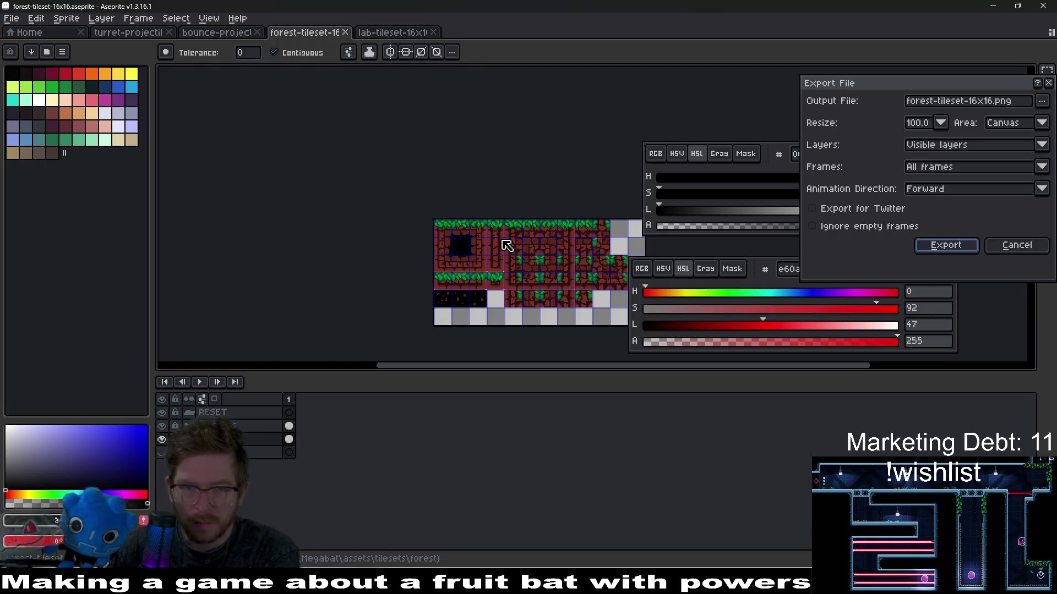
pyautogui.press('Escape')
# Eyedrop black, then the dark trunk colour 29110f, for filling the specks.
pyautogui.scroll(6, 506, 246)
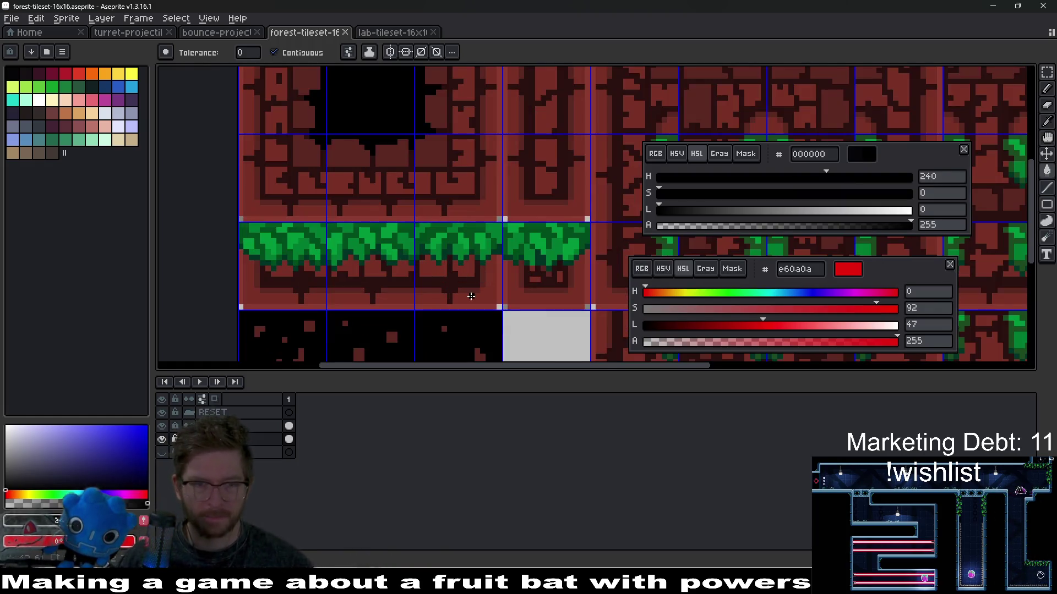
pyautogui.press('i')
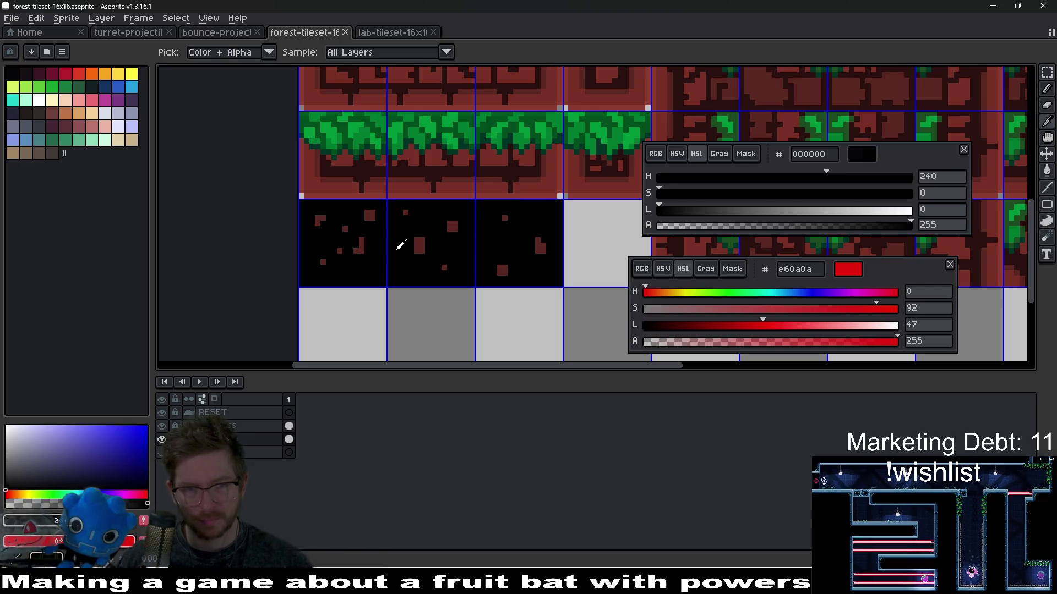
pyautogui.click(422, 266)
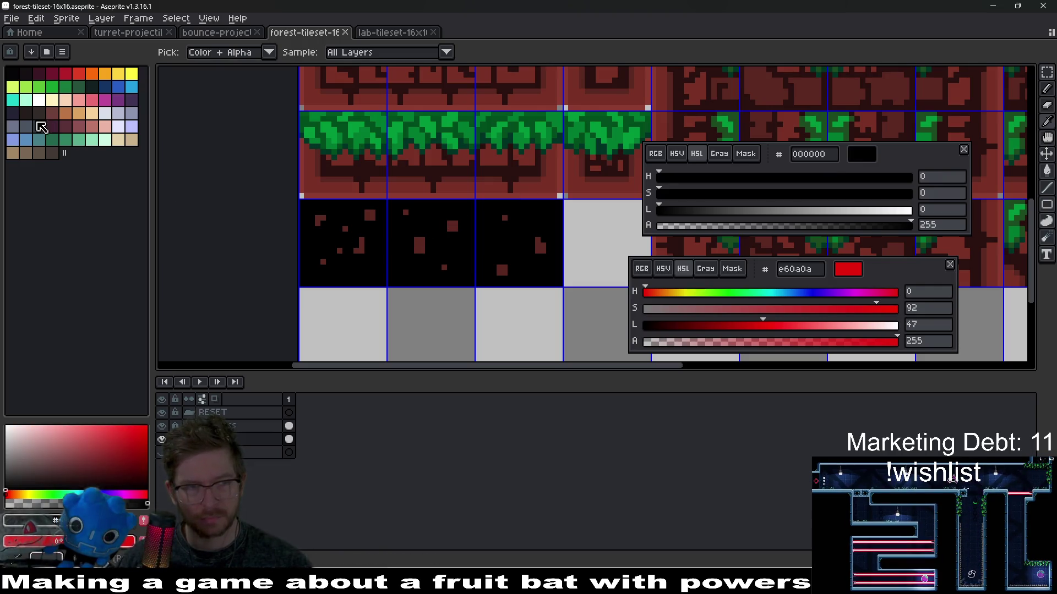
pyautogui.click(434, 164)
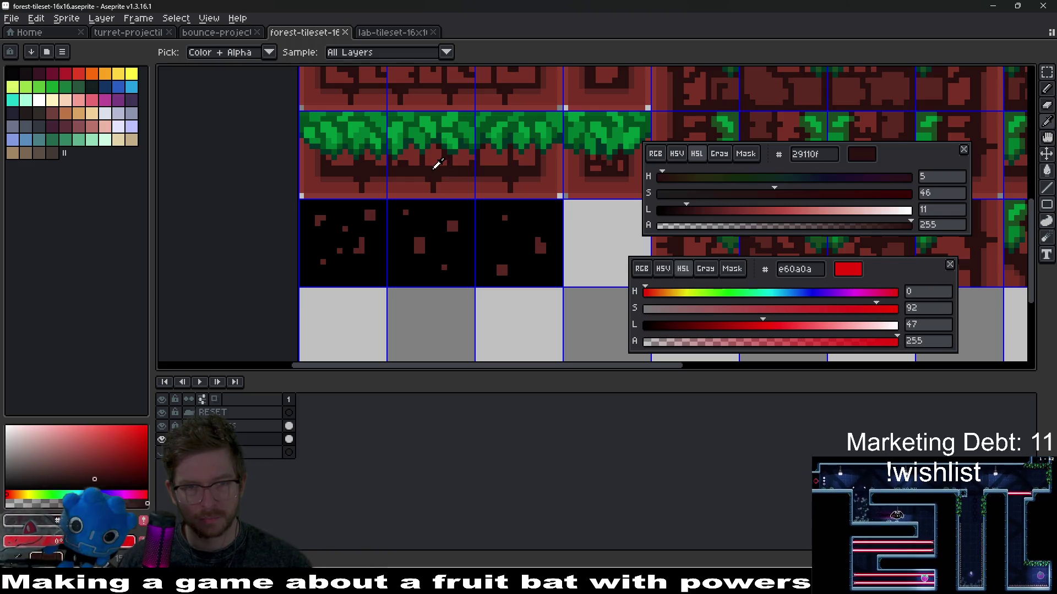
pyautogui.press('g')
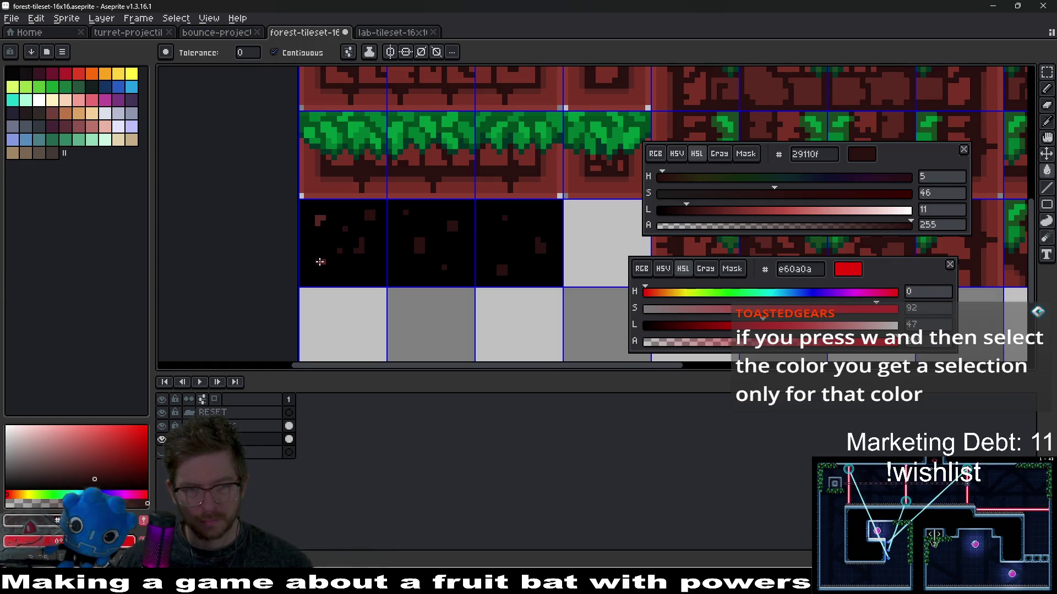
# Save and export the updated tileset, then return to Godot.
pyautogui.scroll(-2, 437, 243)
pyautogui.hotkey('ctrl', 's')
pyautogui.hotkey('ctrl', 'e')
pyautogui.press('Return')
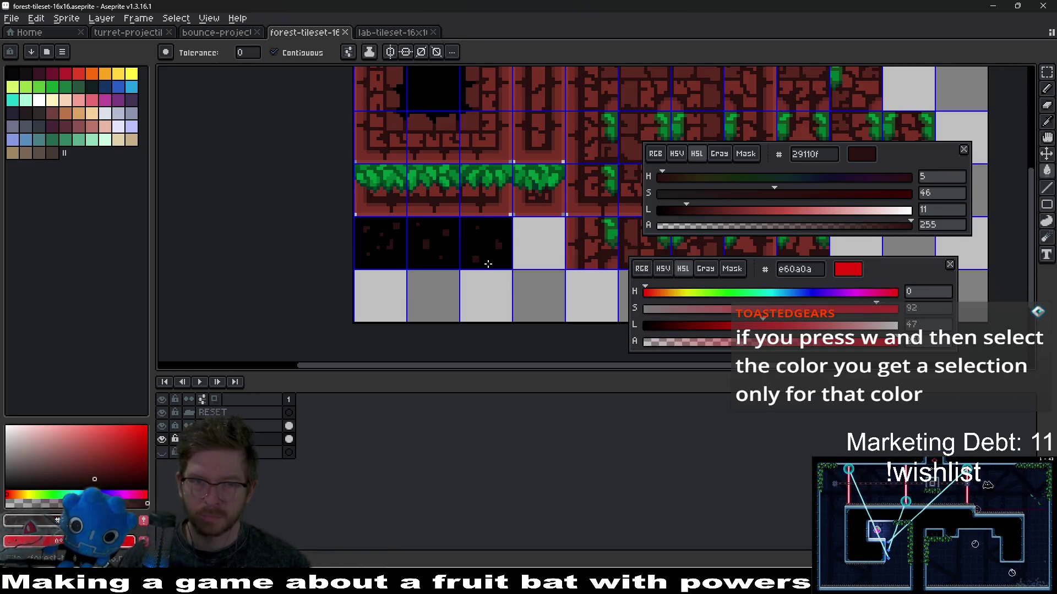
pyautogui.hotkey('alt', 'Tab')
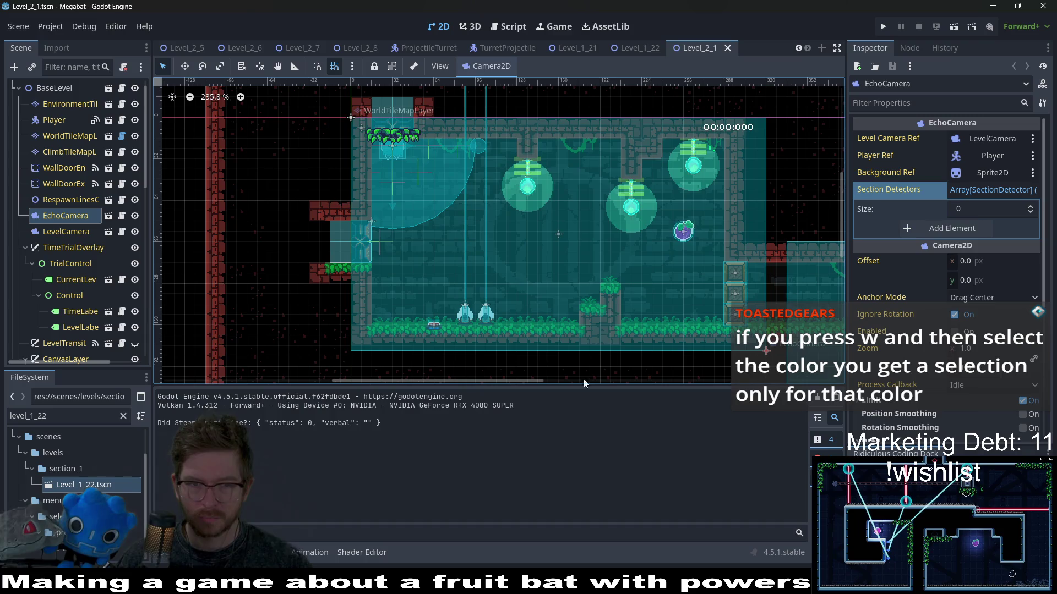
# Run Level_2_1 with the new black hole tile, close the game, and return to Aseprite.
pyautogui.click(952, 26)
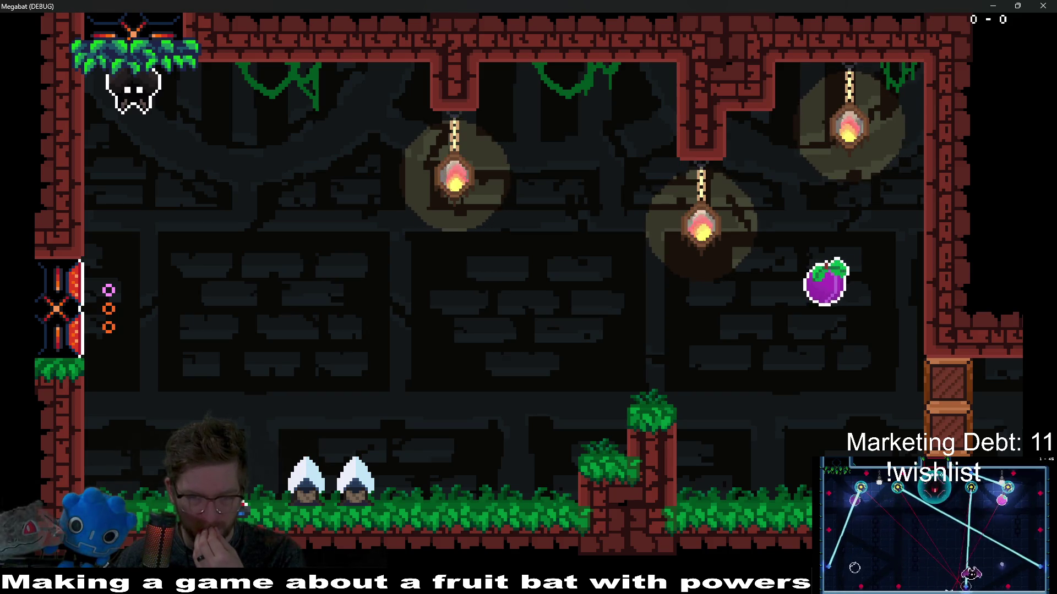
pyautogui.click(1043, 6)
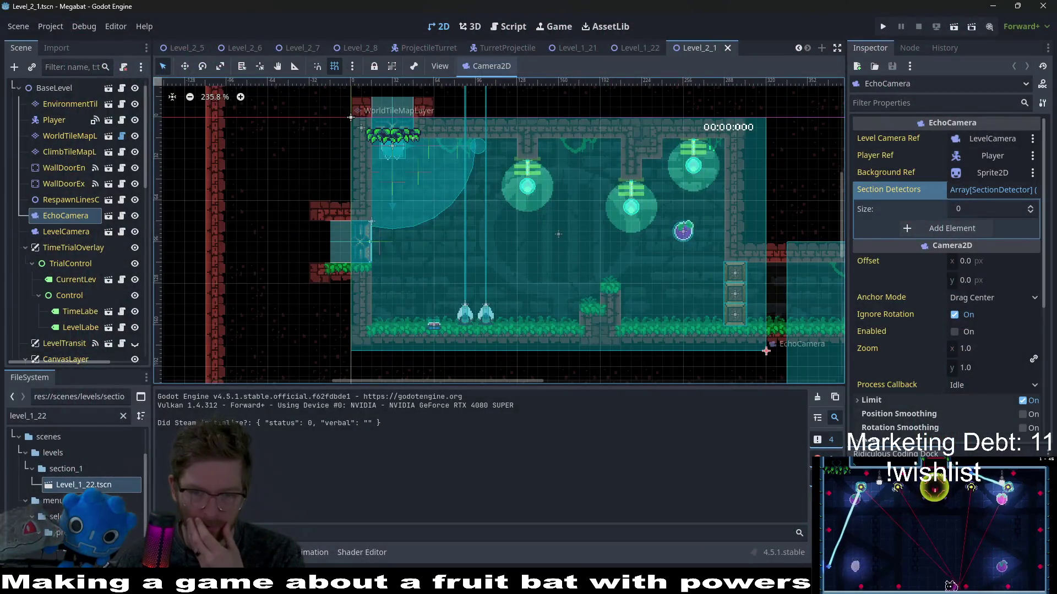
pyautogui.hotkey('alt', 'Tab')
pyautogui.scroll(2, 439, 184)
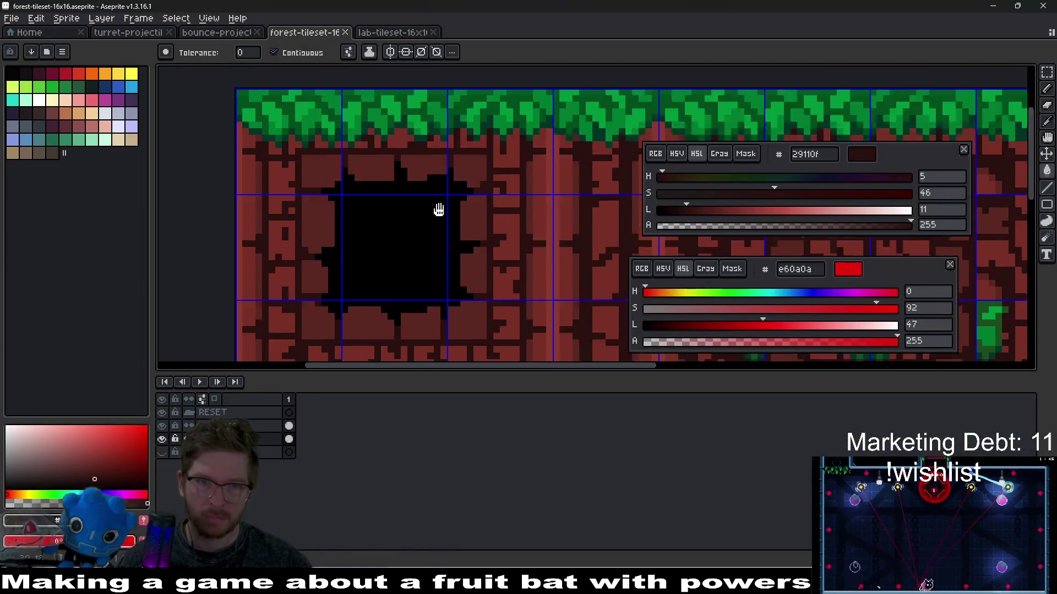
# Paint a first shading pixel at the hole's edge.
pyautogui.scroll(3, 487, 235)
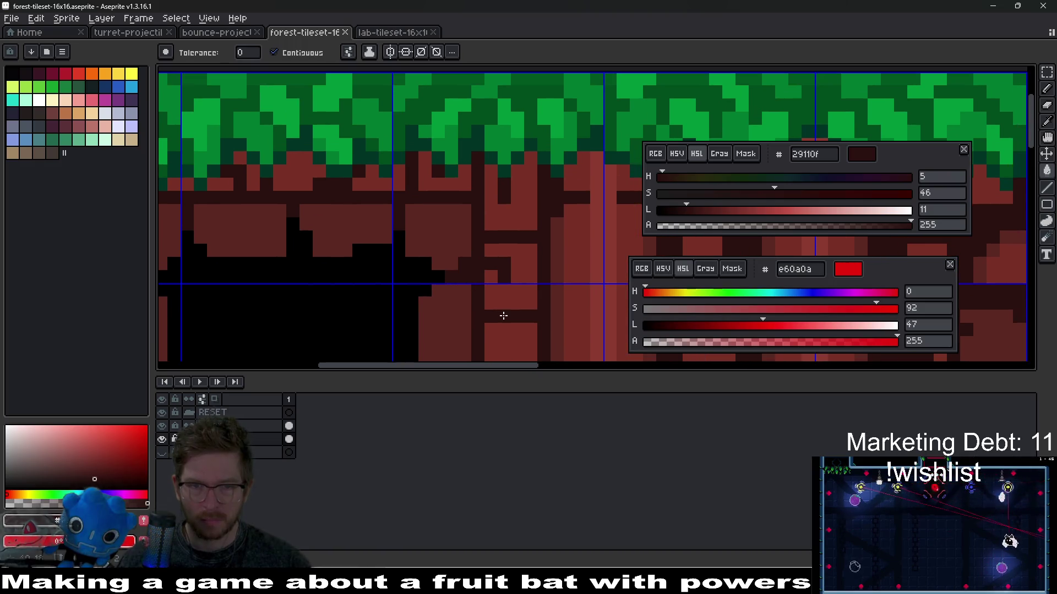
pyautogui.scroll(-1, 504, 315)
pyautogui.hscroll(-1, 495, 248)
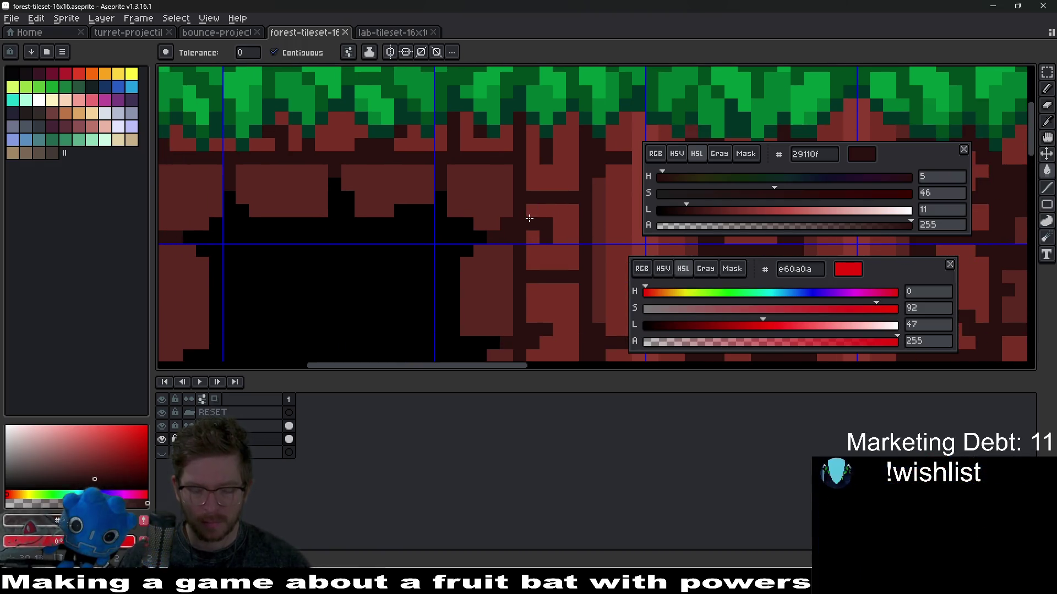
pyautogui.press('i')
pyautogui.scroll(2, 493, 232)
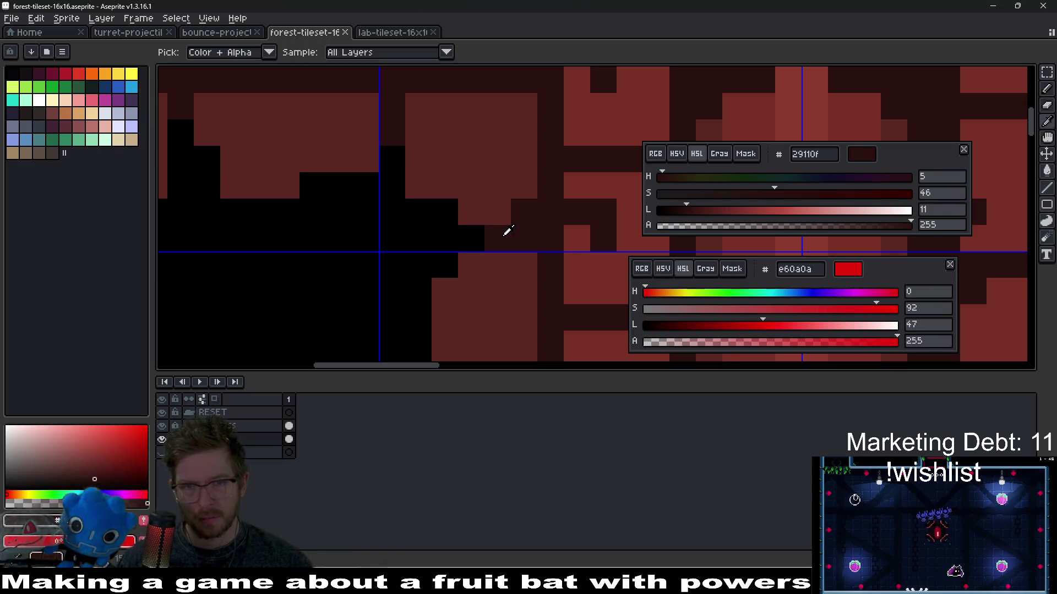
pyautogui.scroll(-2, 507, 231)
pyautogui.press('b')
pyautogui.click(477, 237)
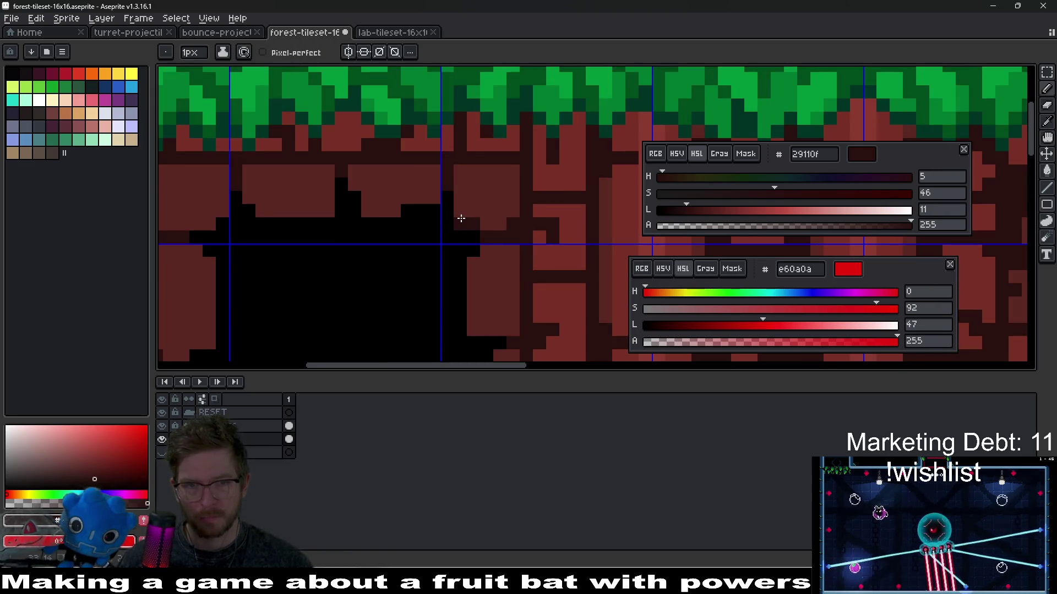
# Sample 29110f beside the hole, darken it to 0f0606, and paint two edge pixels.
pyautogui.scroll(2, 475, 252)
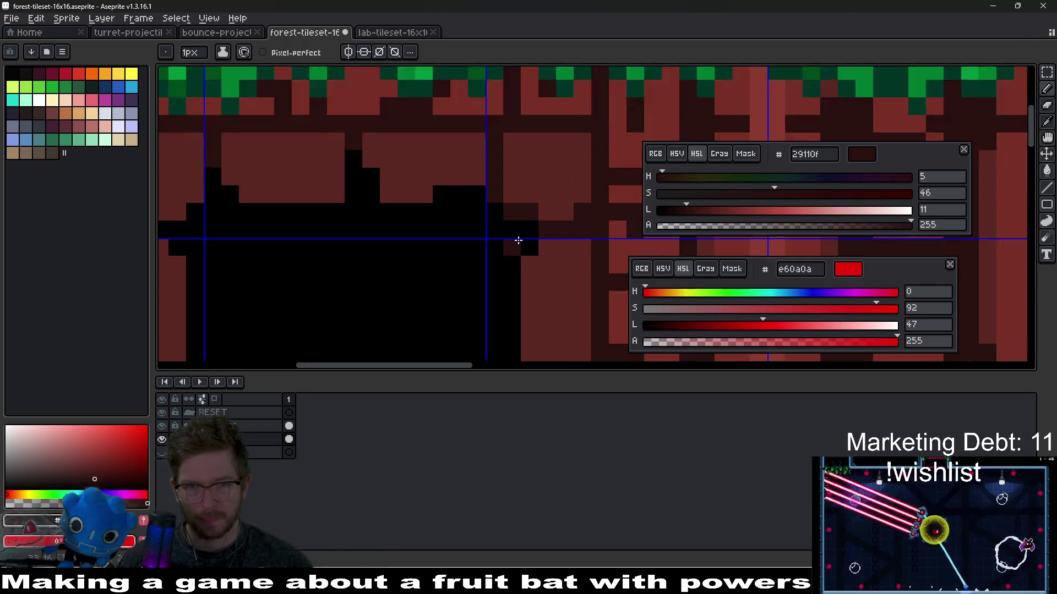
pyautogui.press('i')
pyautogui.click(501, 228)
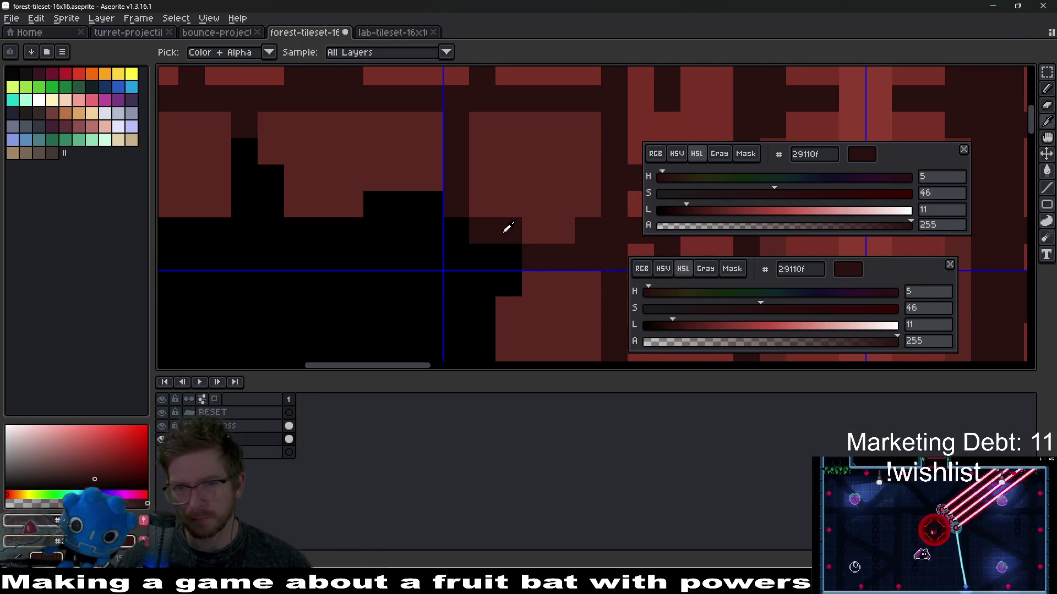
pyautogui.moveTo(669, 330); pyautogui.dragTo(655, 326)
pyautogui.press('b')
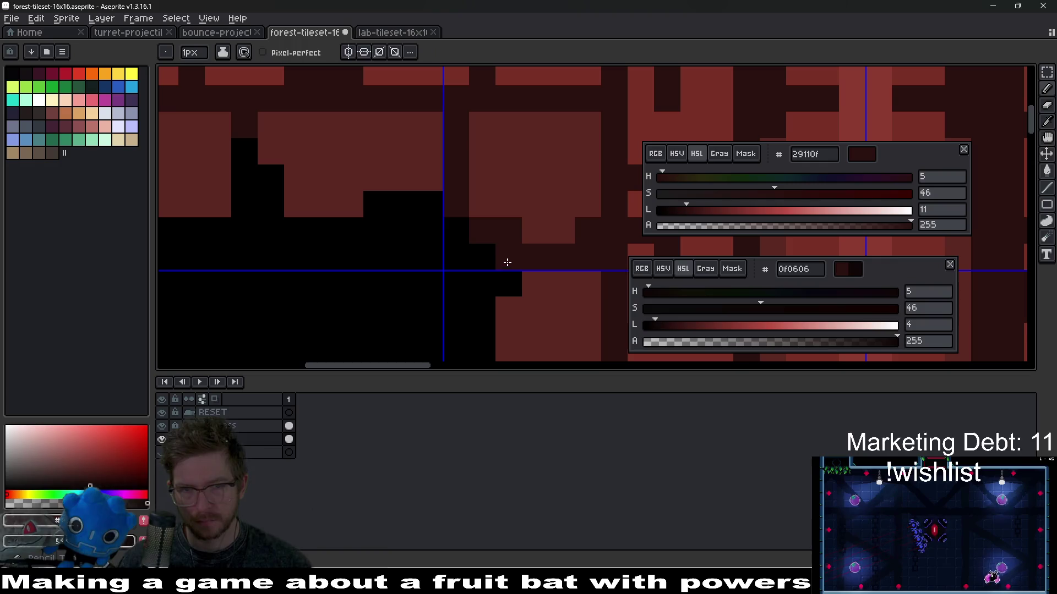
pyautogui.click(474, 261)
pyautogui.click(464, 257)
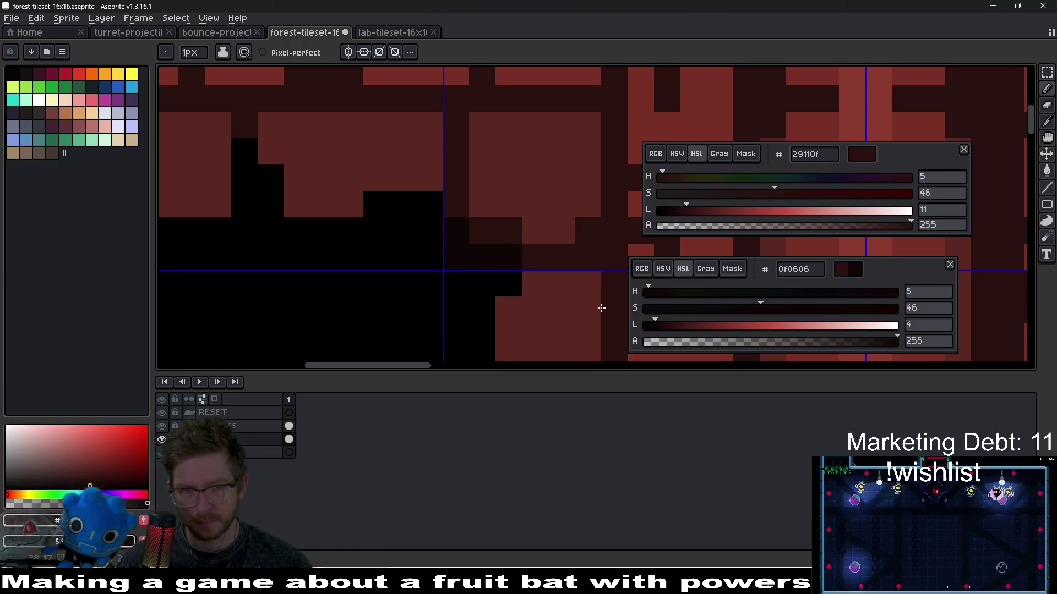
# Try flood-filling the black hole area, then undo it.
pyautogui.scroll(-3, 612, 309)
pyautogui.scroll(4, 489, 257)
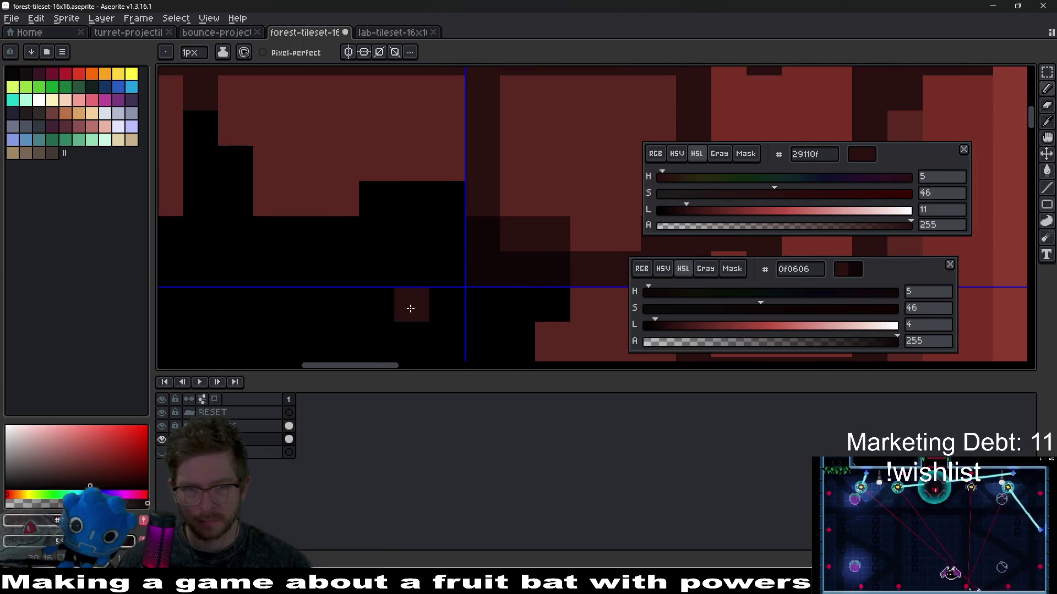
pyautogui.scroll(-1, 429, 291)
pyautogui.scroll(1, 430, 291)
pyautogui.scroll(-1, 462, 226)
pyautogui.scroll(1, 484, 234)
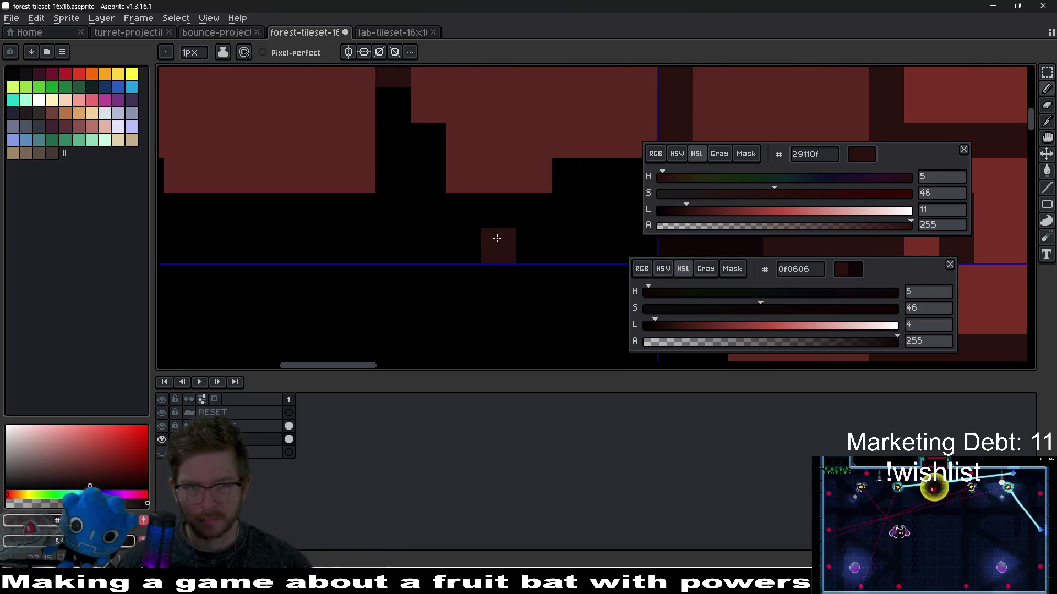
pyautogui.press('g')
pyautogui.click(497, 238)
pyautogui.scroll(-4, 495, 242)
pyautogui.hotkey('ctrl', 'z')
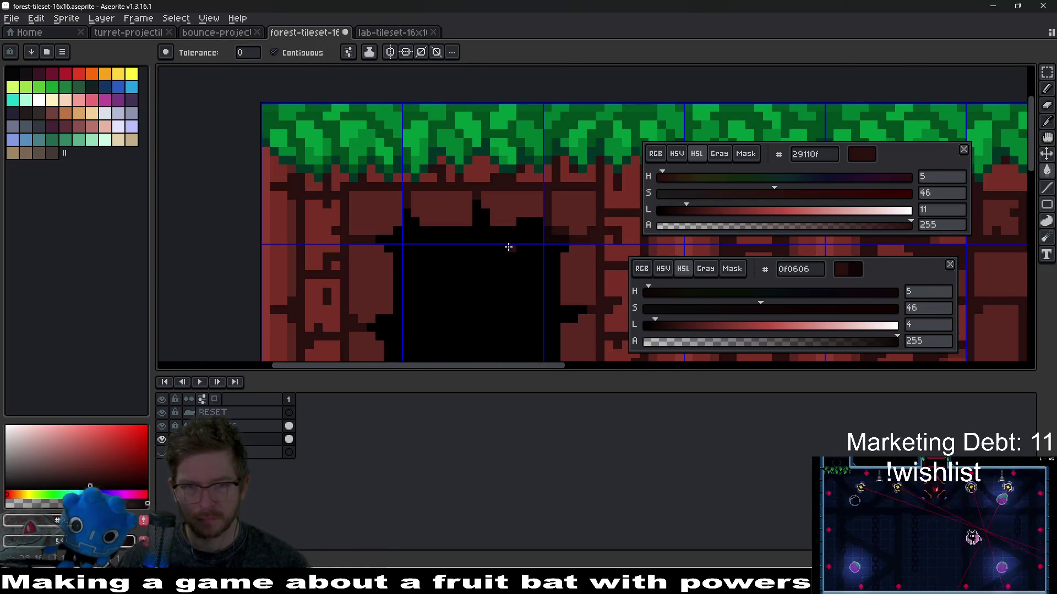
pyautogui.scroll(4, 508, 247)
# Paint more 0f0606 pixels along the hole's top edge.
pyautogui.press('b')
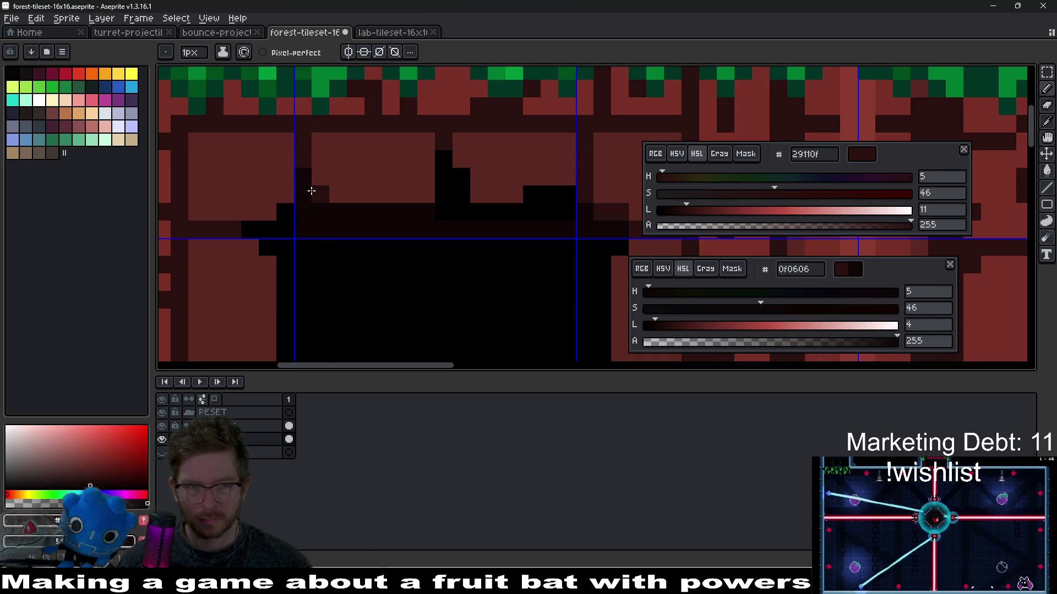
pyautogui.scroll(3, 314, 202)
pyautogui.click(235, 270)
pyautogui.click(578, 236)
pyautogui.moveTo(572, 136)
pyautogui.mouseDown()
pyautogui.moveTo(567, 203)
pyautogui.moveTo(387, 184)
pyautogui.mouseUp()
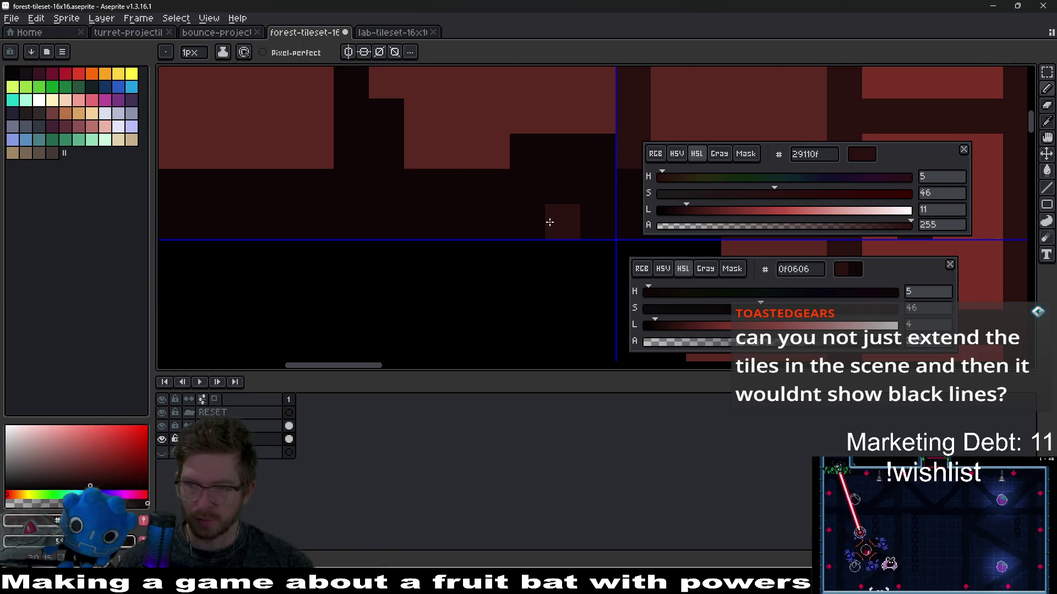
pyautogui.scroll(-3, 549, 221)
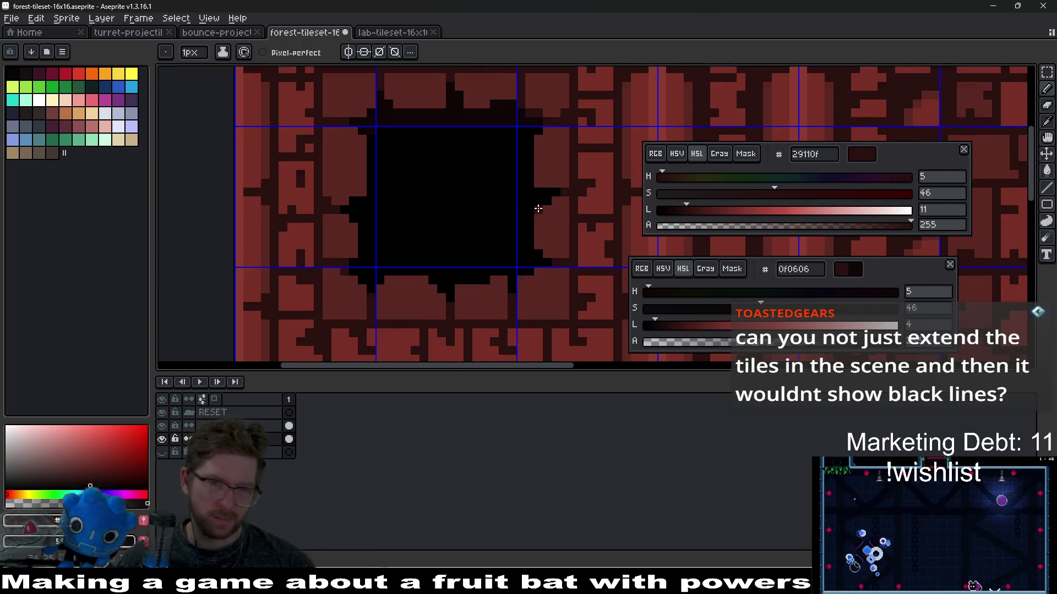
# Paint a dark strip along the black hole's edge.
pyautogui.scroll(5, 379, 187)
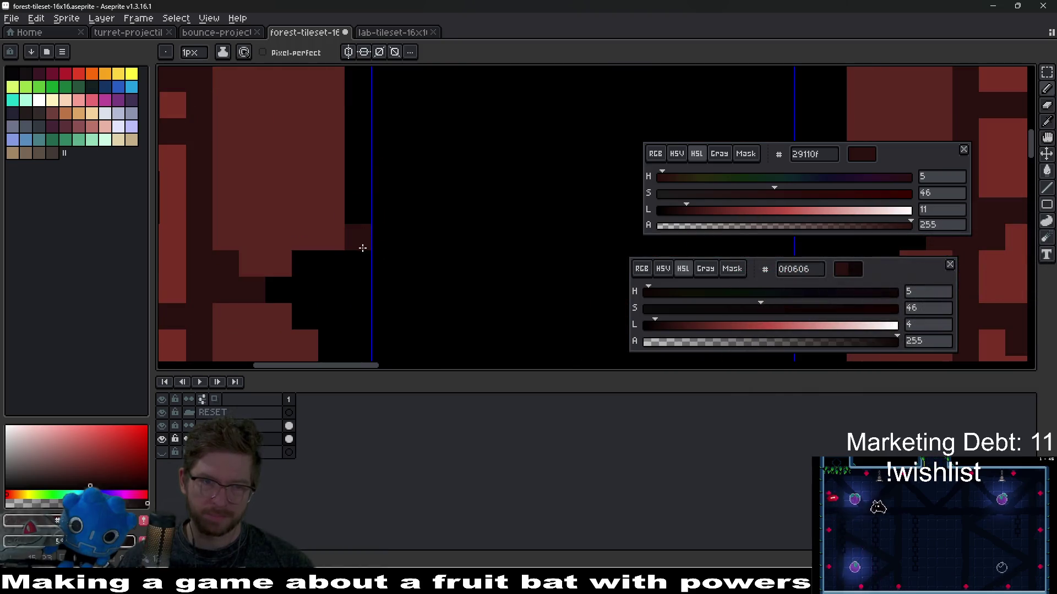
pyautogui.scroll(2, 371, 153)
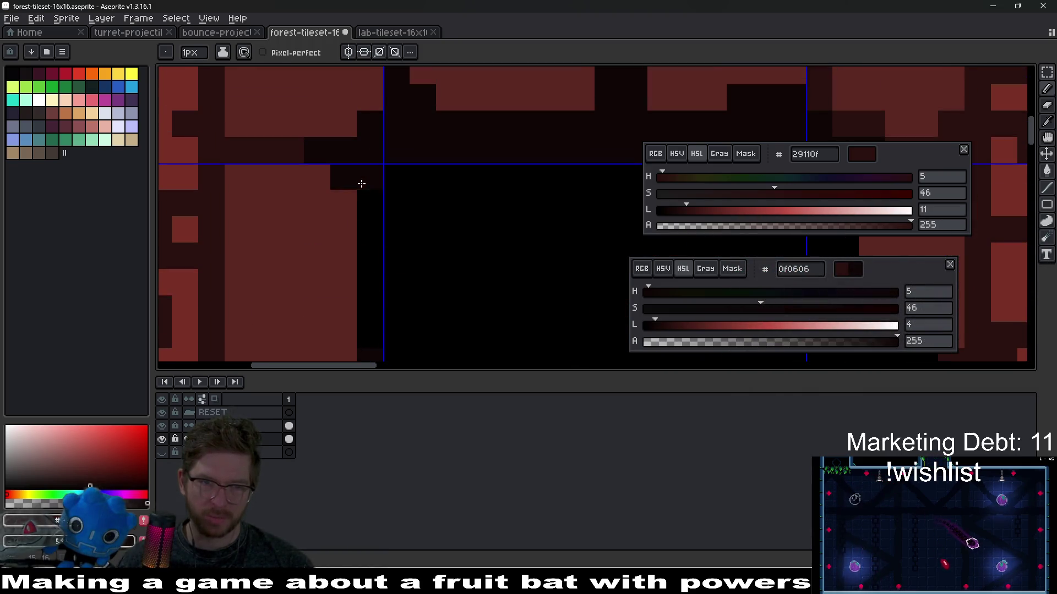
pyautogui.scroll(-2, 357, 322)
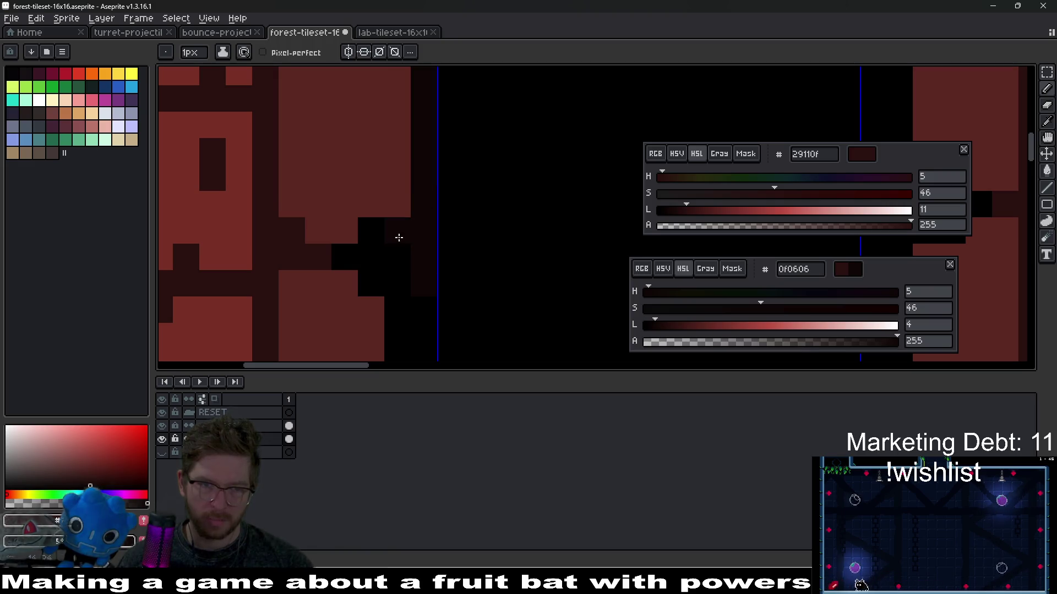
pyautogui.scroll(2, 421, 176)
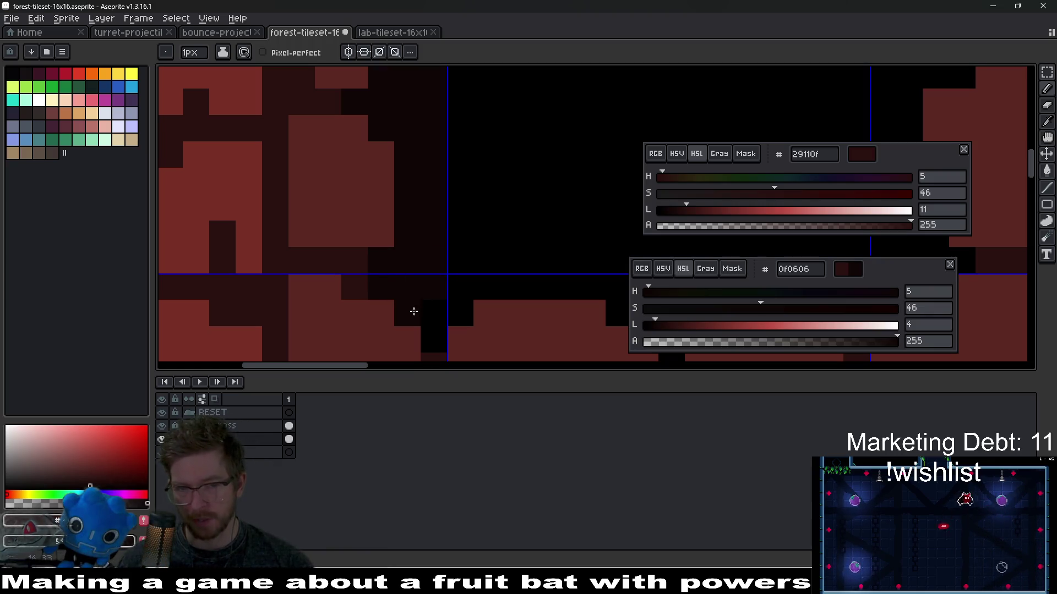
pyautogui.hscroll(3, 468, 300)
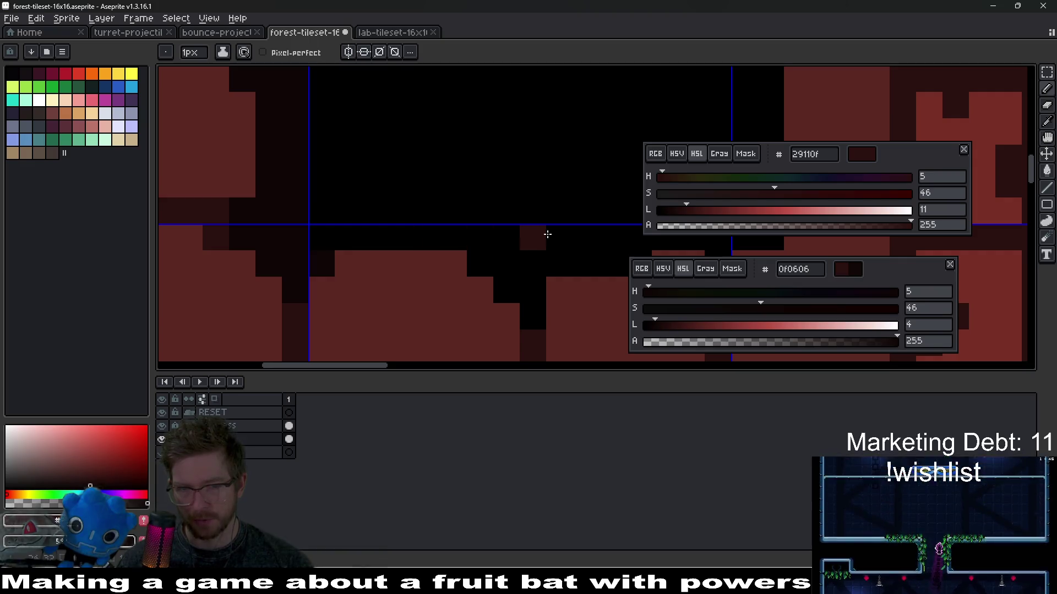
pyautogui.hscroll(2, 441, 225)
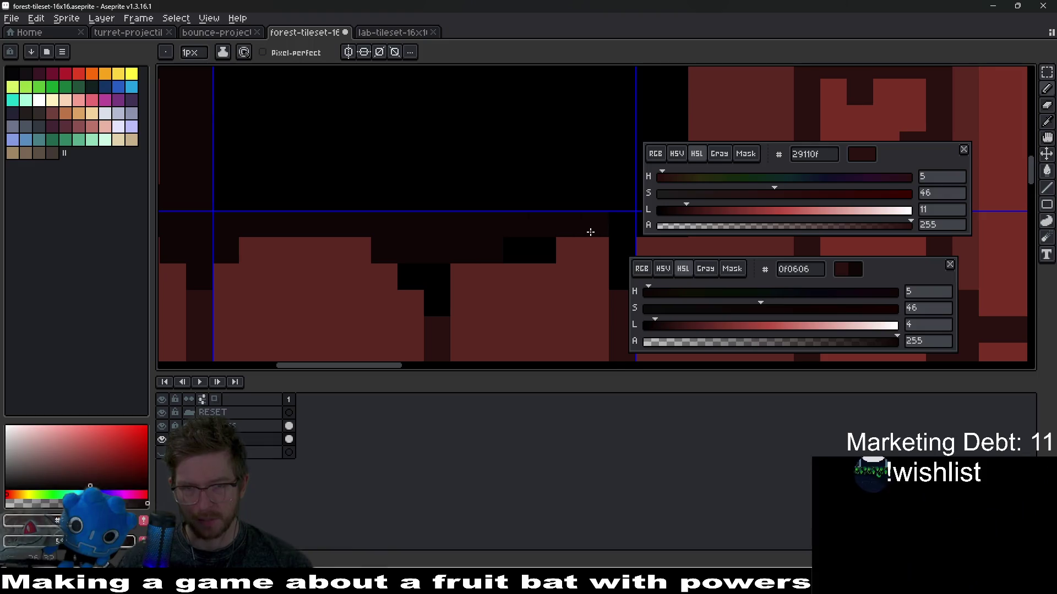
pyautogui.hscroll(2, 597, 225)
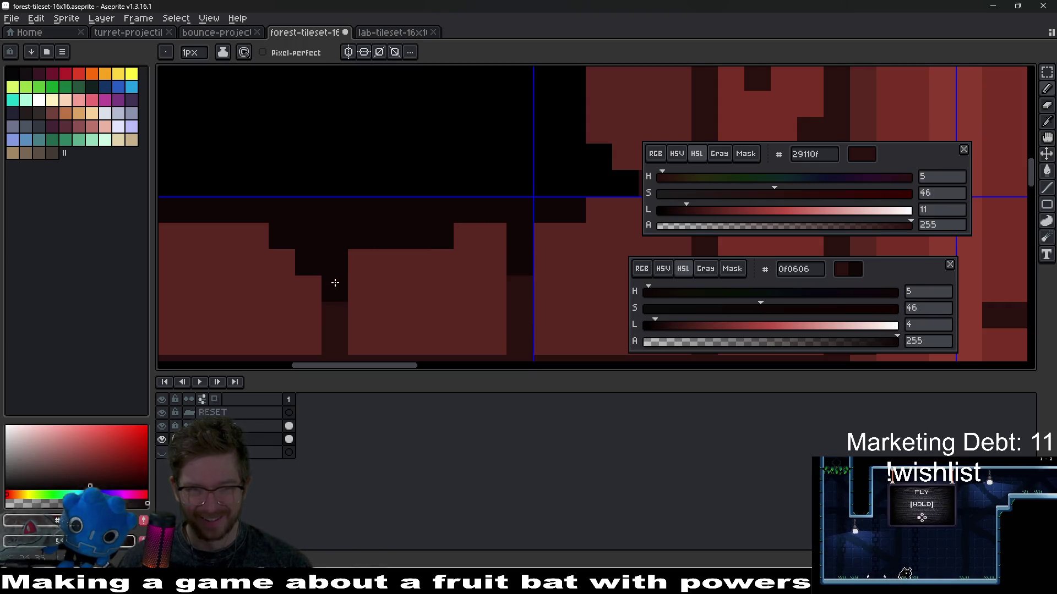
pyautogui.hscroll(1, 406, 245)
pyautogui.scroll(1, 405, 245)
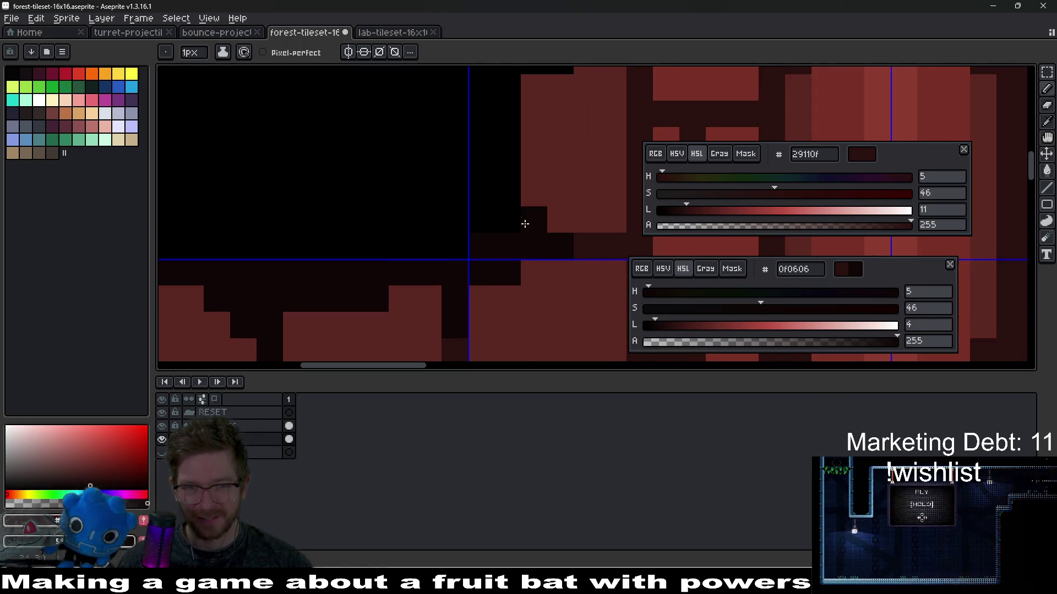
pyautogui.scroll(2, 503, 253)
pyautogui.moveTo(494, 341)
pyautogui.mouseDown()
pyautogui.moveTo(493, 183)
pyautogui.moveTo(512, 174)
pyautogui.mouseUp()
pyautogui.scroll(1, 538, 178)
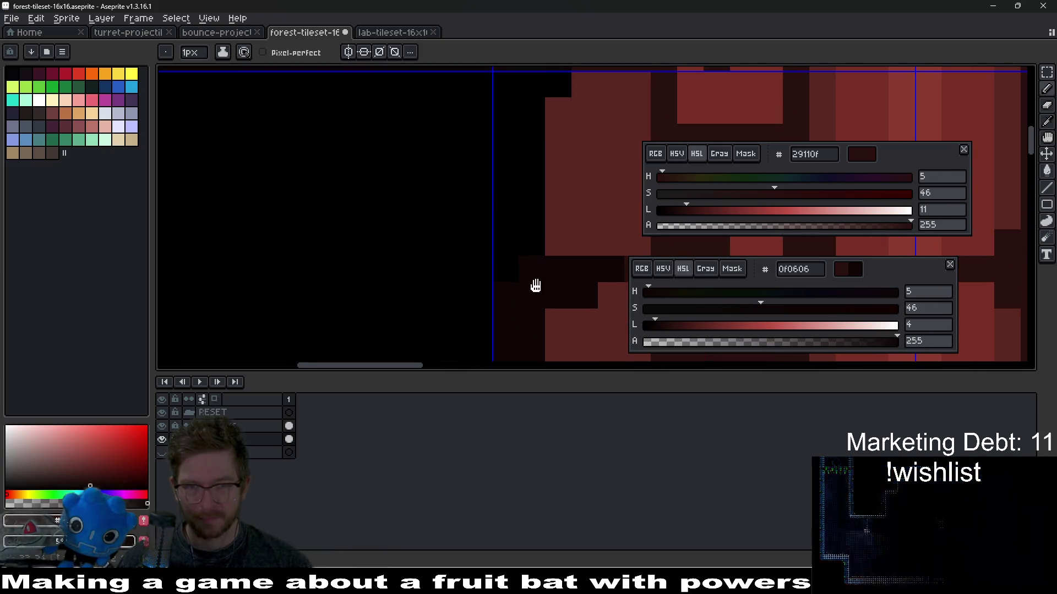
pyautogui.scroll(2, 508, 244)
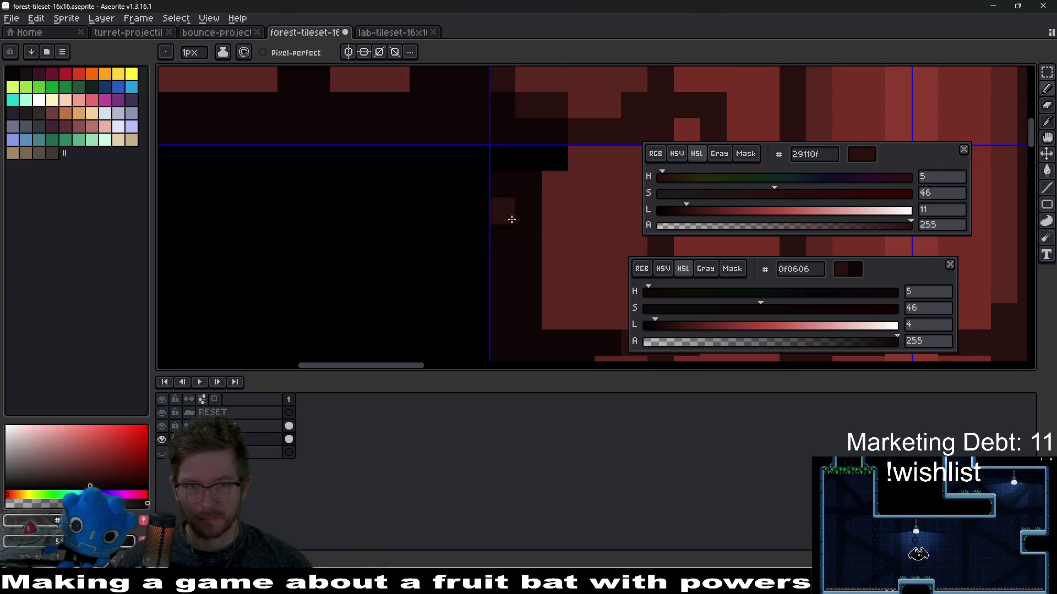
pyautogui.scroll(-5, 527, 145)
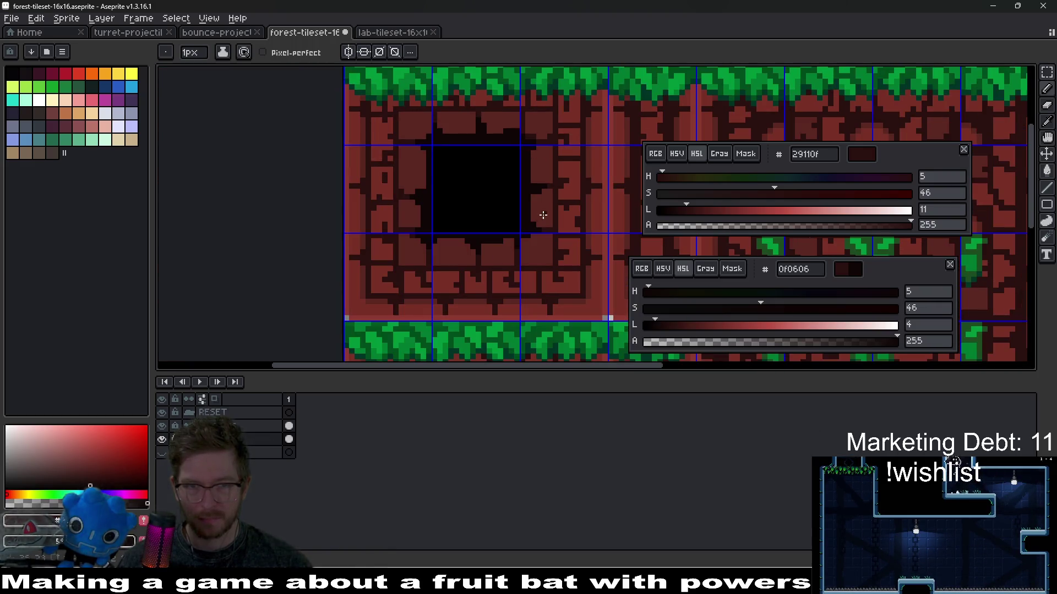
pyautogui.scroll(3, 545, 165)
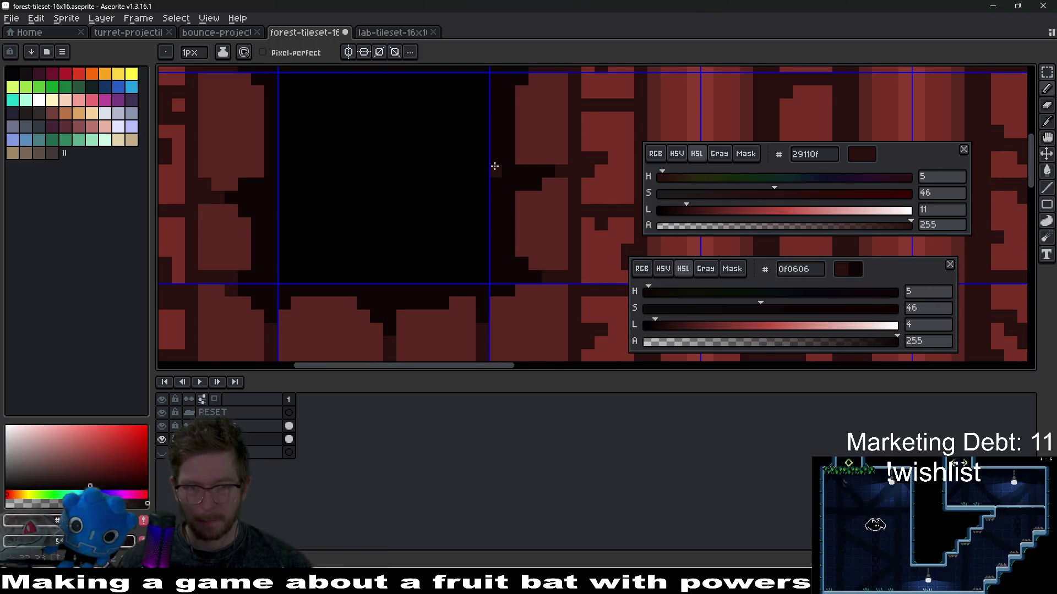
pyautogui.scroll(-4, 495, 243)
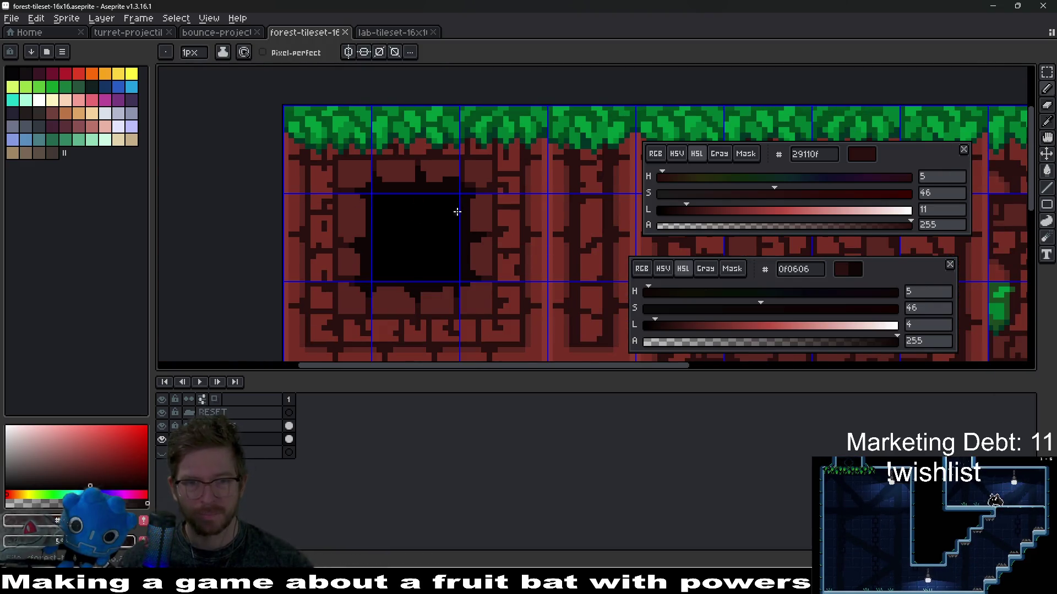
pyautogui.scroll(-2, 456, 209)
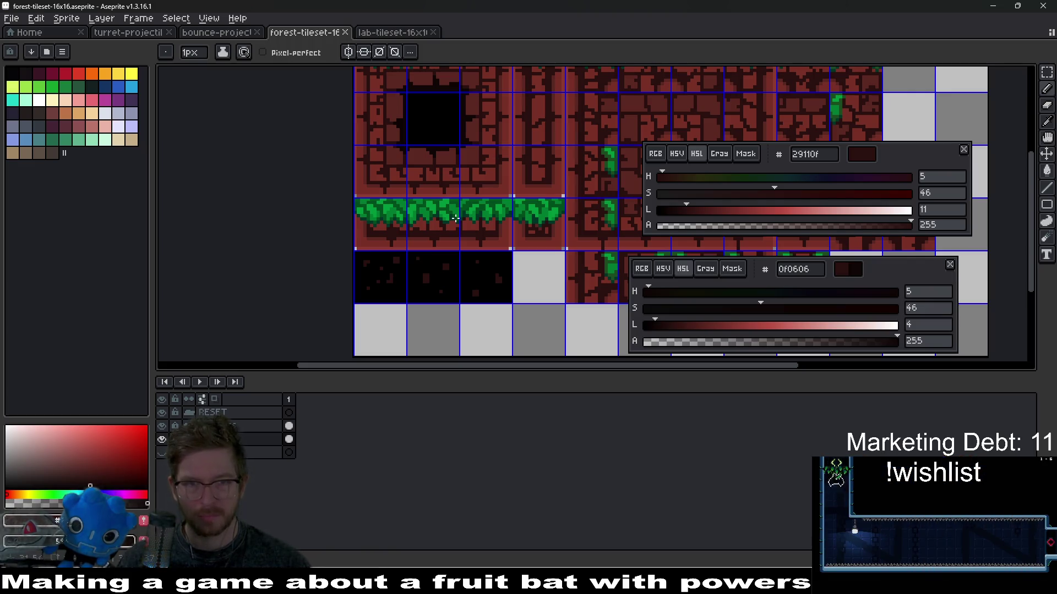
# Export the tileset as forest-tileset-16x16.png and run the current scene in Godot.
pyautogui.hotkey('ctrl', 'alt', 'shift', 's')
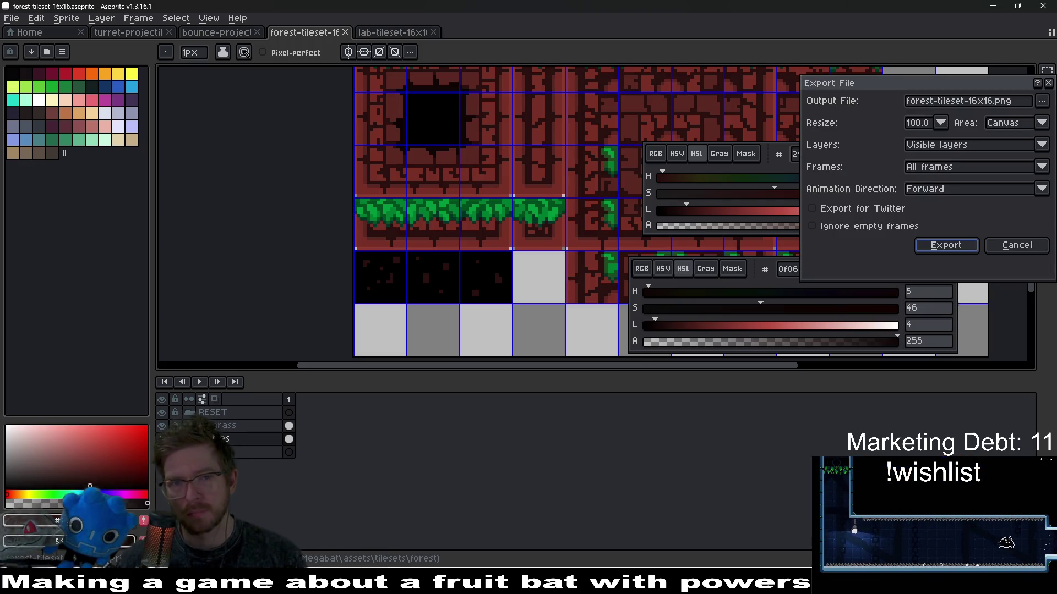
pyautogui.press('Return')
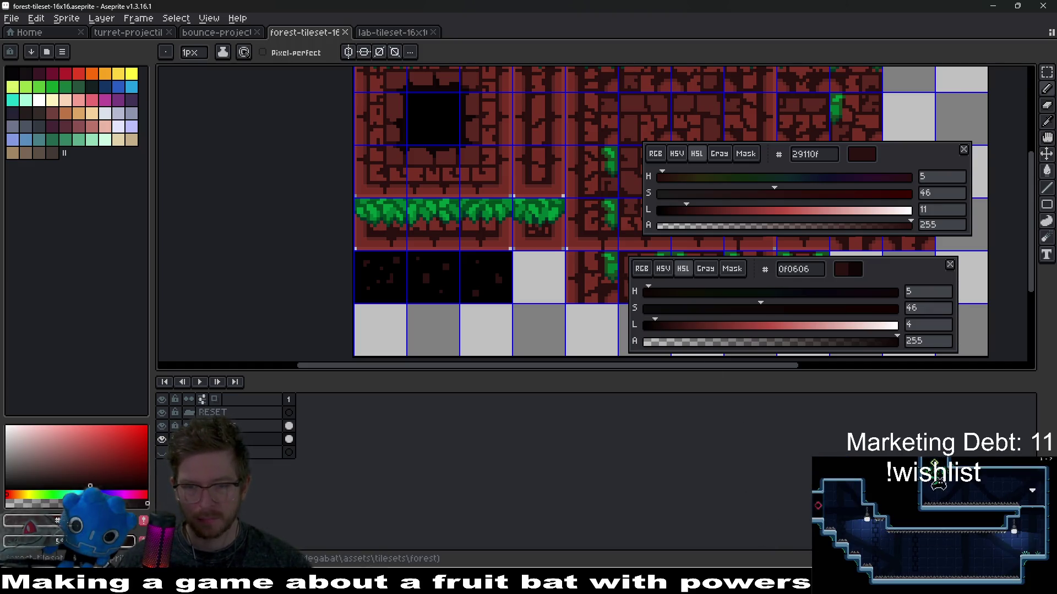
pyautogui.hotkey('alt', 'Tab')
pyautogui.click(955, 28)
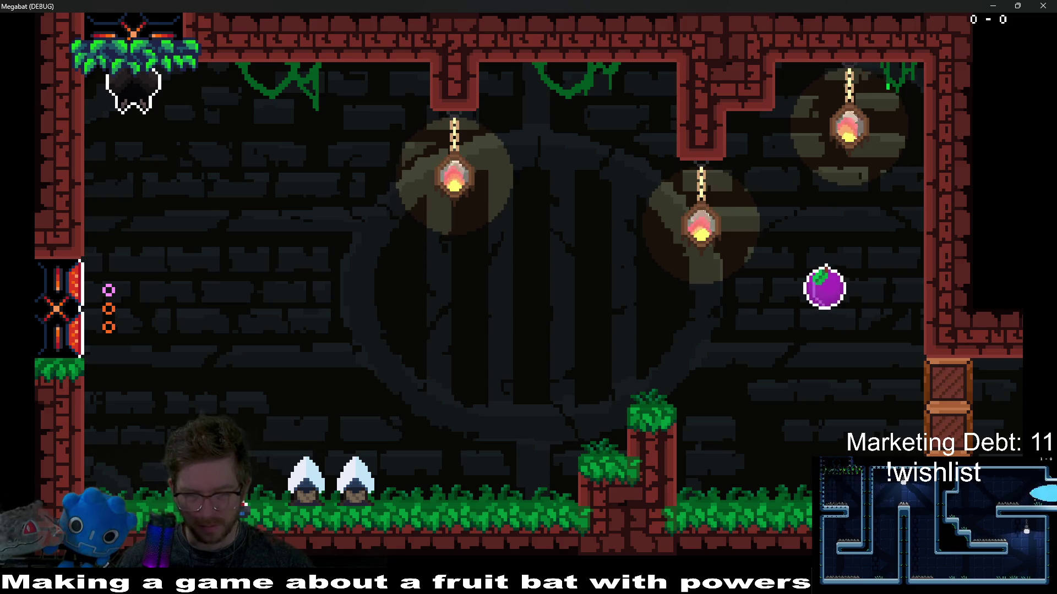
# Check the updated red brick room in Megabat, then close the game window.
pyautogui.click(1040, 6)
# Recolour the black square in the hole tile dark red.
pyautogui.hotkey('alt', 'Tab')
pyautogui.scroll(5, 512, 228)
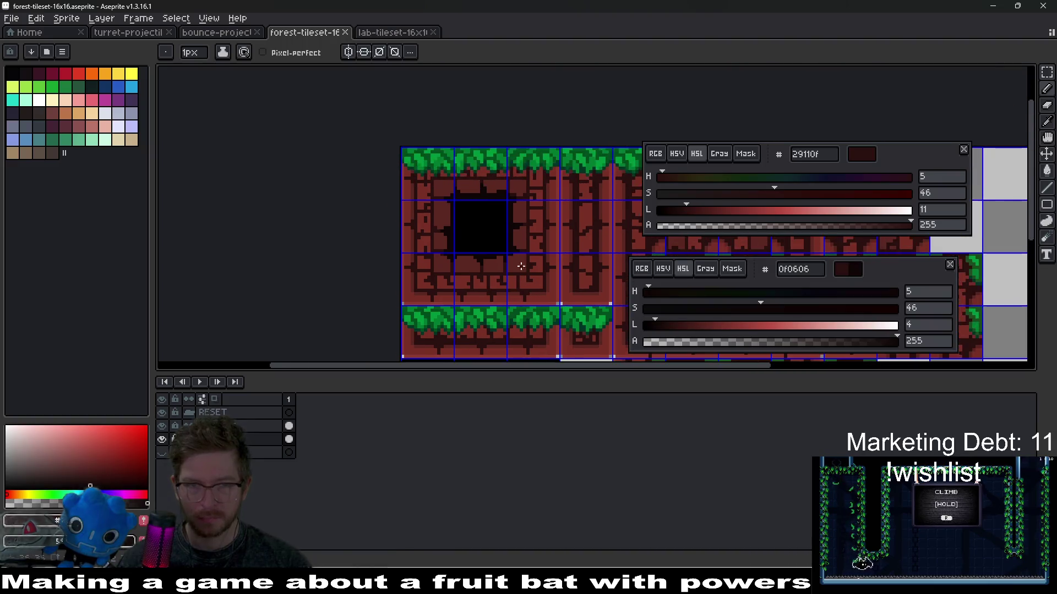
pyautogui.moveTo(491, 211)
pyautogui.mouseDown()
pyautogui.moveTo(473, 192)
pyautogui.moveTo(495, 212)
pyautogui.moveTo(498, 236)
pyautogui.mouseUp()
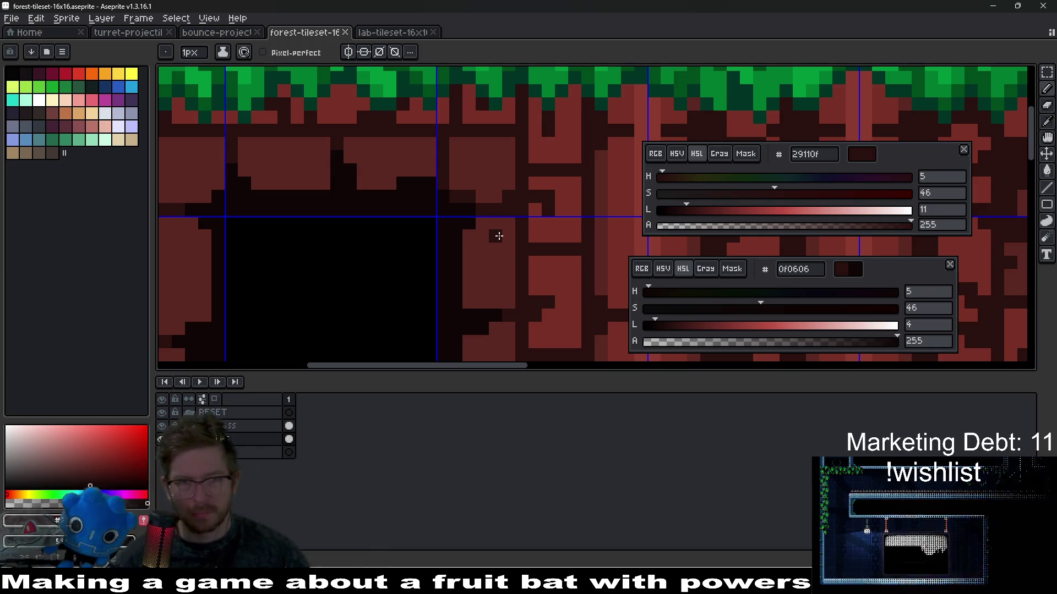
pyautogui.scroll(-5, 507, 271)
pyautogui.press('v')
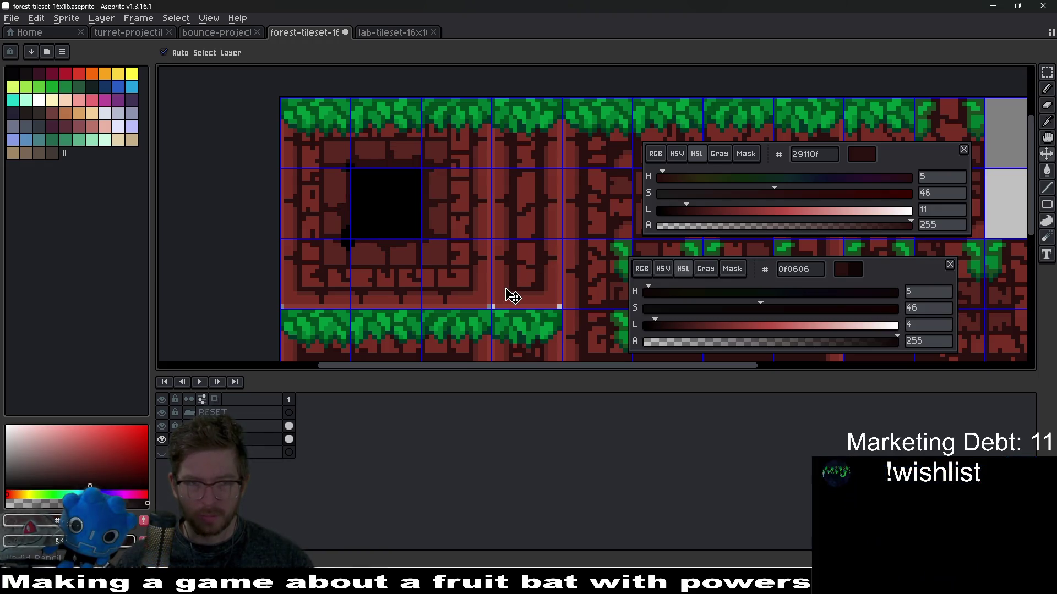
pyautogui.hotkey('ctrl', 'z')
pyautogui.press('b')
# Save forest-tileset-16x16.aseprite and recentre the view on the whole tileset.
pyautogui.scroll(-3, 486, 273)
pyautogui.hotkey('ctrl', 's')
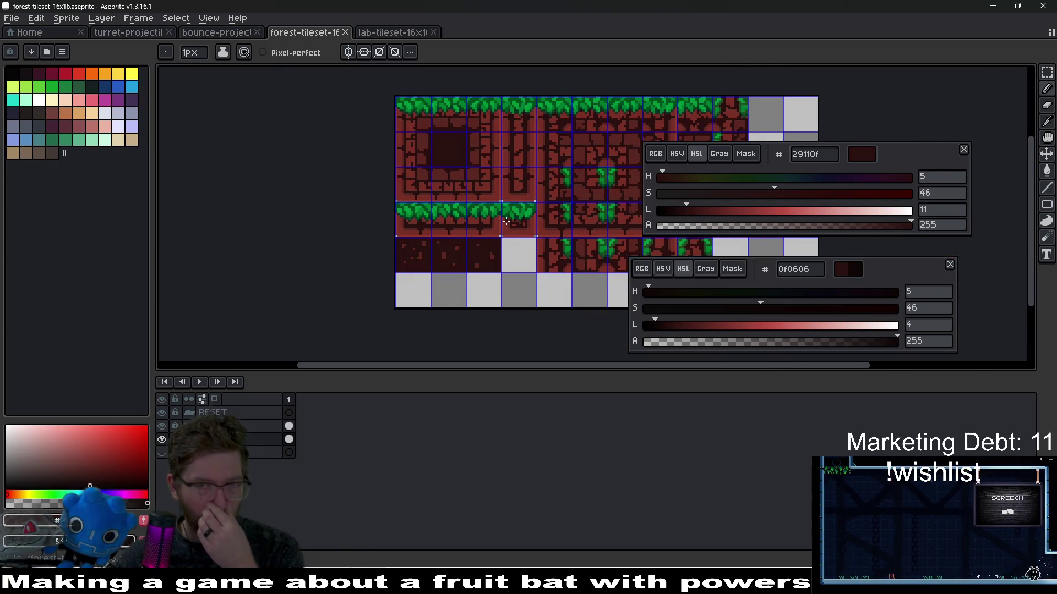
pyautogui.moveTo(506, 220)
pyautogui.mouseDown()
pyautogui.moveTo(492, 194)
pyautogui.moveTo(423, 264)
pyautogui.moveTo(432, 227)
pyautogui.mouseUp()
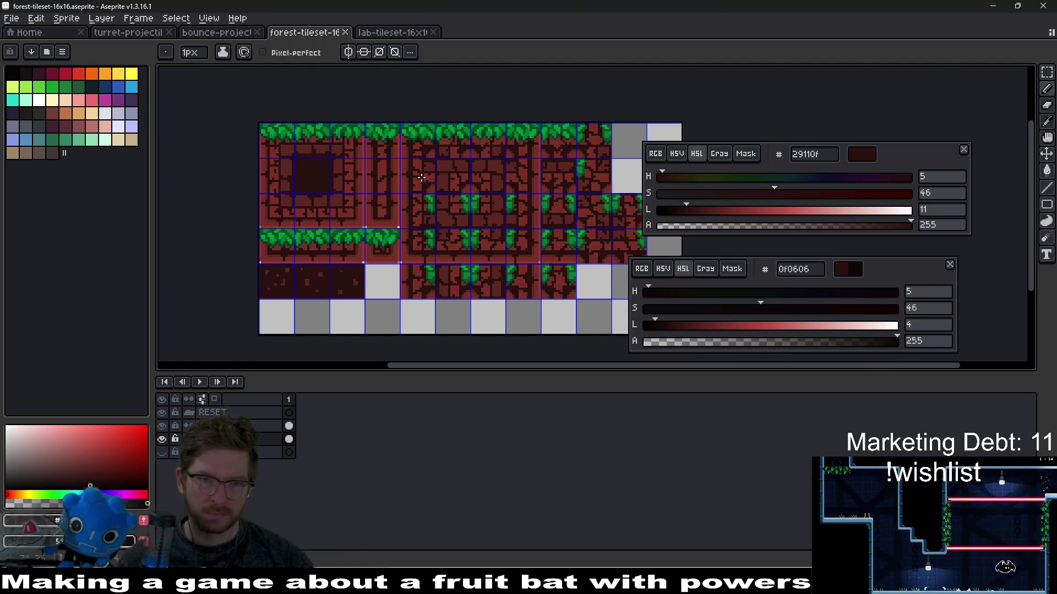
# Mirror the brick column right of the hole horizontally and nudge it one pixel left.
pyautogui.scroll(3, 422, 181)
pyautogui.moveTo(422, 181); pyautogui.dragTo(422, 242)
pyautogui.hscroll(-3, 416, 248)
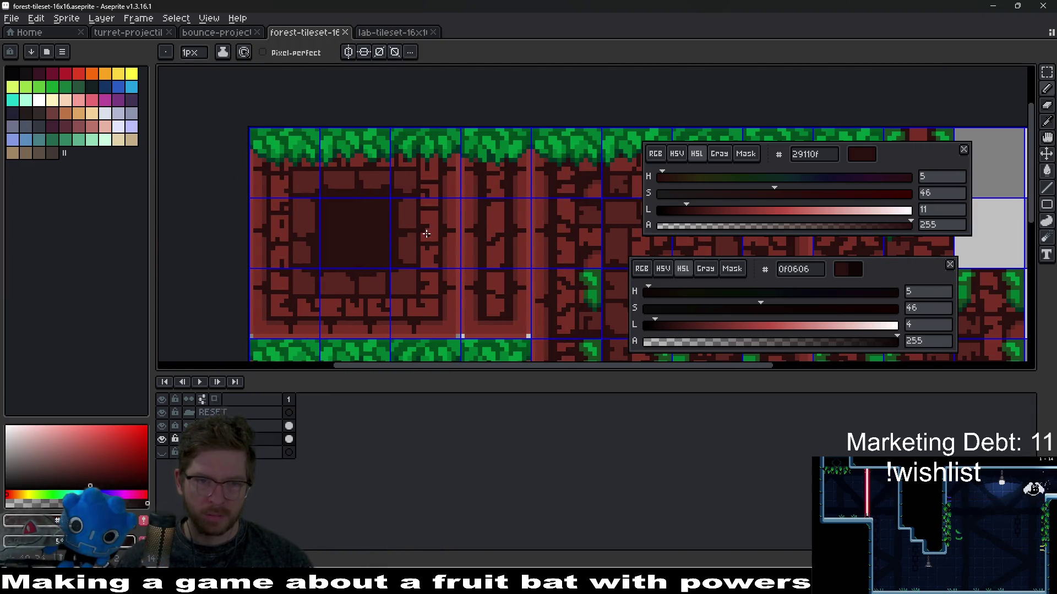
pyautogui.scroll(3, 427, 234)
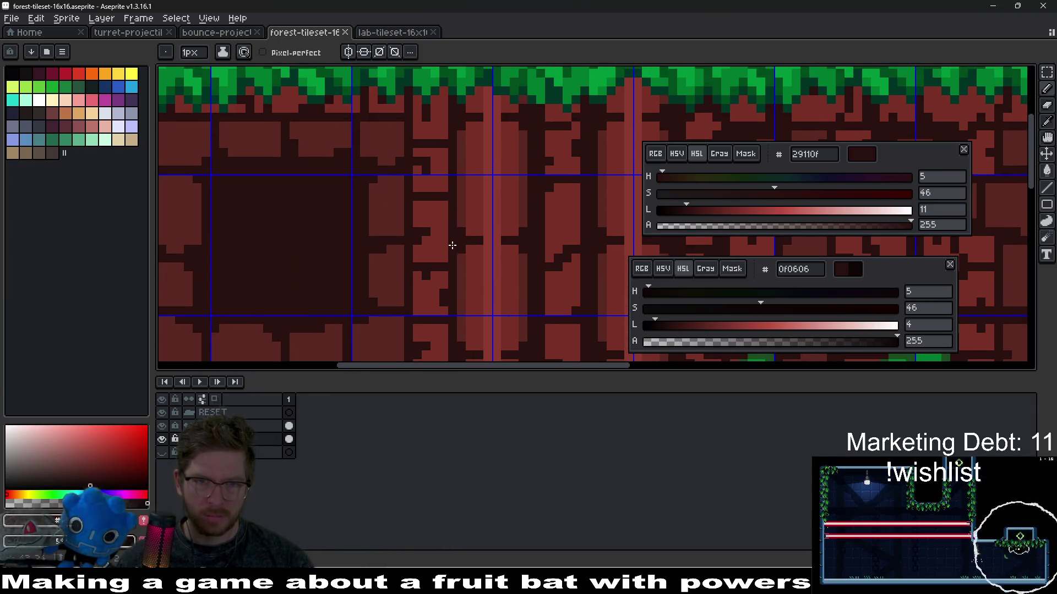
pyautogui.scroll(-2, 452, 245)
pyautogui.press('m')
pyautogui.scroll(2, 485, 171)
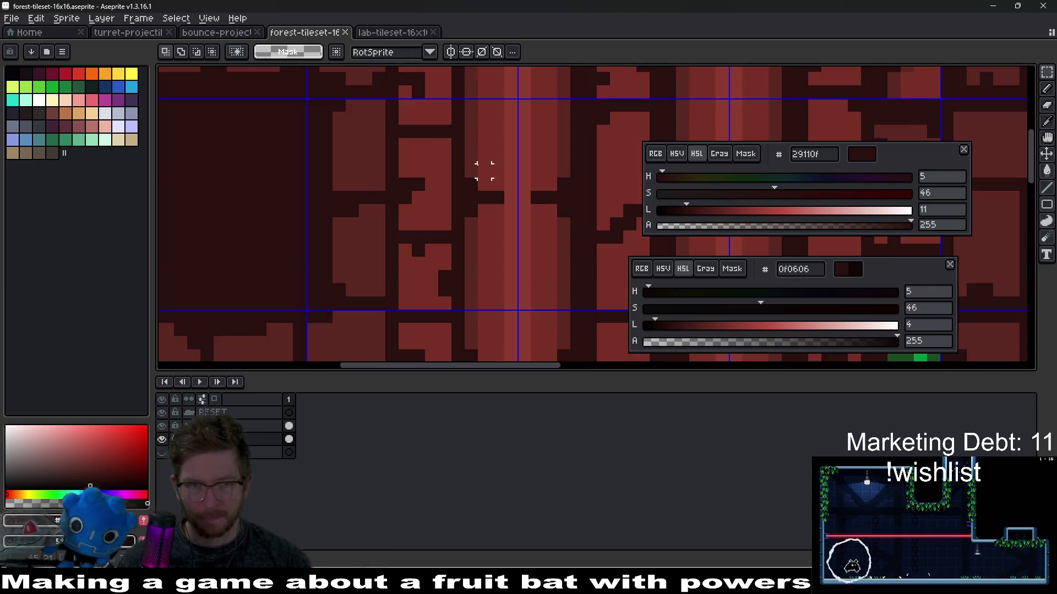
pyautogui.scroll(2, 467, 202)
pyautogui.scroll(-1, 467, 201)
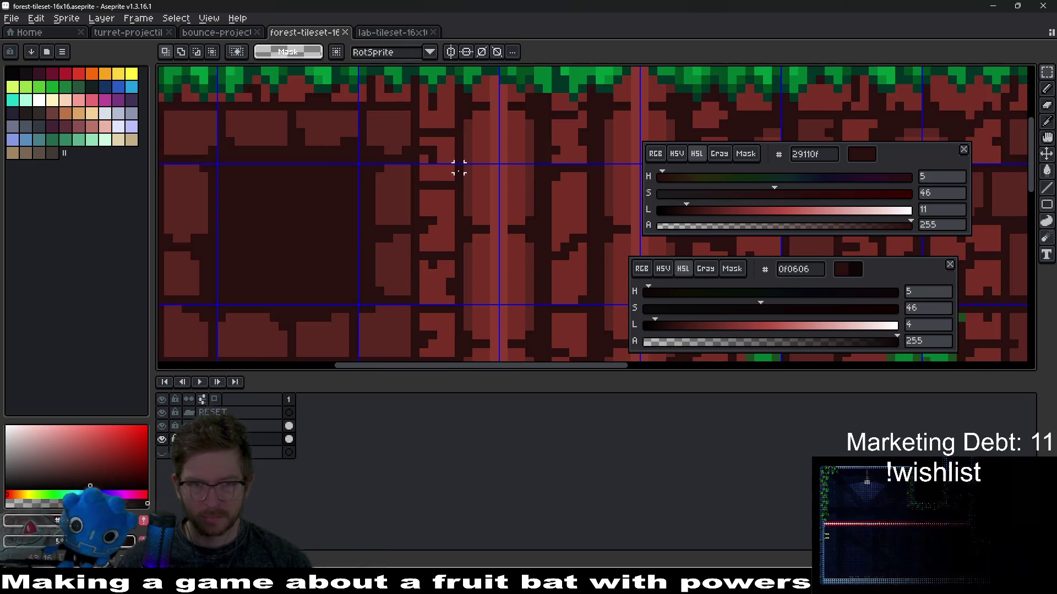
pyautogui.moveTo(456, 166)
pyautogui.mouseDown()
pyautogui.moveTo(500, 303)
pyautogui.moveTo(474, 255)
pyautogui.moveTo(402, 256)
pyautogui.mouseUp()
pyautogui.click(499, 302)
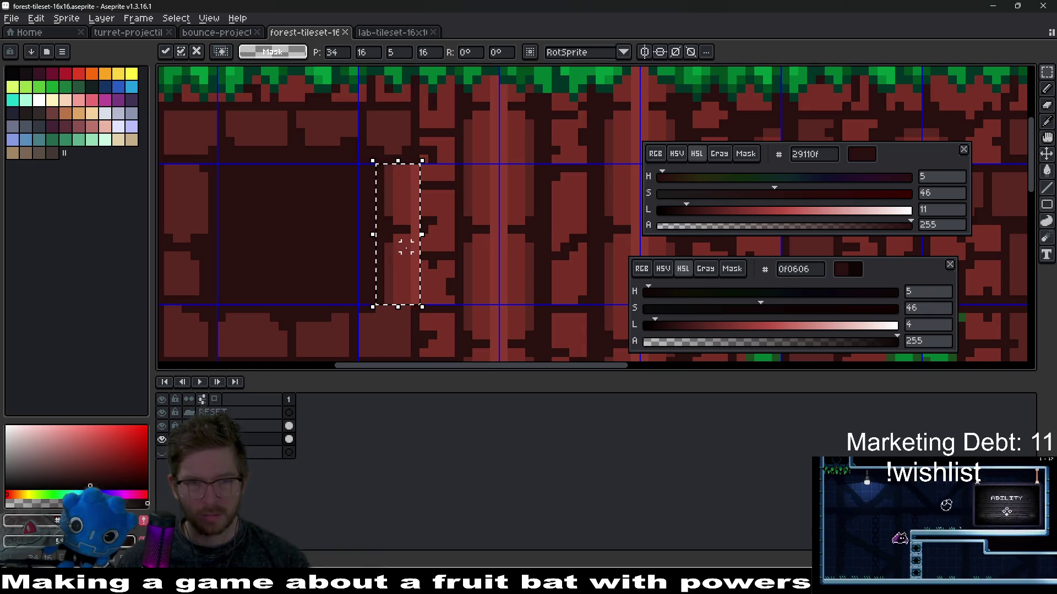
pyautogui.hotkey('shift', 'h')
pyautogui.moveTo(409, 255)
pyautogui.mouseDown()
pyautogui.moveTo(400, 256)
pyautogui.moveTo(409, 256)
pyautogui.mouseUp()
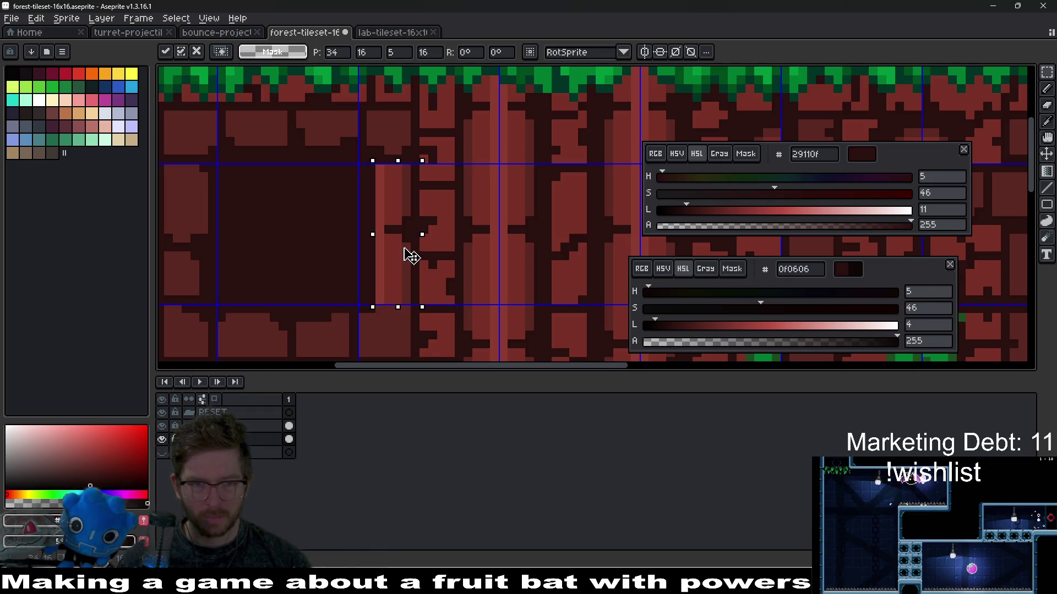
pyautogui.scroll(-3, 466, 239)
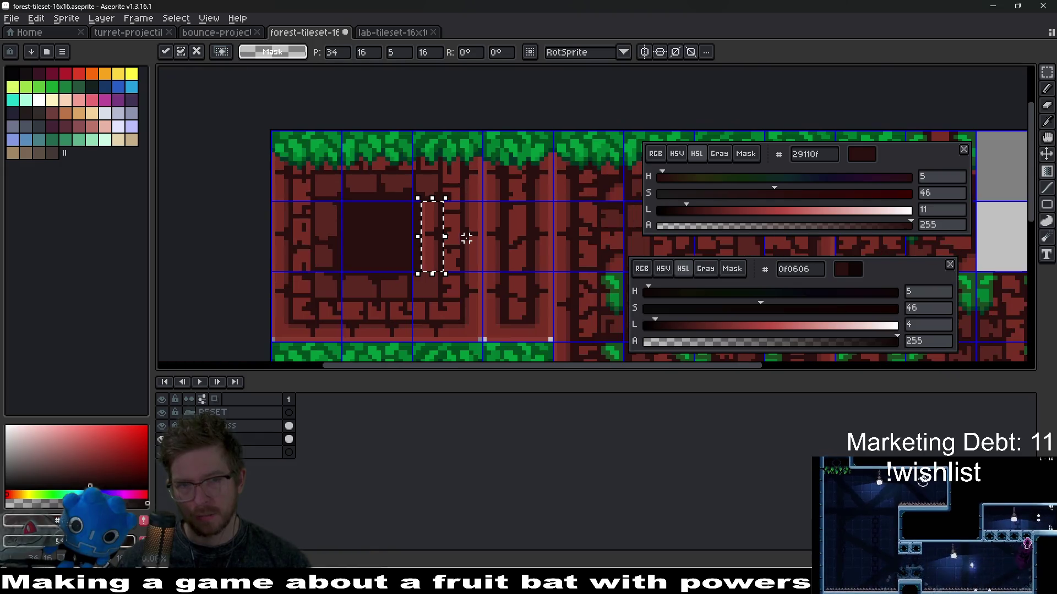
pyautogui.press('Return')
# Pick the near-black 060608 as the drawing colour.
pyautogui.scroll(3, 484, 287)
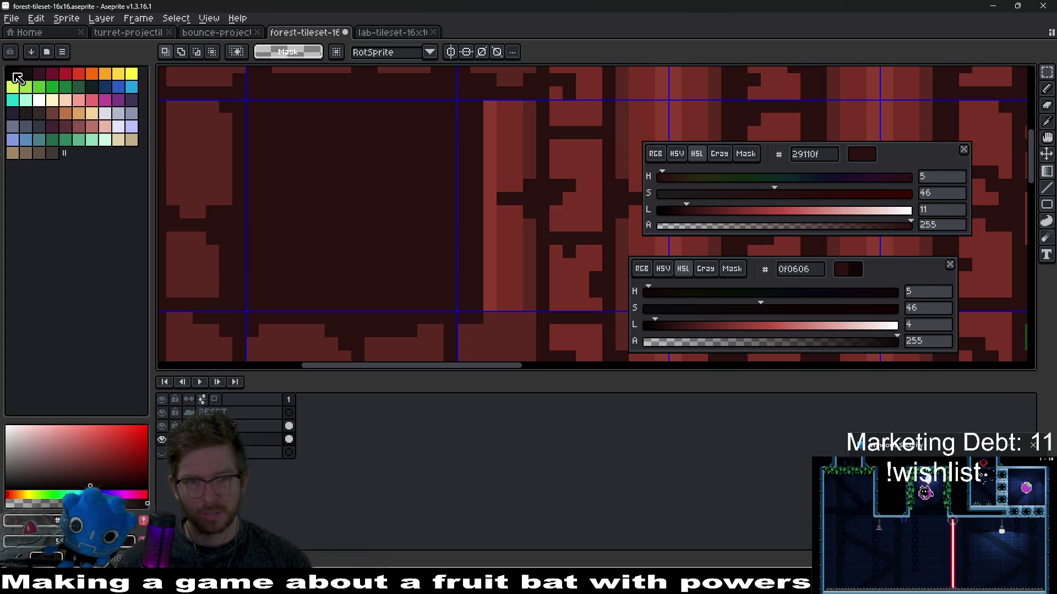
pyautogui.click(17, 77)
pyautogui.press('g')
pyautogui.press('b')
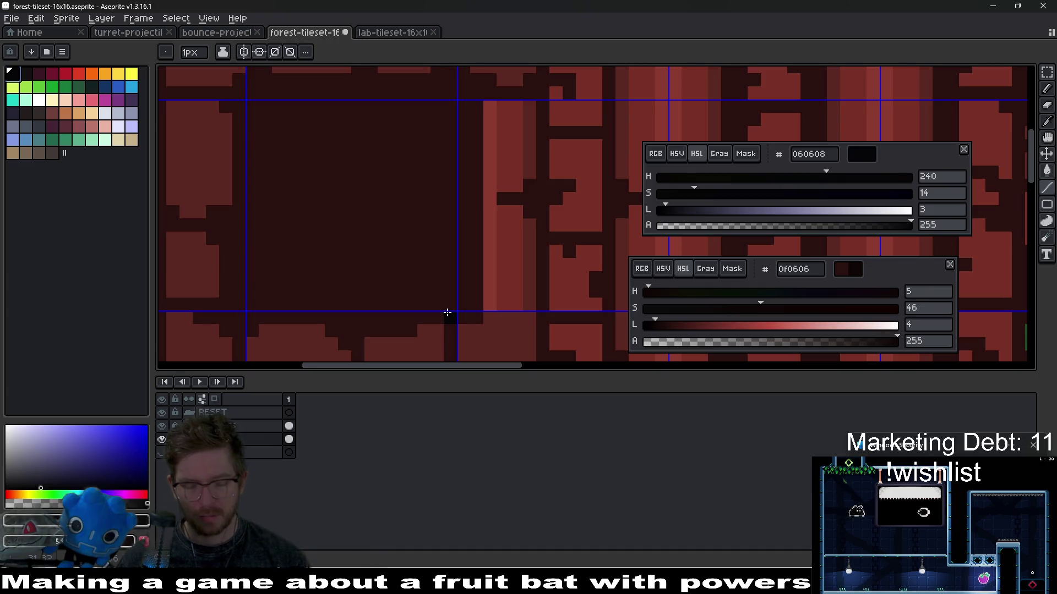
# Draw a near-black line along the tile's right edge and fill the hole interior near-black.
pyautogui.moveTo(449, 307)
pyautogui.mouseDown()
pyautogui.moveTo(396, 276)
pyautogui.moveTo(385, 314)
pyautogui.moveTo(193, 313)
pyautogui.moveTo(188, 114)
pyautogui.mouseUp()
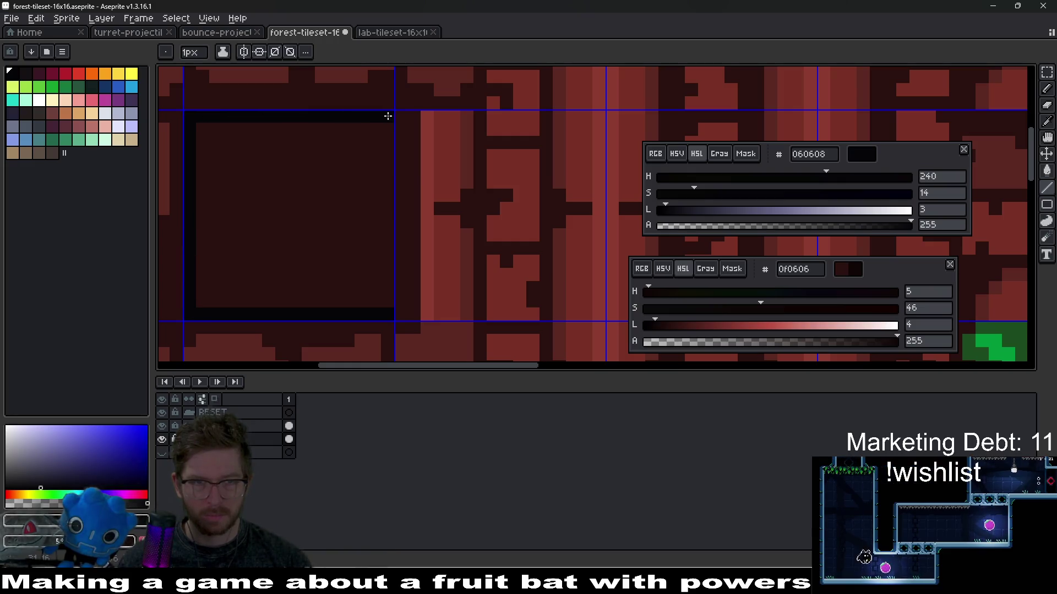
pyautogui.moveTo(388, 116); pyautogui.dragTo(382, 306)
pyautogui.press('g')
pyautogui.click(315, 239)
pyautogui.scroll(-3, 335, 242)
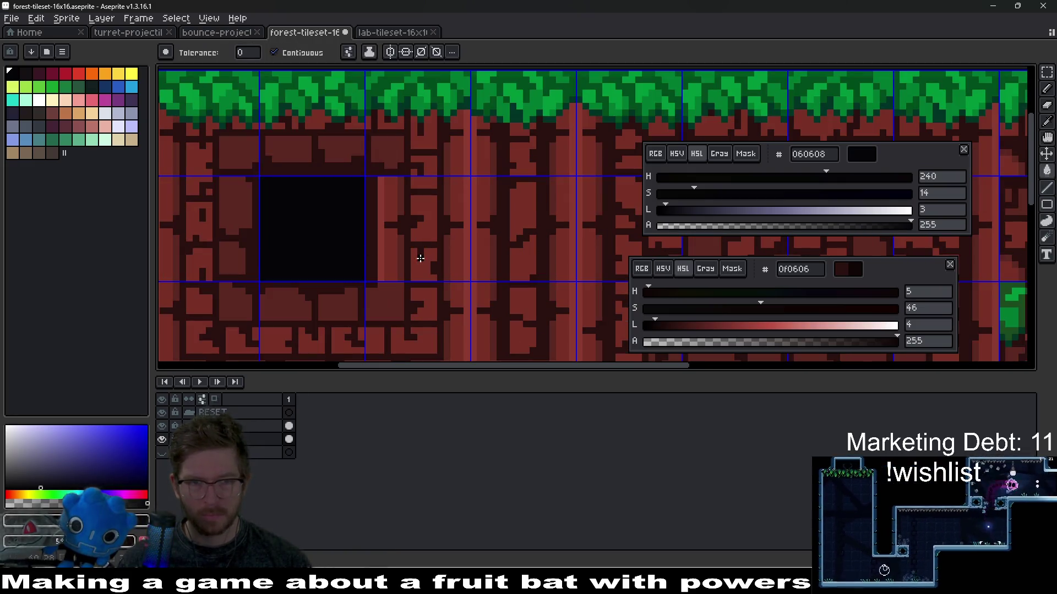
pyautogui.scroll(2, 420, 258)
# Select the brick column beside the hole and shift it left against the hole.
pyautogui.press('w')
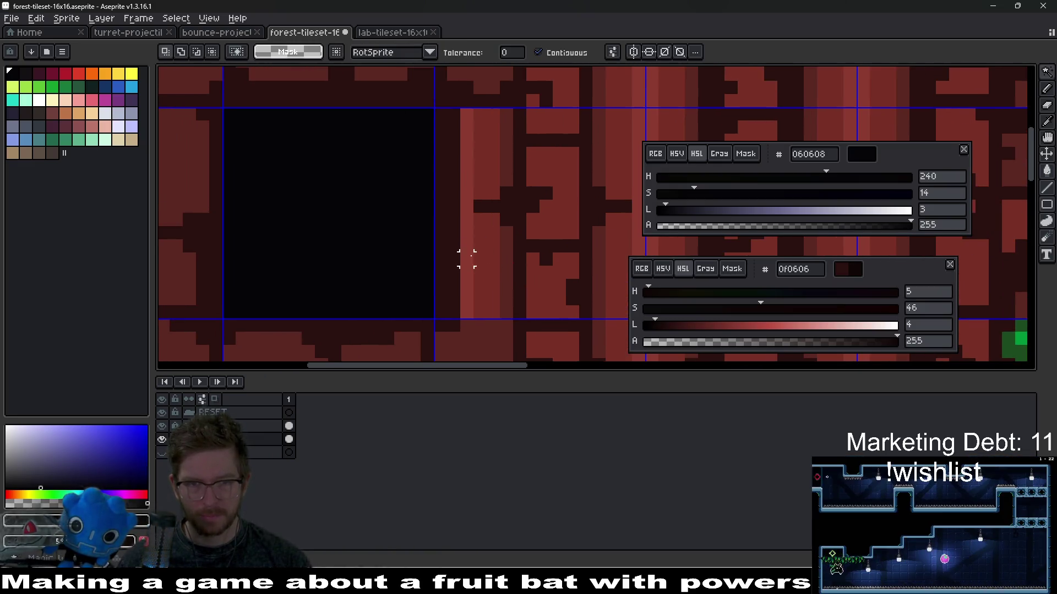
pyautogui.click(493, 259)
pyautogui.click(484, 160)
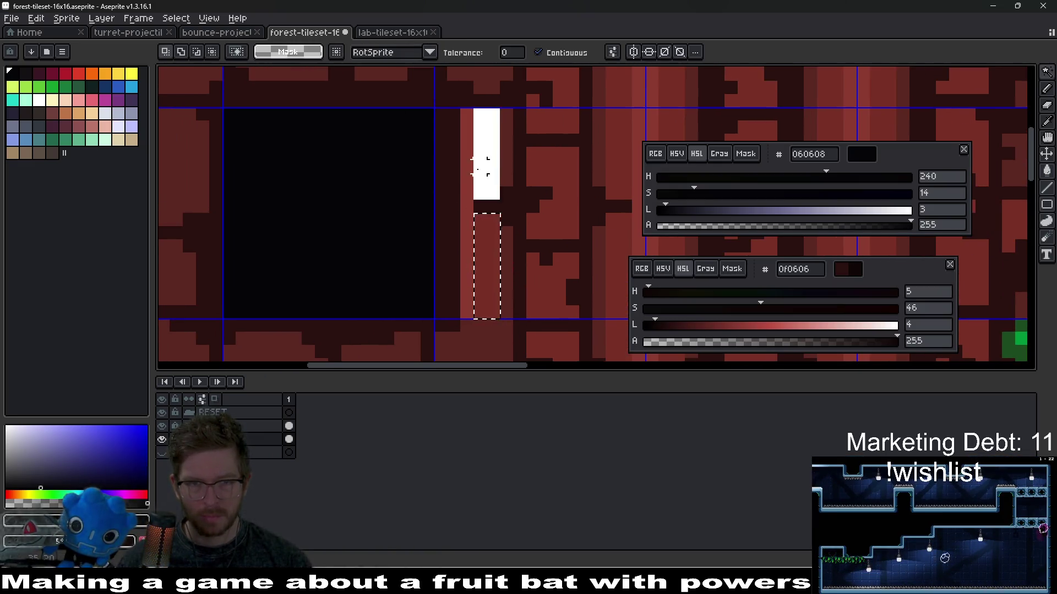
pyautogui.hotkey('ctrl', 'd')
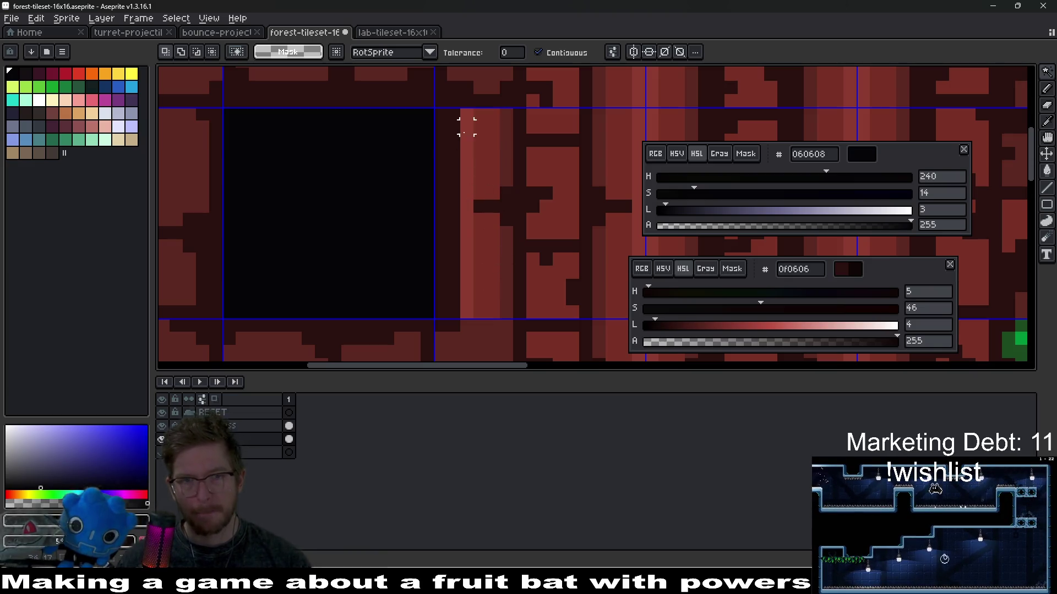
pyautogui.click(466, 116)
pyautogui.hotkey('ctrl', 'd')
pyautogui.press('m')
pyautogui.moveTo(466, 114); pyautogui.dragTo(512, 318)
pyautogui.moveTo(511, 213); pyautogui.dragTo(485, 213)
pyautogui.hotkey('ctrl', 'd')
# Paint the leftover grey strip dark mortar red, starting with its bottom pixel.
pyautogui.hscroll(1, 490, 264)
pyautogui.keyDown('alt'); pyautogui.click(500, 245); pyautogui.keyUp('alt')
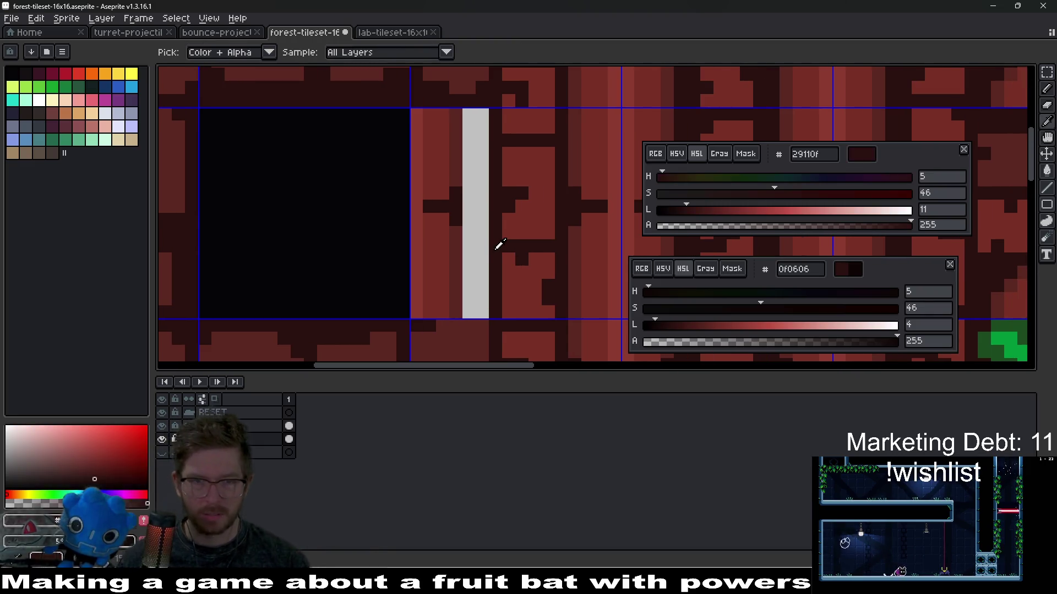
pyautogui.click(479, 312)
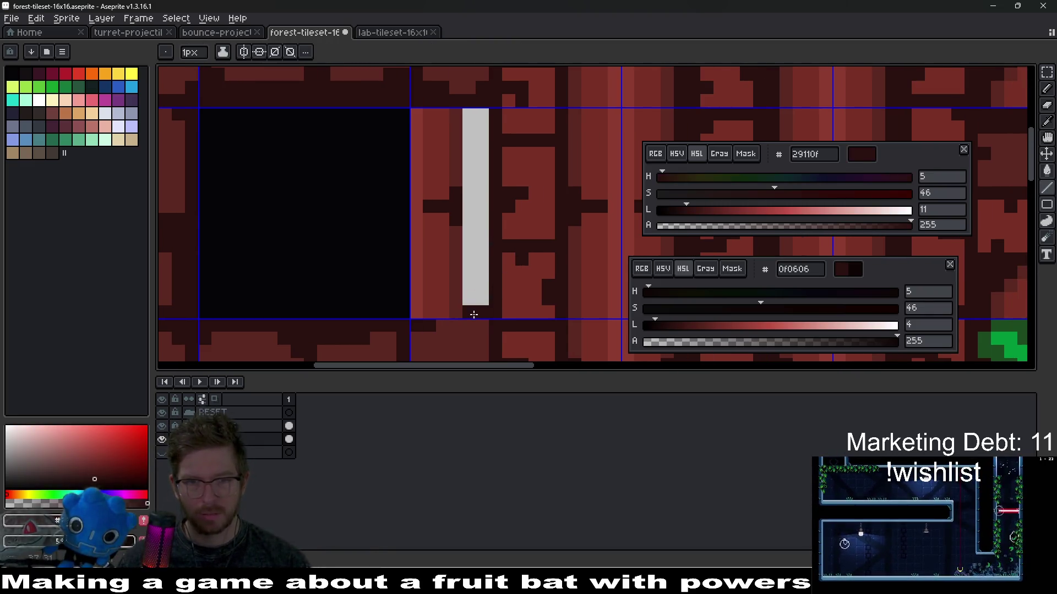
pyautogui.press('g')
pyautogui.click(476, 172)
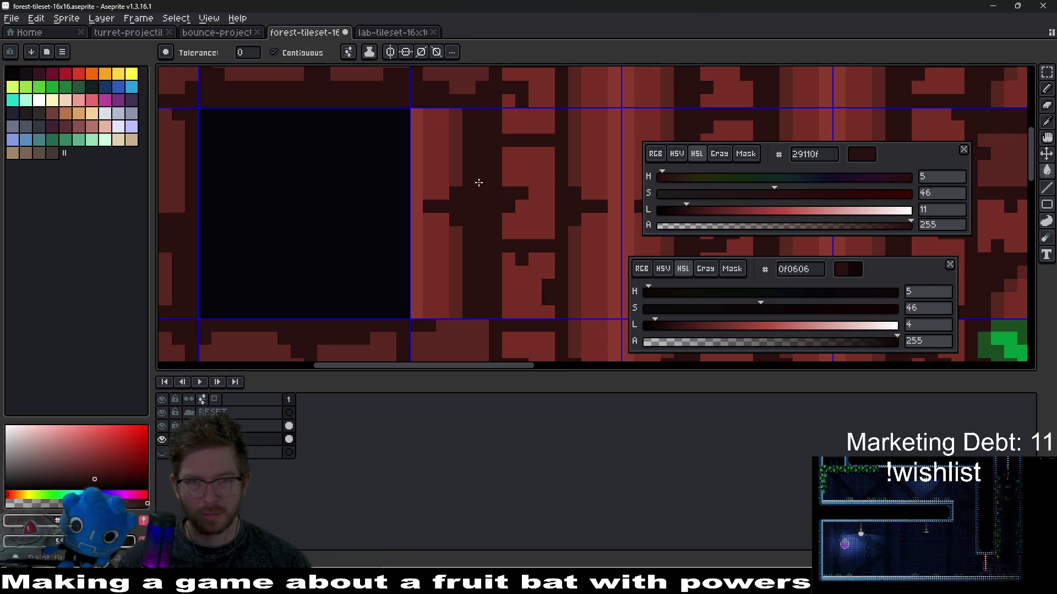
# Sample the light brick red as primary and dark mortar red as secondary colour.
pyautogui.scroll(-5, 480, 244)
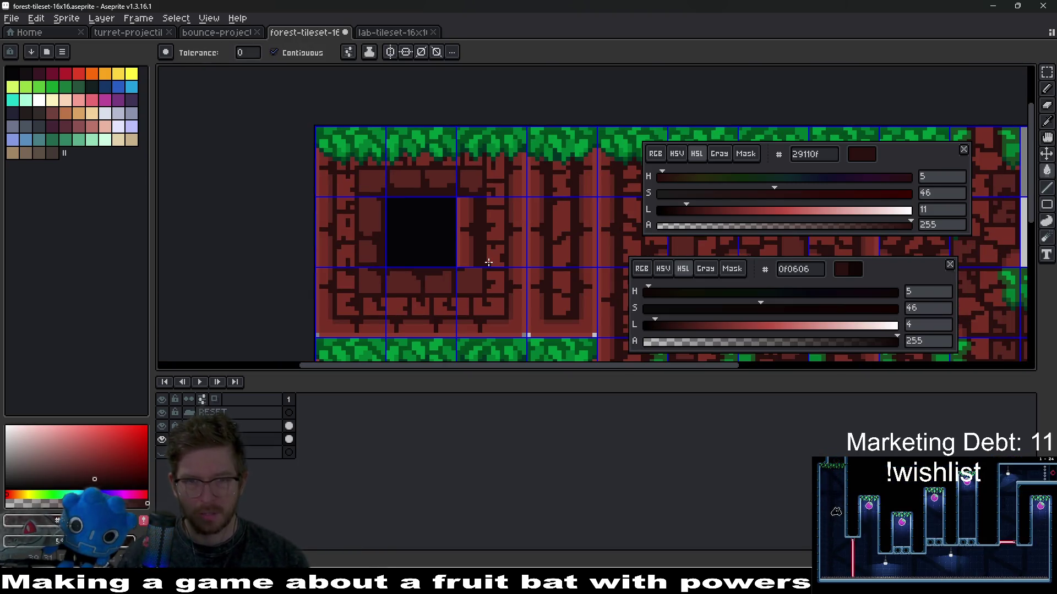
pyautogui.scroll(3, 493, 226)
pyautogui.moveTo(494, 227); pyautogui.dragTo(449, 214)
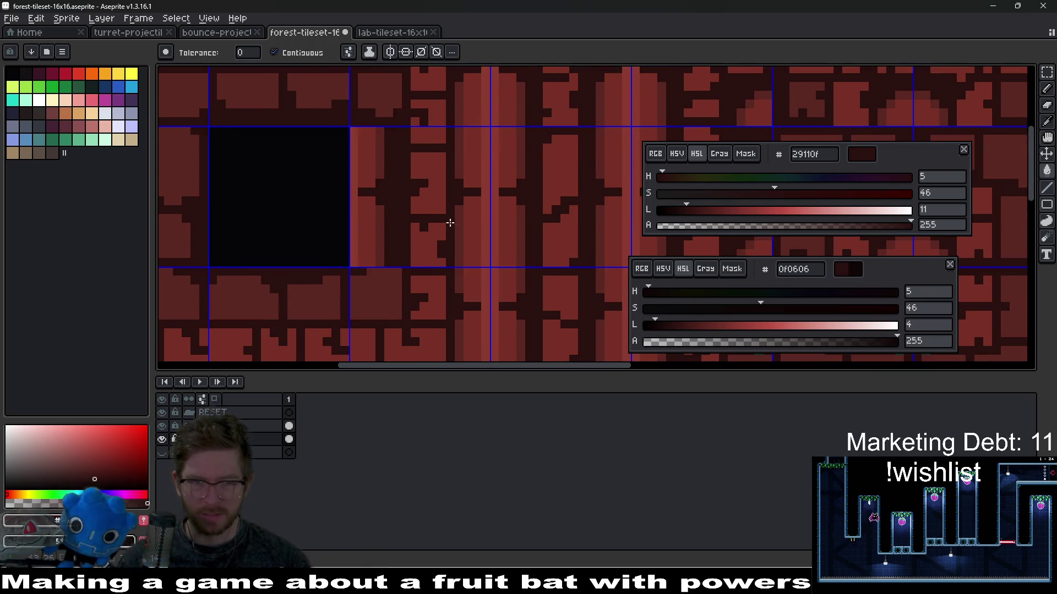
pyautogui.moveTo(450, 254); pyautogui.dragTo(473, 246)
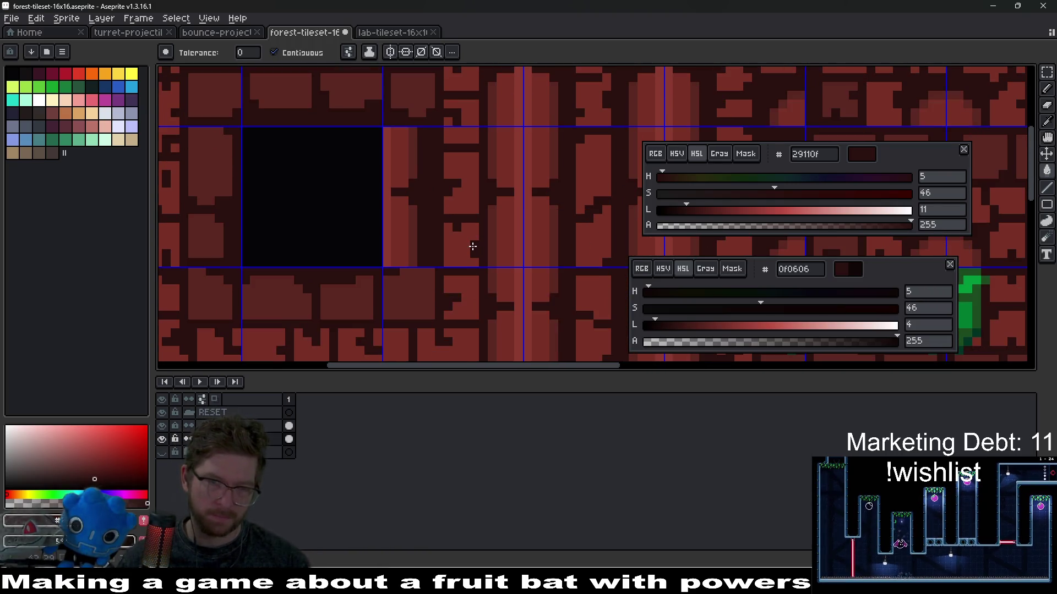
pyautogui.scroll(-7, 504, 264)
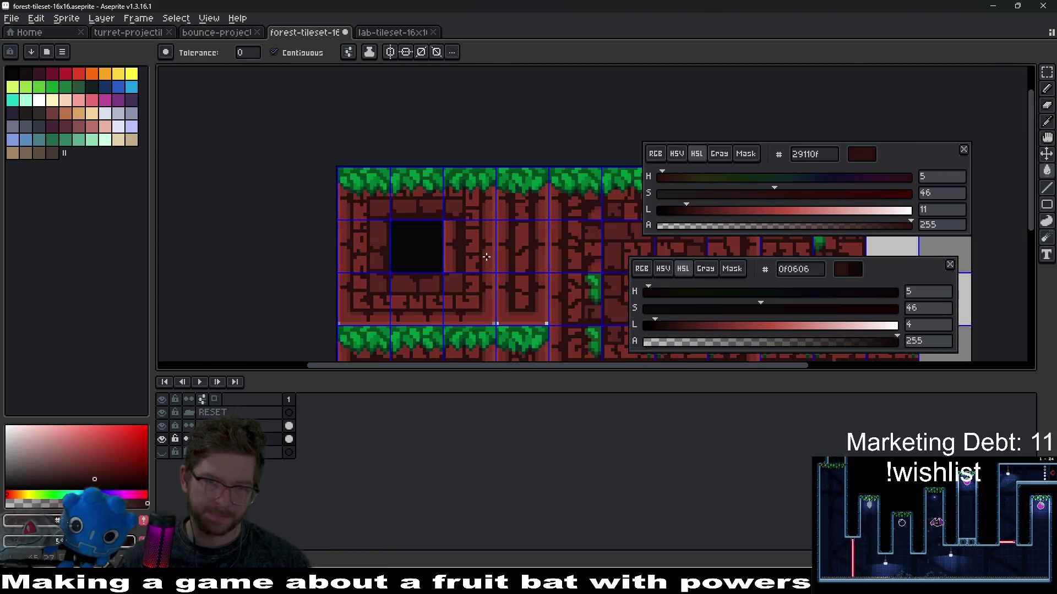
pyautogui.scroll(6, 504, 264)
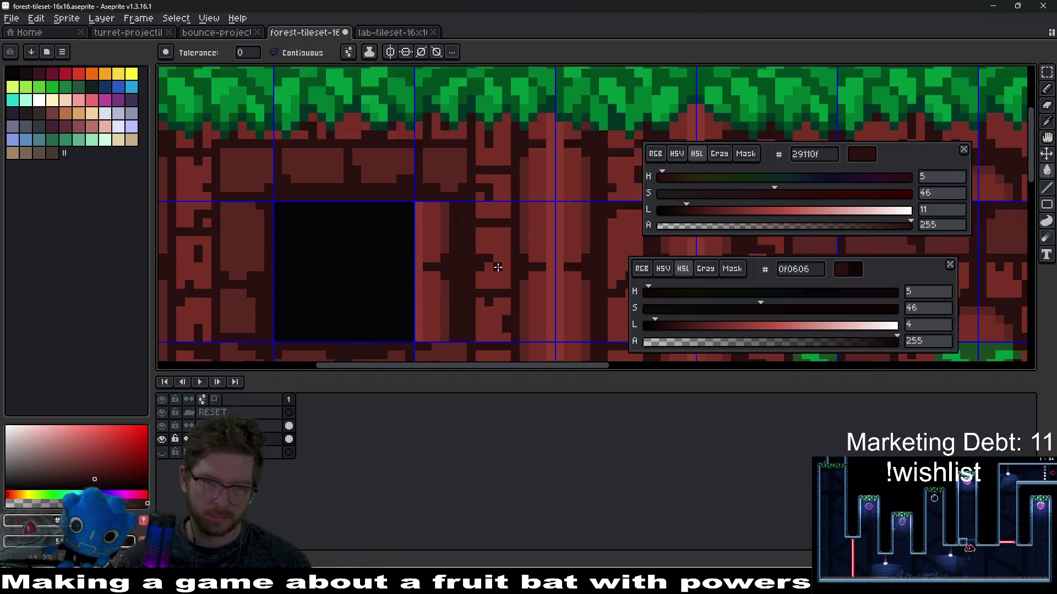
pyautogui.press('b')
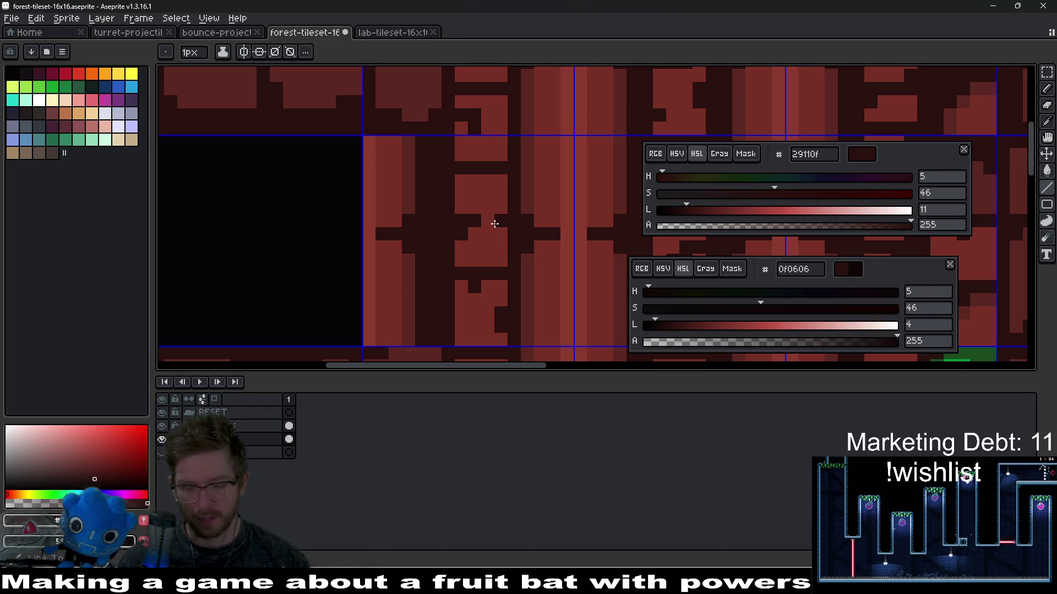
pyautogui.keyDown('alt'); pyautogui.click(493, 196); pyautogui.keyUp('alt')
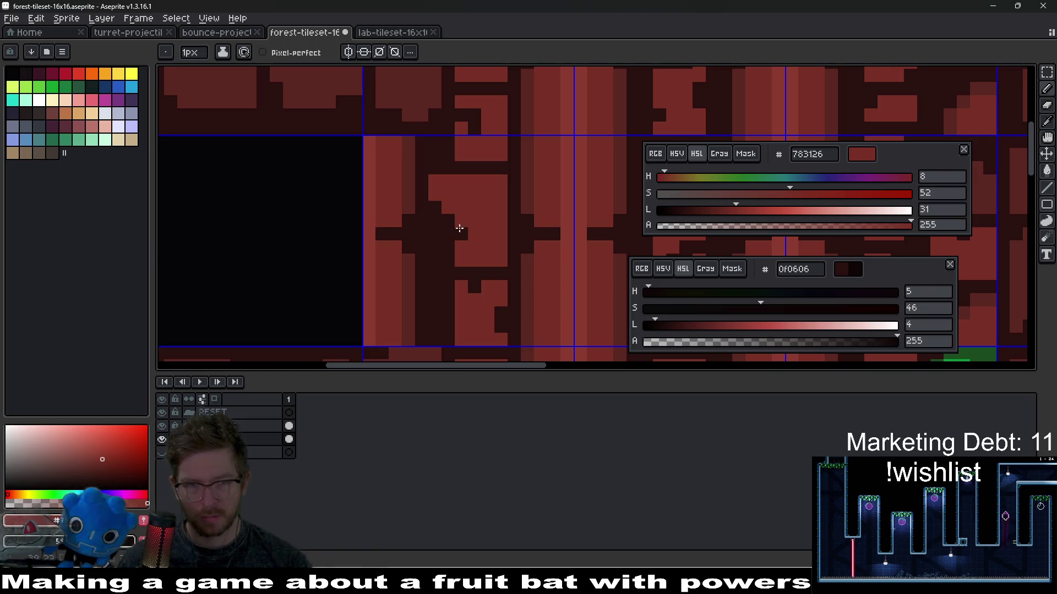
pyautogui.keyDown('alt'); pyautogui.rightClick(428, 269); pyautogui.keyUp('alt')
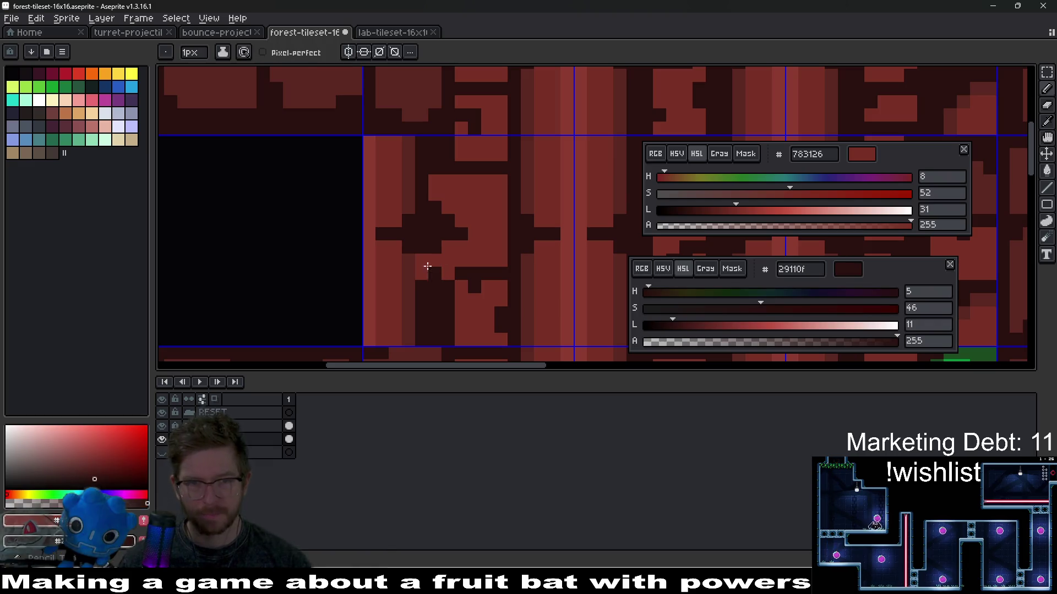
# Repaint a dark mortar pixel right of the hole in light brick red.
pyautogui.scroll(-2, 443, 237)
pyautogui.click(456, 186)
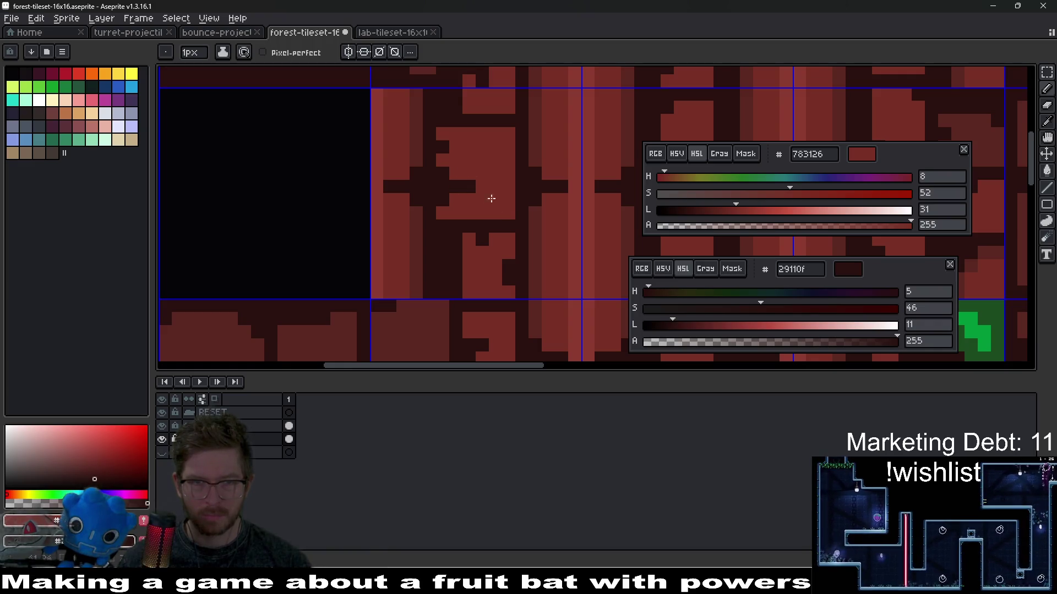
pyautogui.scroll(-2, 480, 223)
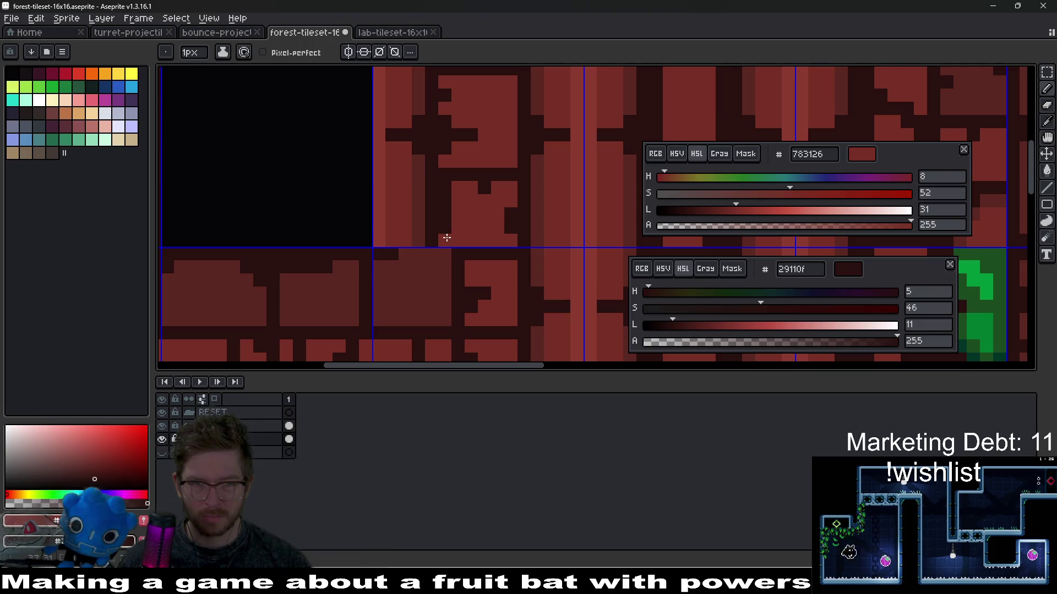
pyautogui.scroll(-1, 487, 238)
pyautogui.scroll(1, 491, 230)
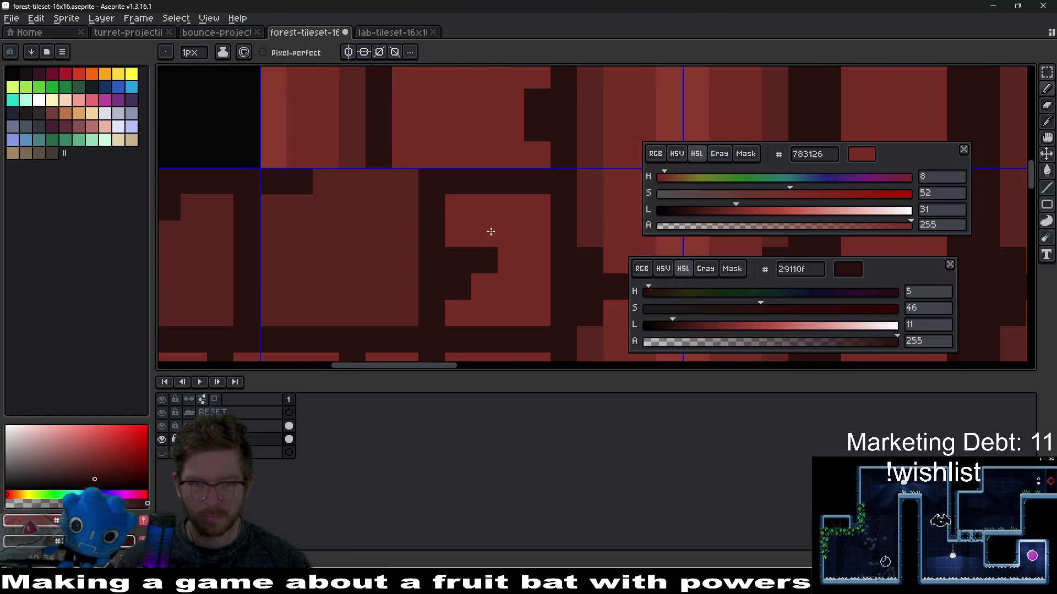
pyautogui.scroll(-3, 515, 238)
pyautogui.scroll(1, 482, 234)
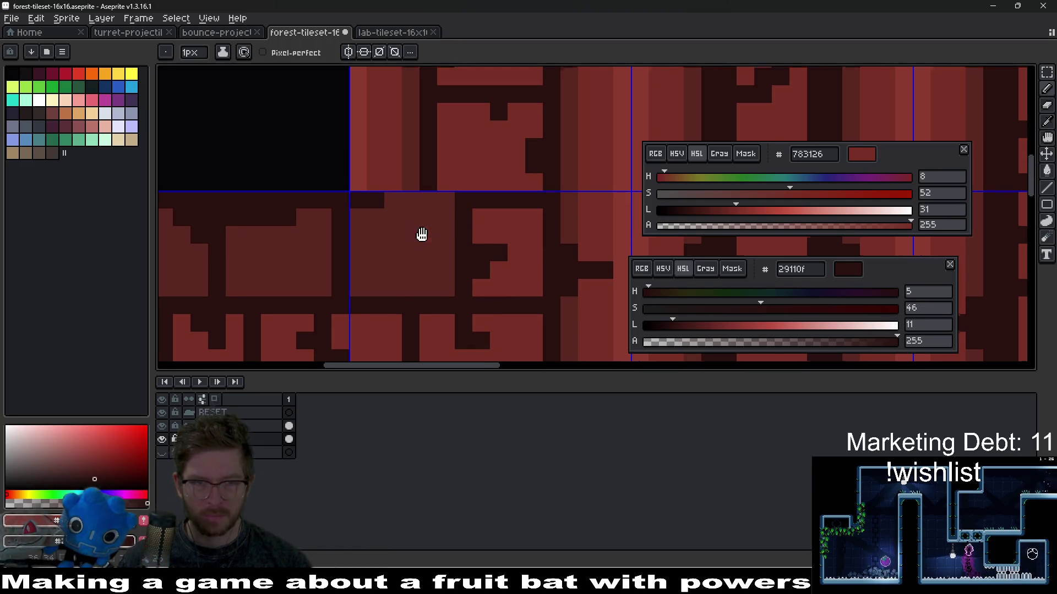
pyautogui.scroll(-2, 421, 235)
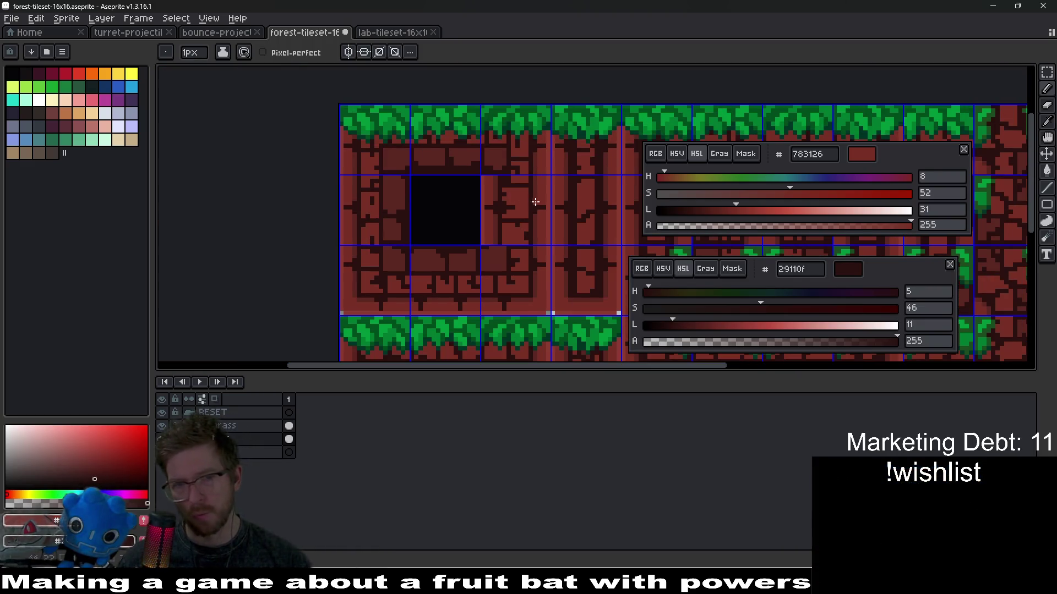
pyautogui.scroll(1, 498, 219)
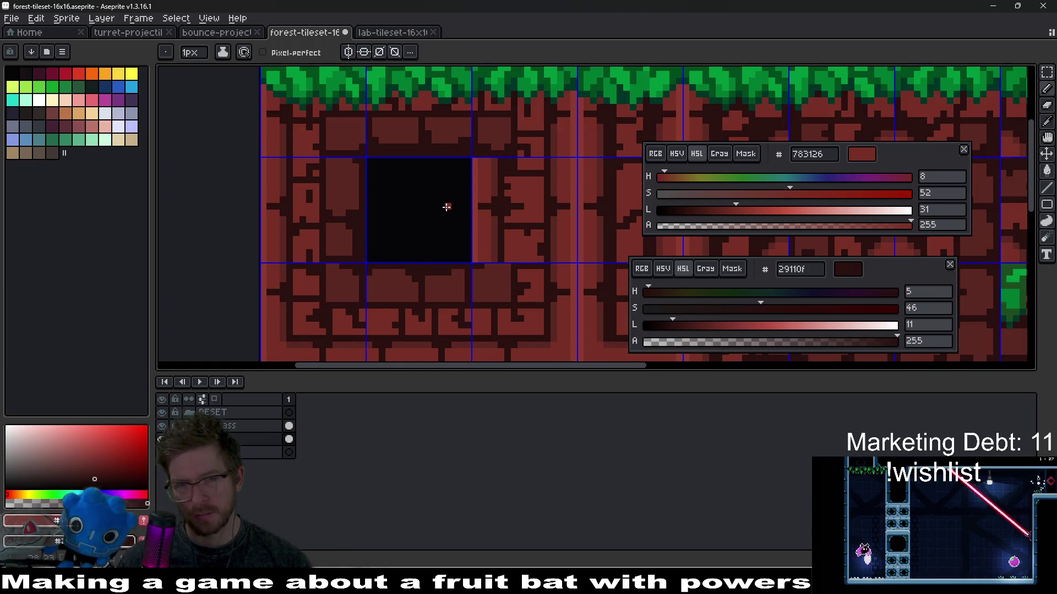
pyautogui.scroll(-2, 446, 207)
pyautogui.scroll(1, 446, 207)
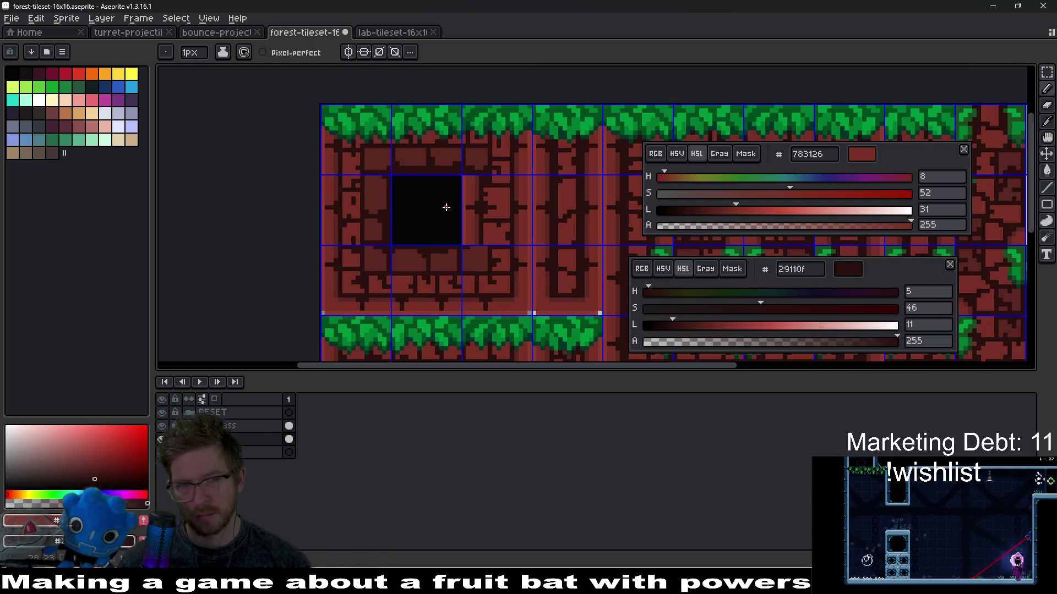
pyautogui.press('m')
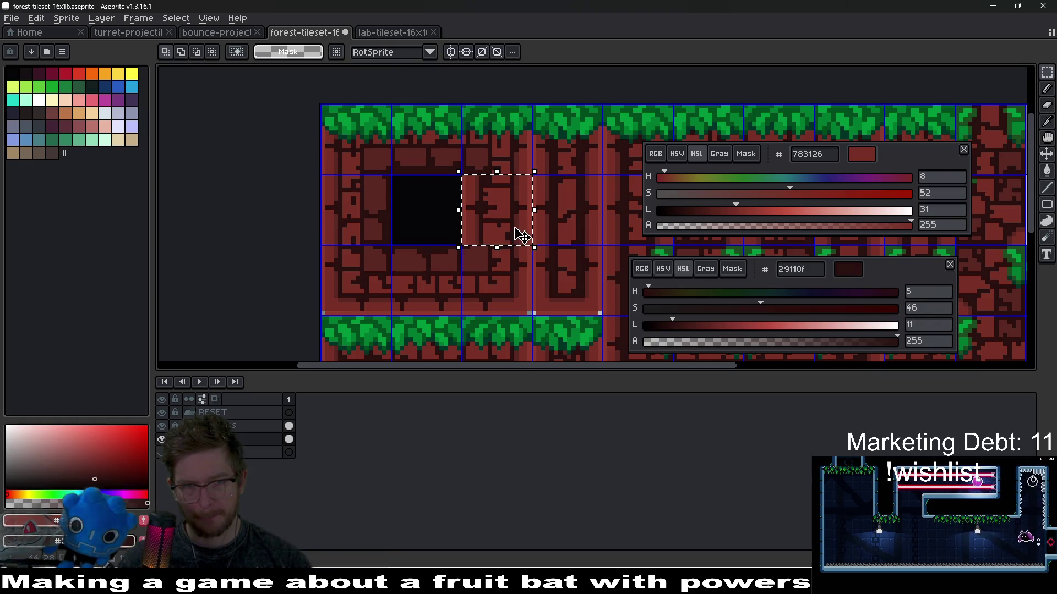
# Move the selected brick tile to the left and commit it.
pyautogui.click(519, 236)
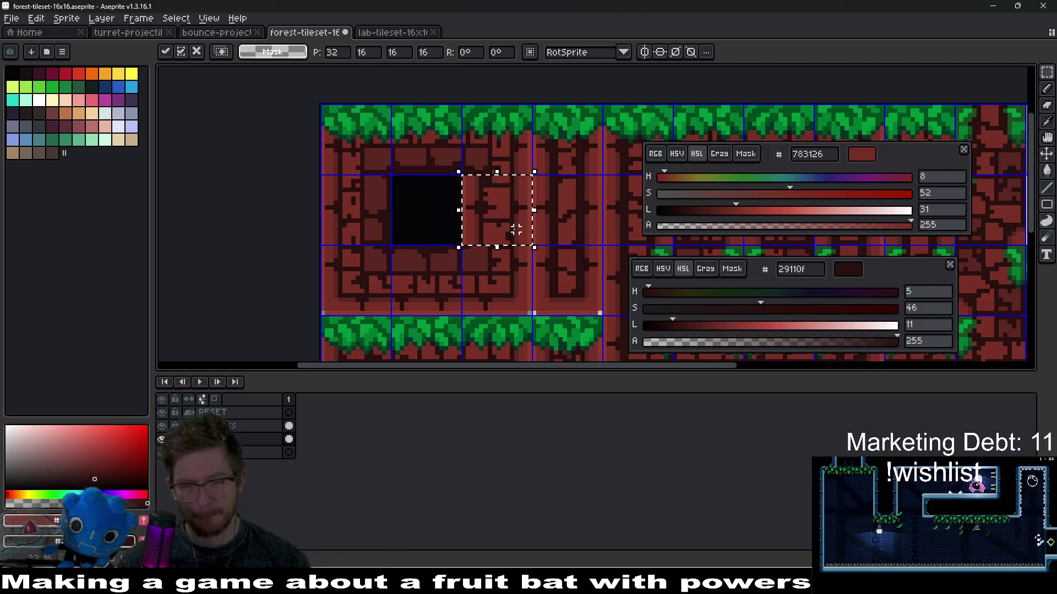
pyautogui.moveTo(512, 234); pyautogui.dragTo(367, 229)
pyautogui.click(443, 224)
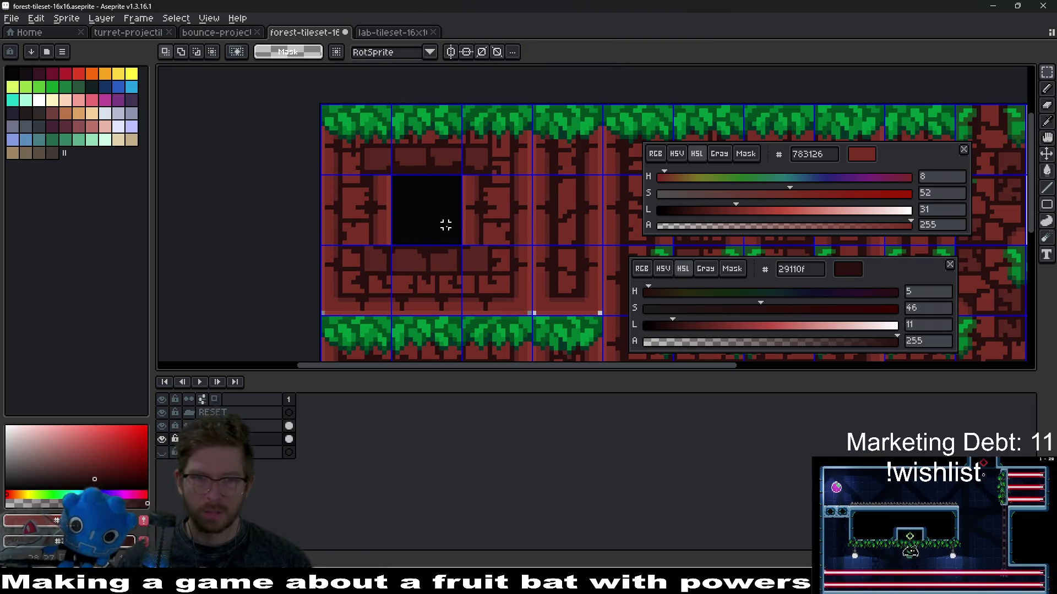
pyautogui.scroll(-5, 443, 224)
pyautogui.scroll(3, 449, 241)
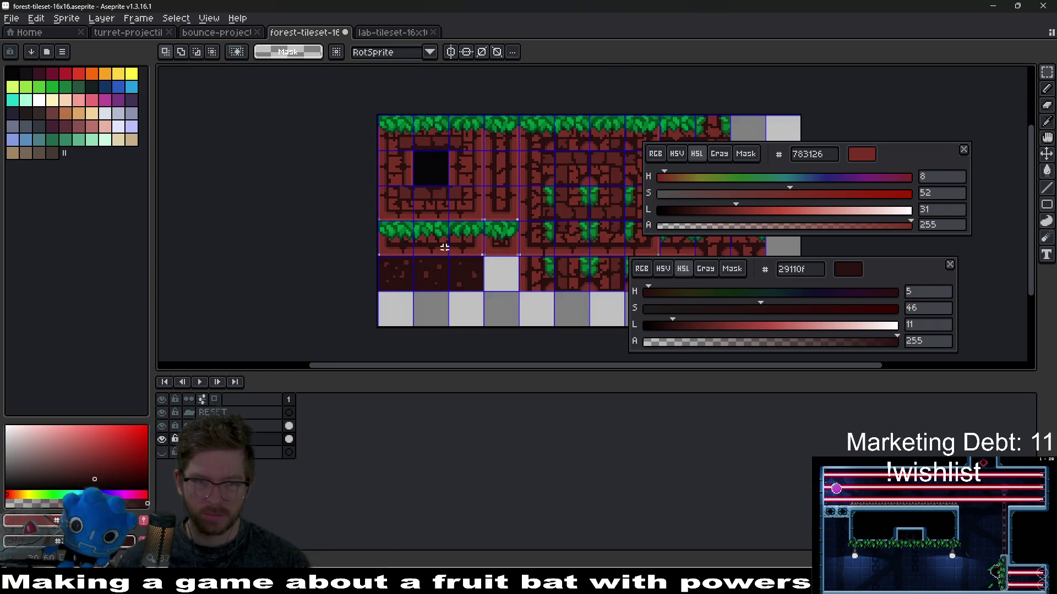
pyautogui.scroll(3, 449, 233)
# Fill the dirt tiles' background with near-black 060608.
pyautogui.press('g')
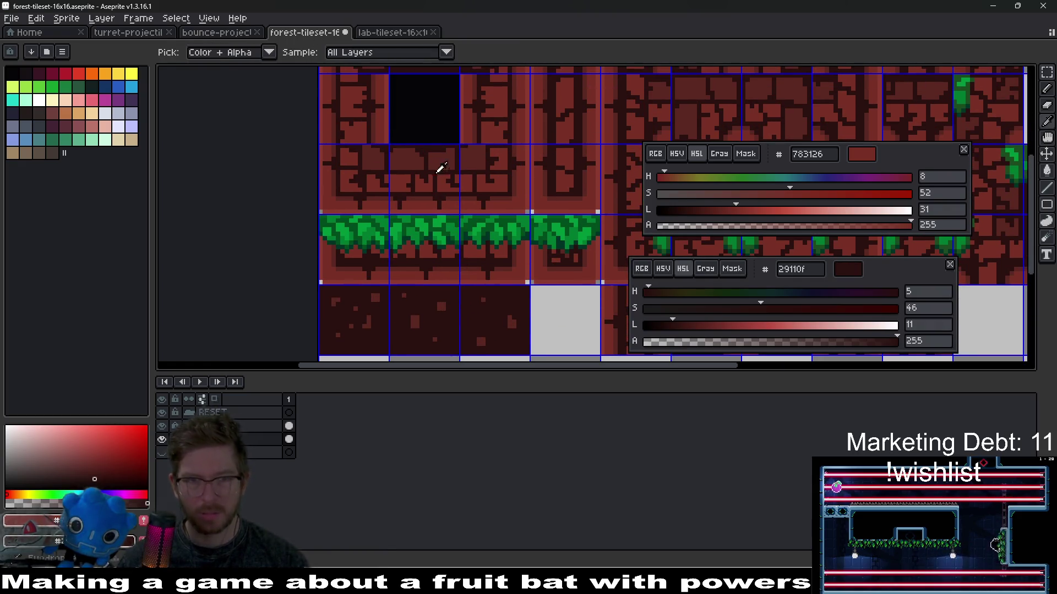
pyautogui.click(366, 341)
pyautogui.scroll(-4, 472, 318)
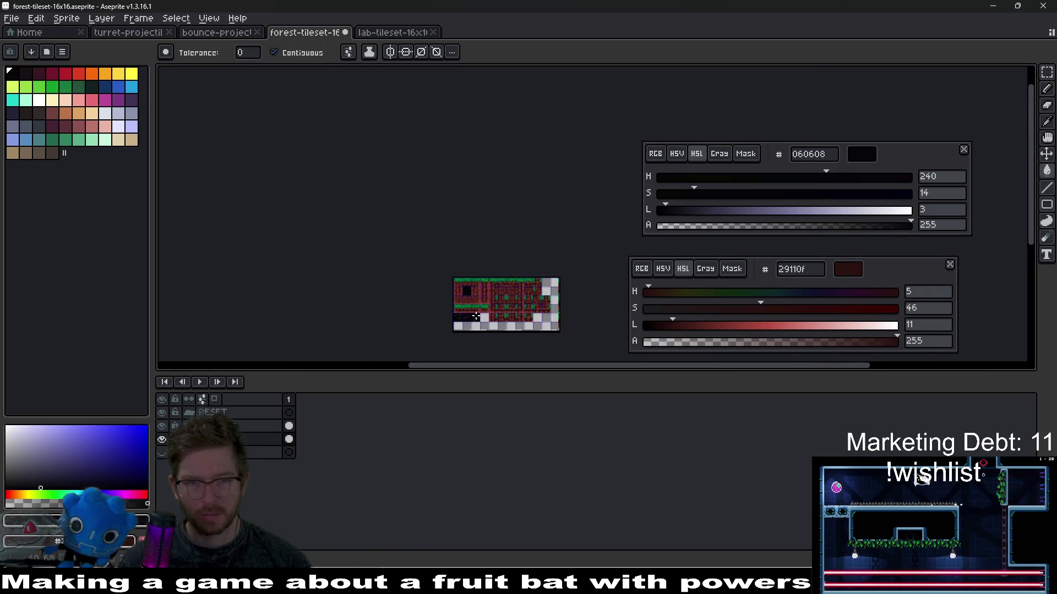
pyautogui.scroll(3, 484, 286)
# Save the tileset and re-export it over forest-tileset-16x16.png.
pyautogui.hotkey('ctrl', 's')
pyautogui.hotkey('ctrl', 'alt', 'shift', 's')
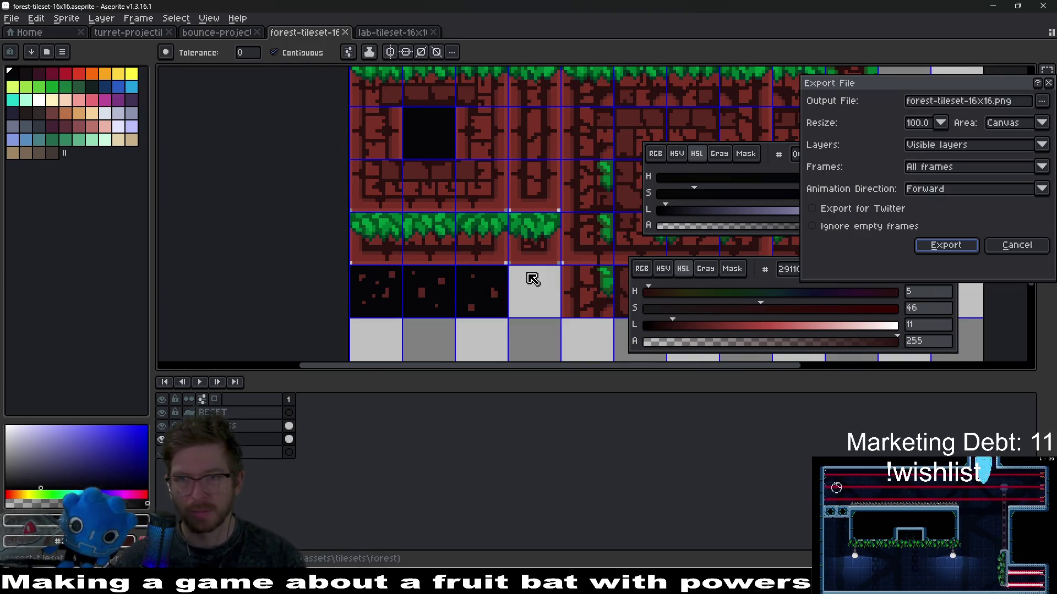
pyautogui.press('Return')
pyautogui.press('Return')
pyautogui.hotkey('alt', 'Tab')
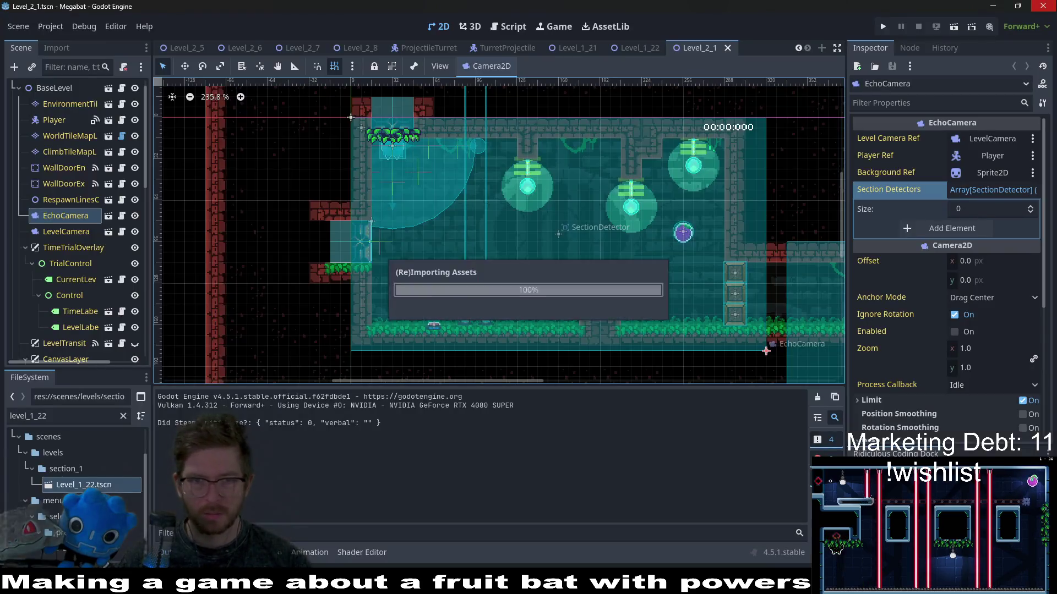
# Run the Godot project to test the reimported forest tiles in Level_2_1.
pyautogui.click(954, 27)
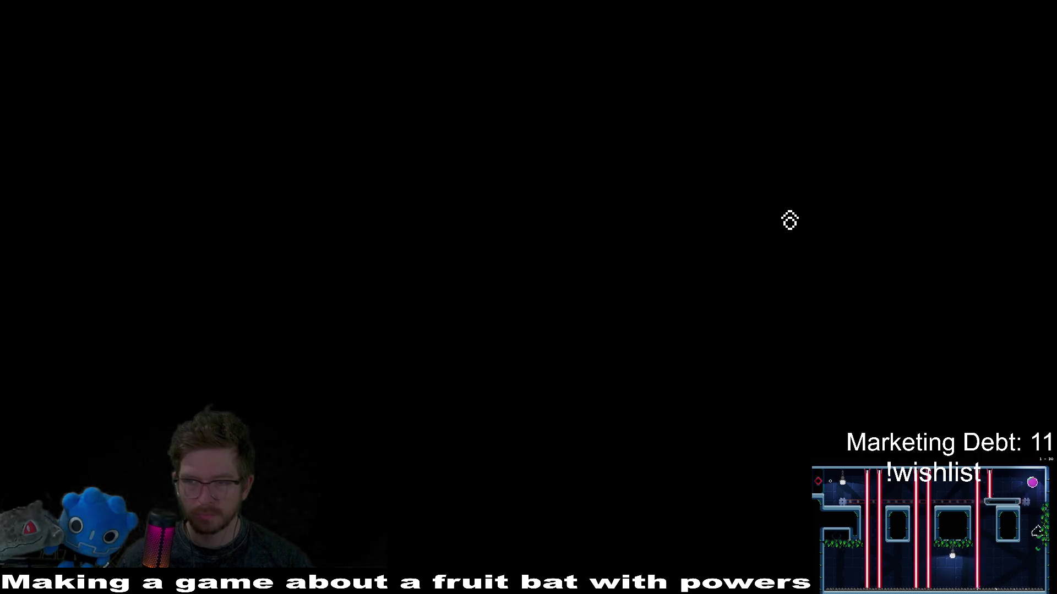